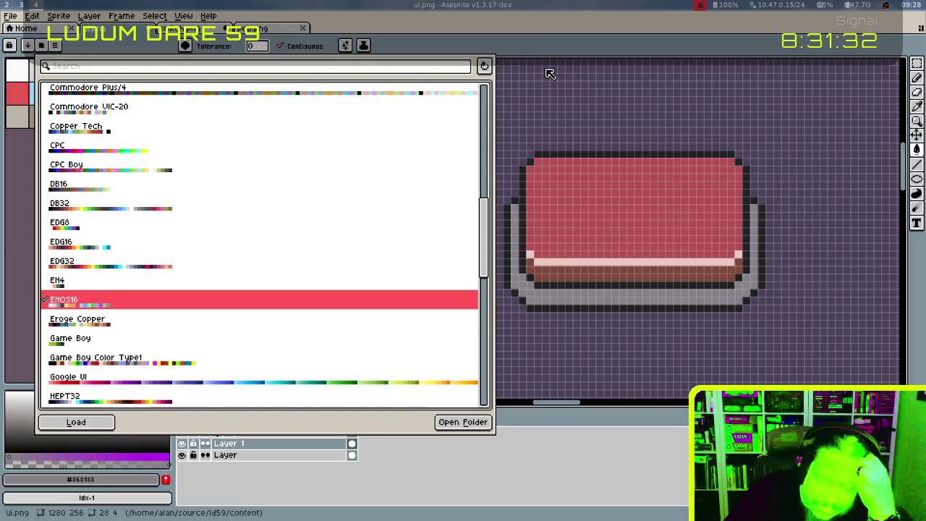
Fill the button face with brighter red and its highlight row with pink
left_click(17, 93)
left_click(615, 202)
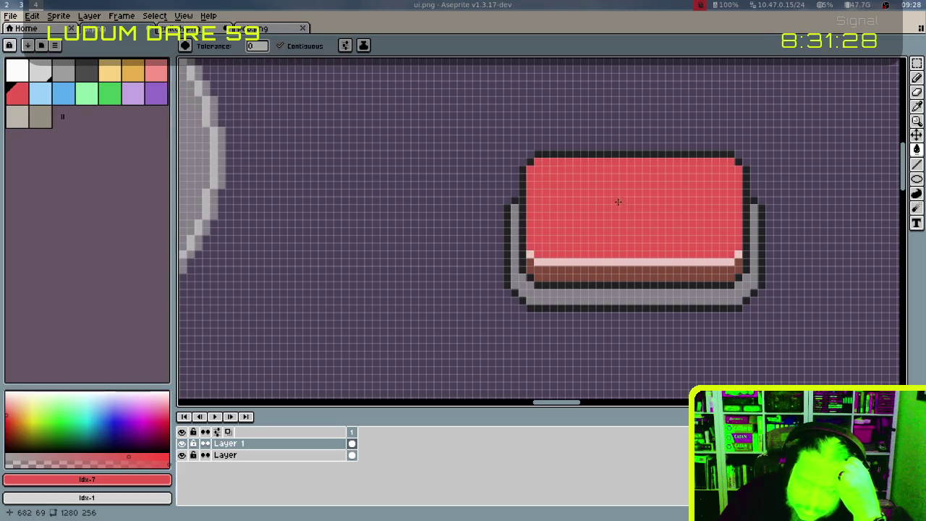
left_click(155, 70)
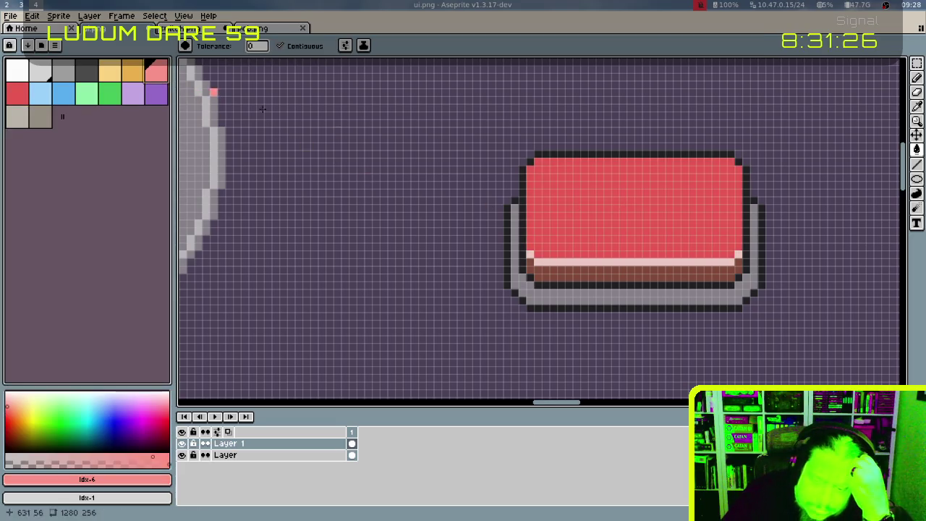
left_click(537, 258)
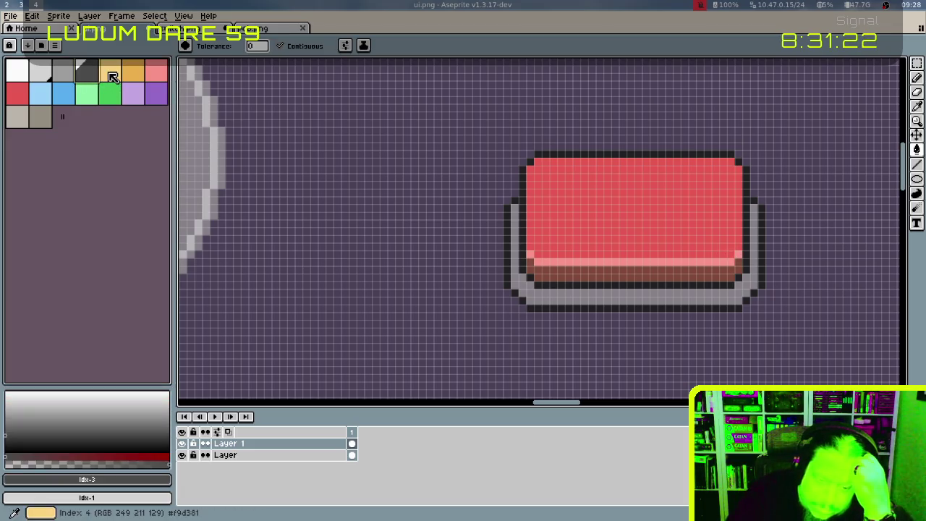
Fill the brown strip under the button with the face's red
left_click(513, 259, "alt")
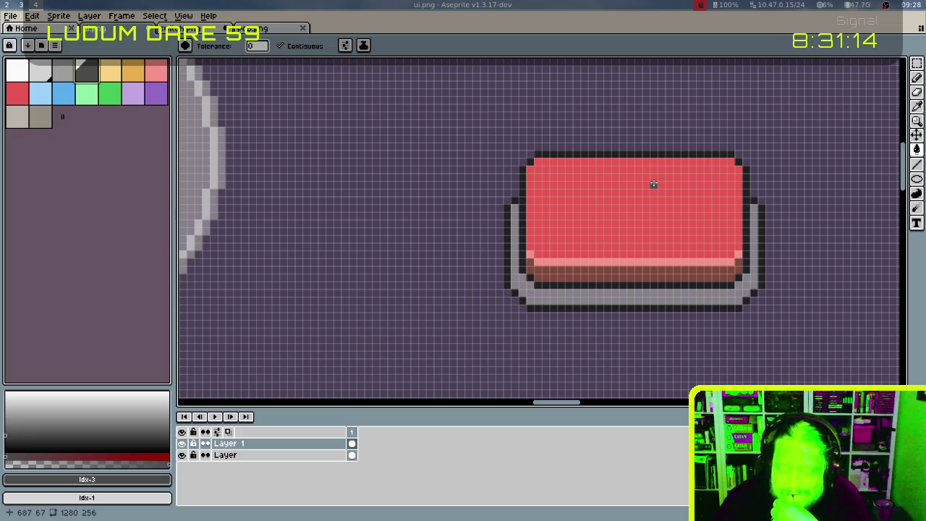
left_click(638, 214, "alt")
left_click(628, 273)
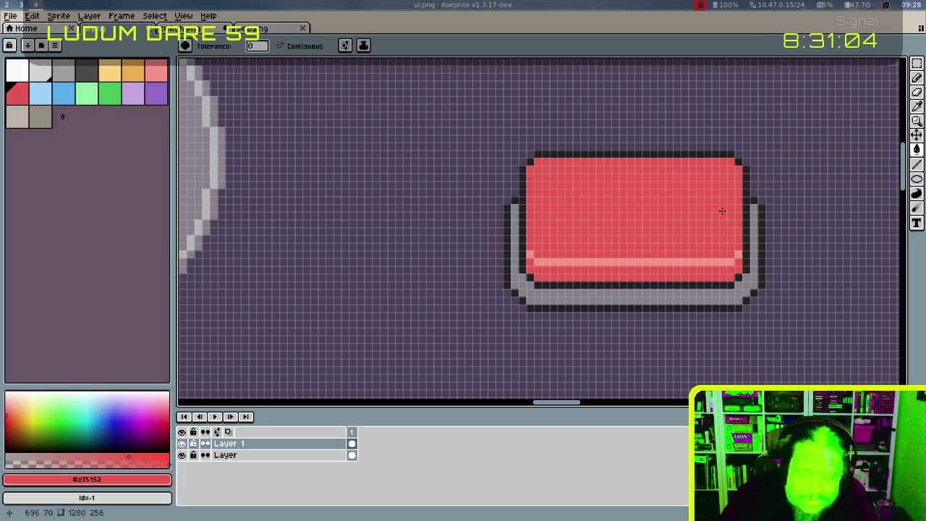
Recolour the button's bottom base band a lighter palette grey
left_click(536, 294, "alt")
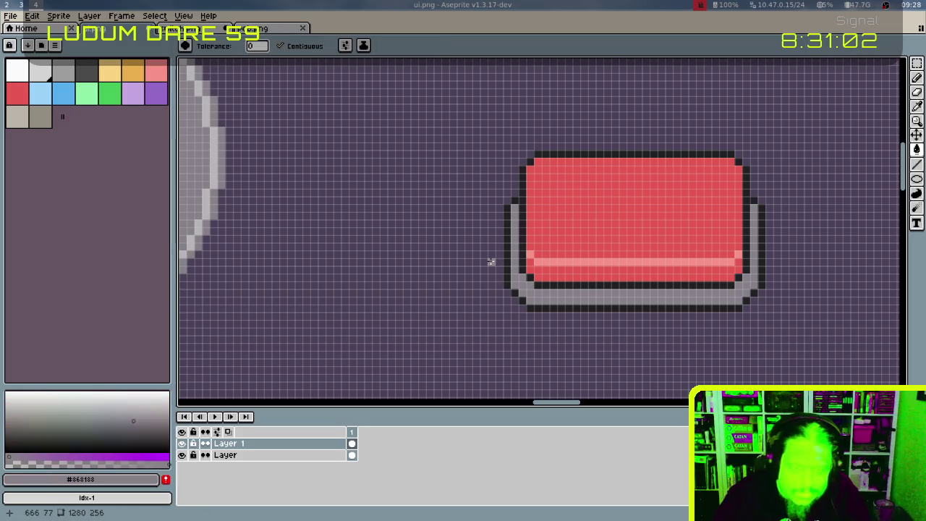
left_click(64, 77)
left_click(569, 294)
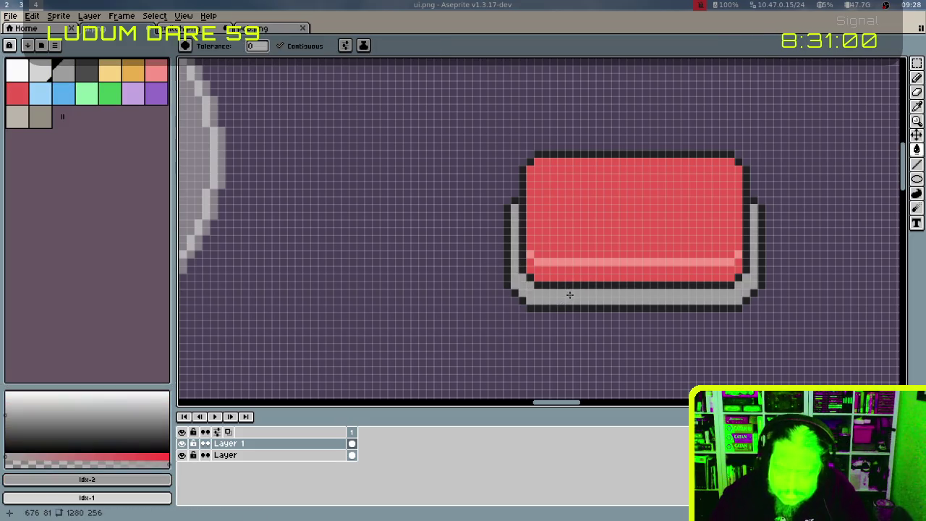
left_click(567, 293, "alt")
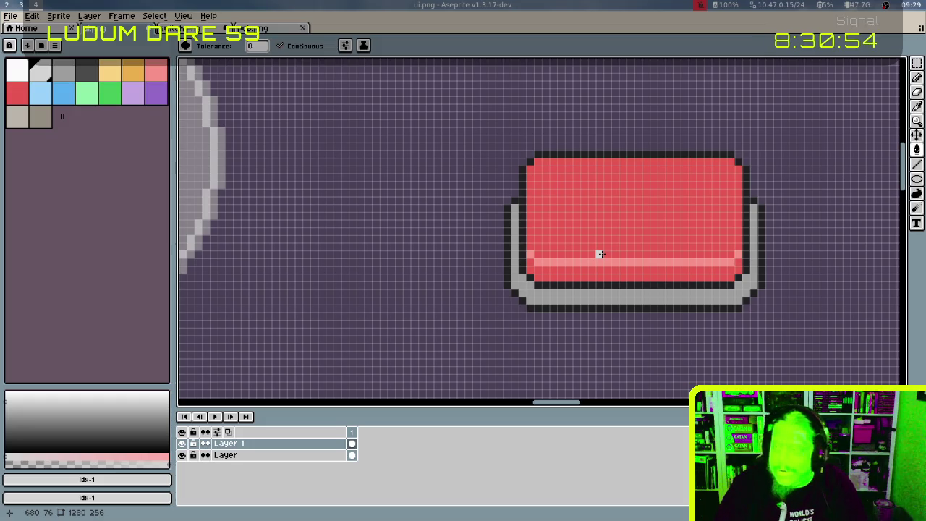
mouse_move(637, 254)
left_mouse_down()
mouse_move(506, 234)
mouse_move(498, 242)
left_mouse_up()
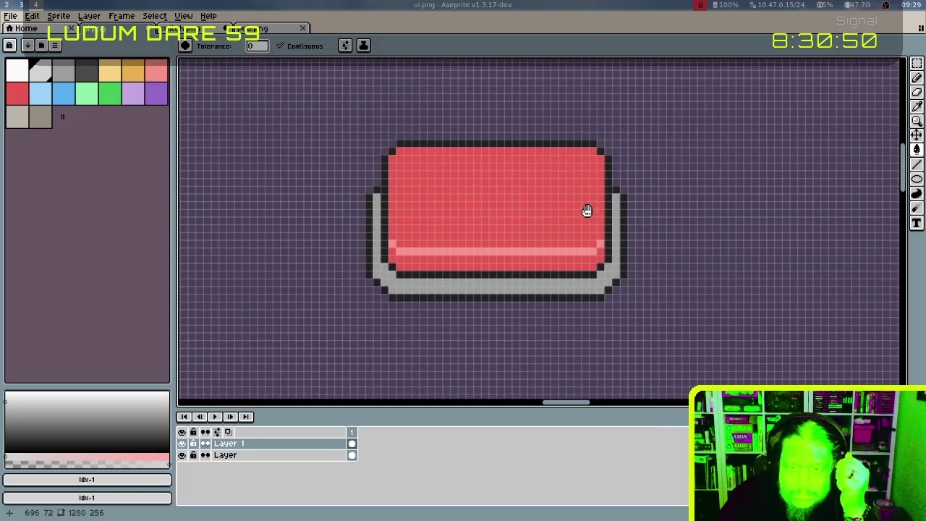
Select the button's right half with the rectangular marquee and move it far right
left_click_drag(587, 210, 585, 212)
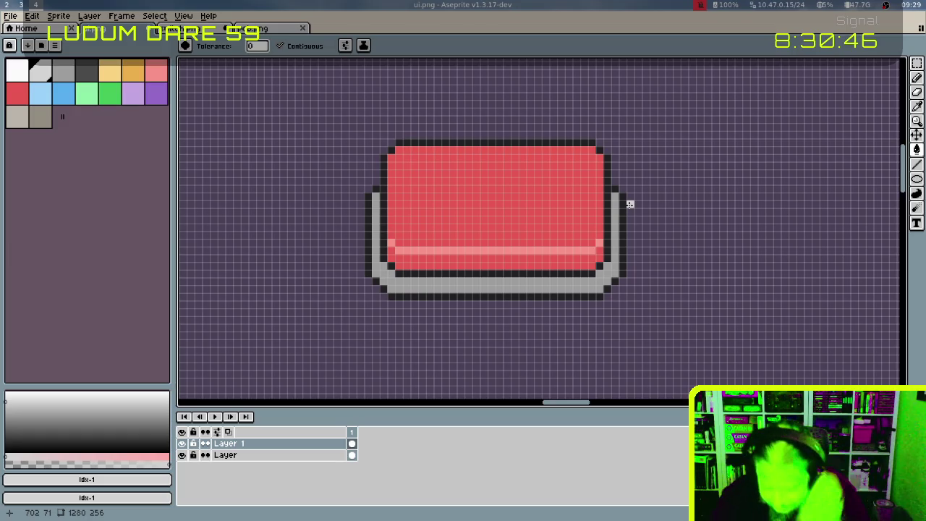
key("m")
left_click_drag(506, 126, 661, 353)
mouse_move(588, 233)
left_mouse_down()
mouse_move(762, 245)
mouse_move(649, 233)
mouse_move(796, 231)
left_mouse_up()
key("Return")
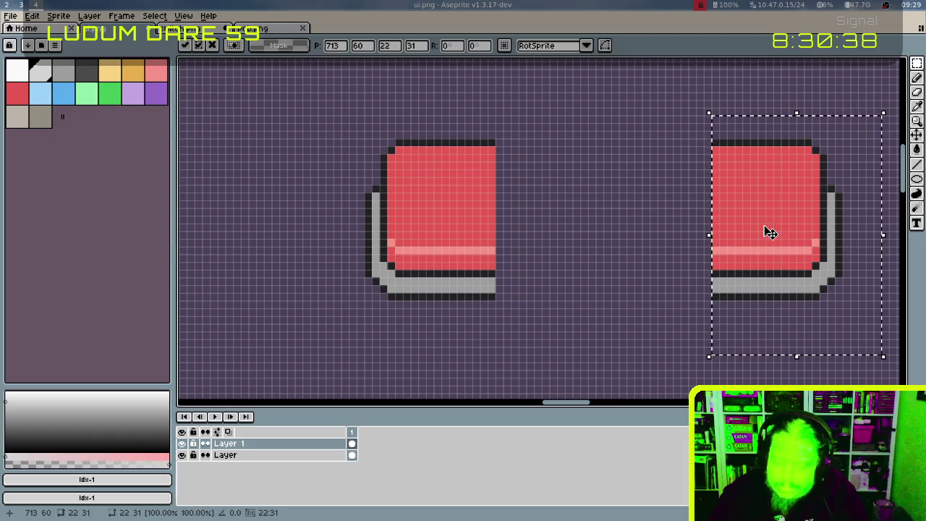
key("ctrl+d")
Shift edge slices left to fill the gap, forming a wide bar, then bring up the Open dialog
left_click_drag(669, 242, 597, 262)
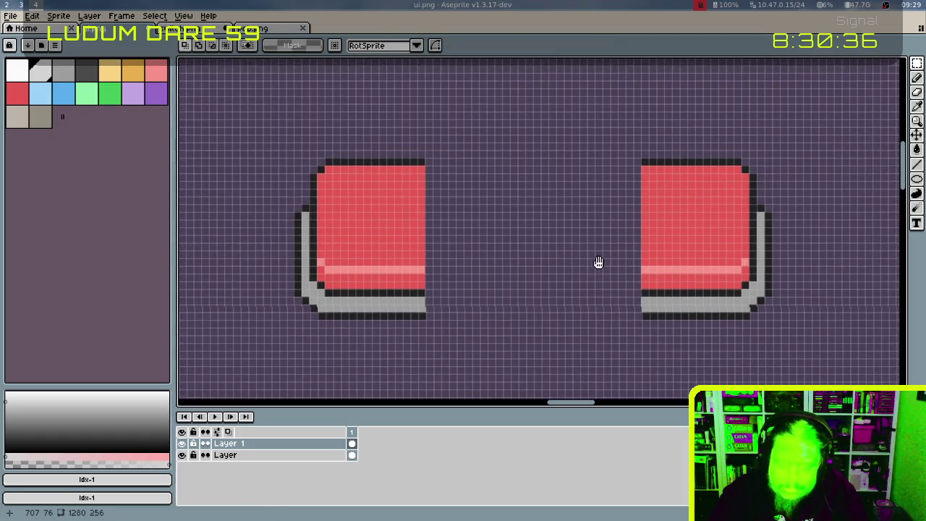
left_click_drag(622, 137, 691, 345)
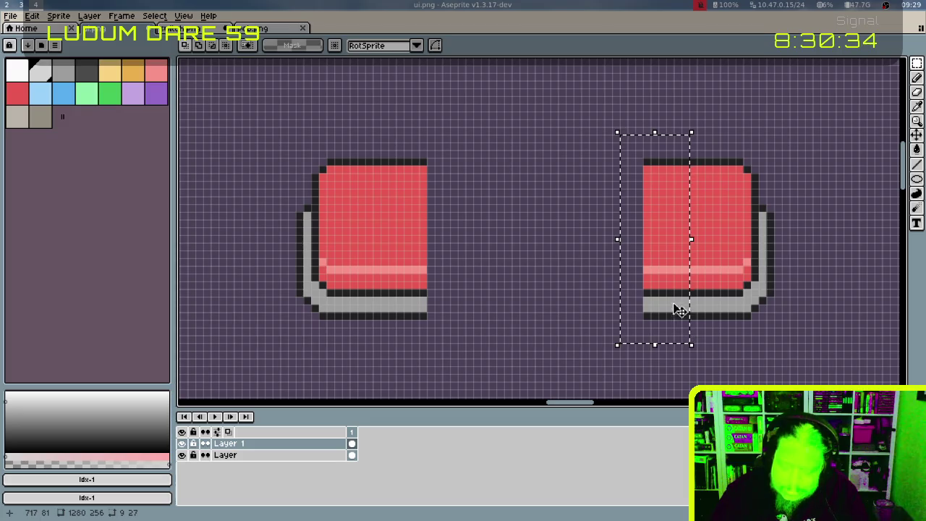
left_click(658, 246)
left_click_drag(663, 242, 633, 239)
key("ctrl+d")
left_click_drag(614, 139, 654, 337)
left_click_drag(597, 244, 405, 242)
key("ctrl+d")
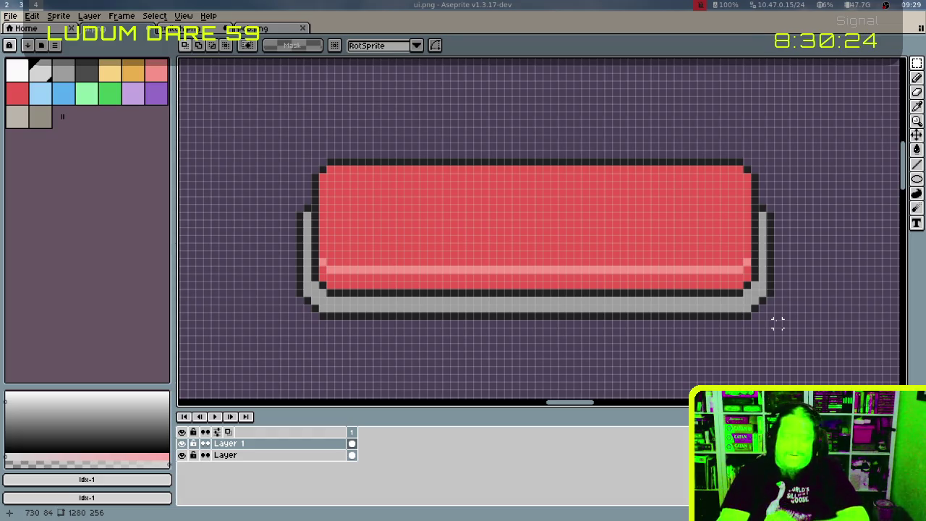
key("bracketleft")
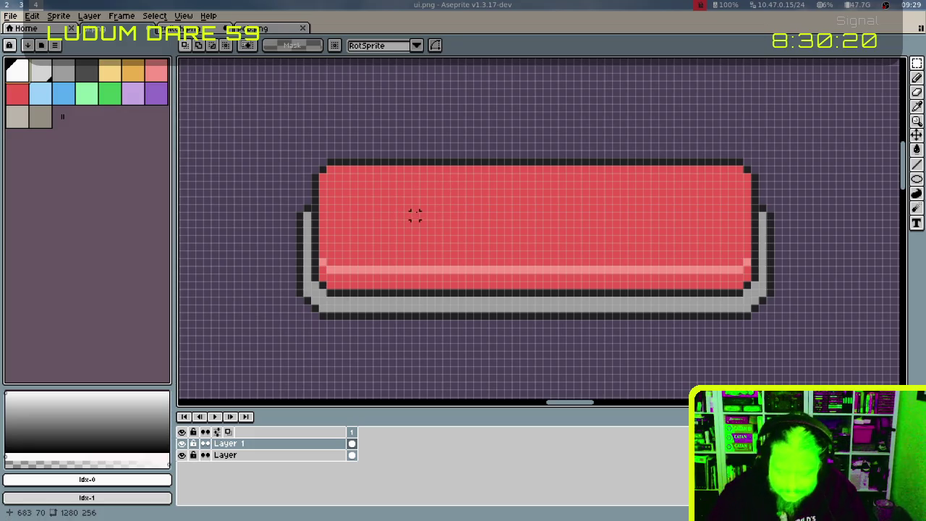
key("ctrl+o")
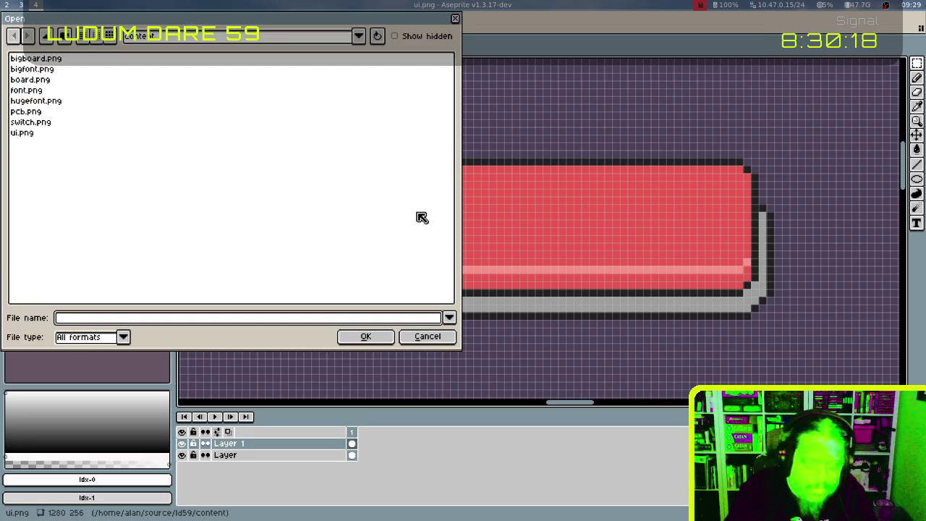
Open bigfont.png, copy its P, O, W, E and R glyphs, and return to ui.png
left_click(45, 68)
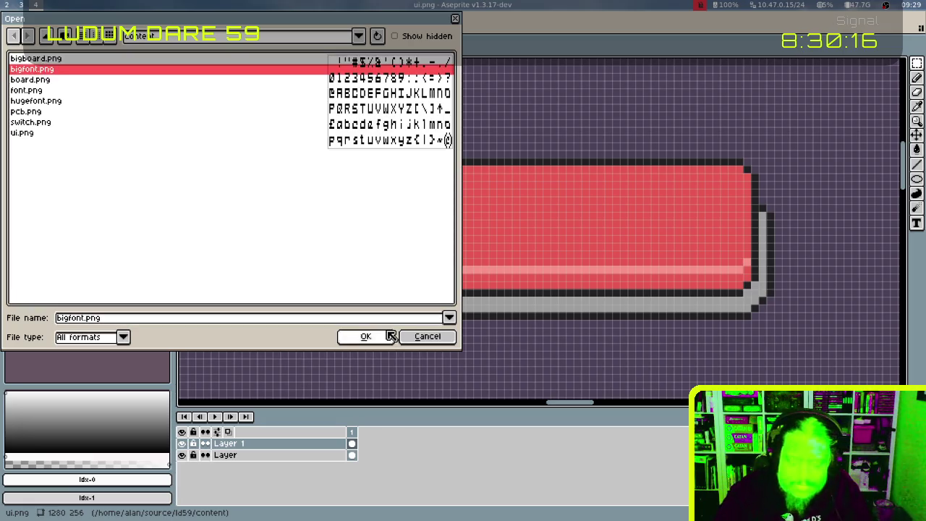
left_click(389, 337)
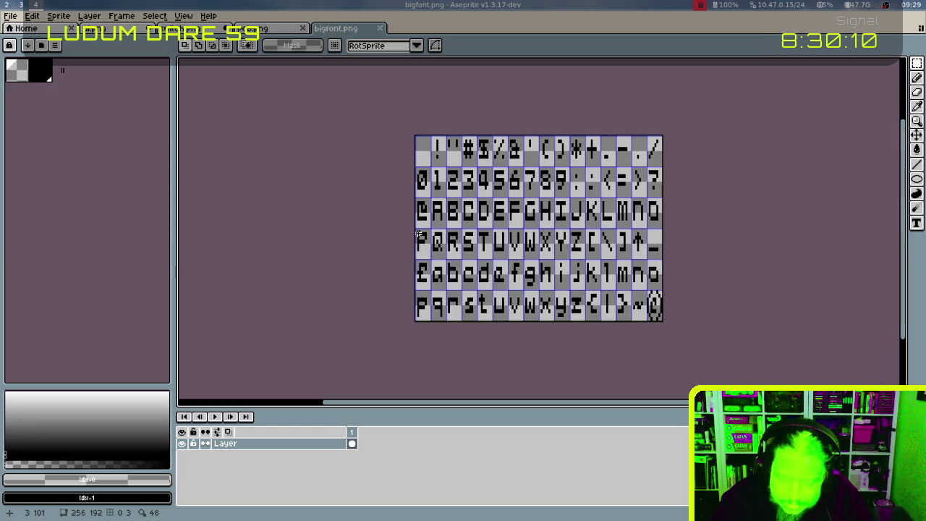
left_click_drag(415, 228, 432, 259)
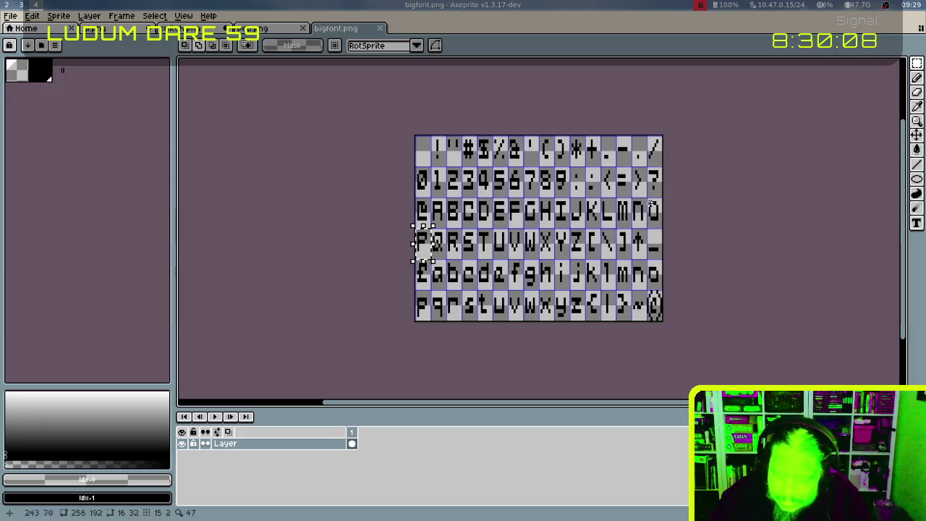
left_click_drag(651, 204, 659, 223)
left_click_drag(522, 229, 539, 260)
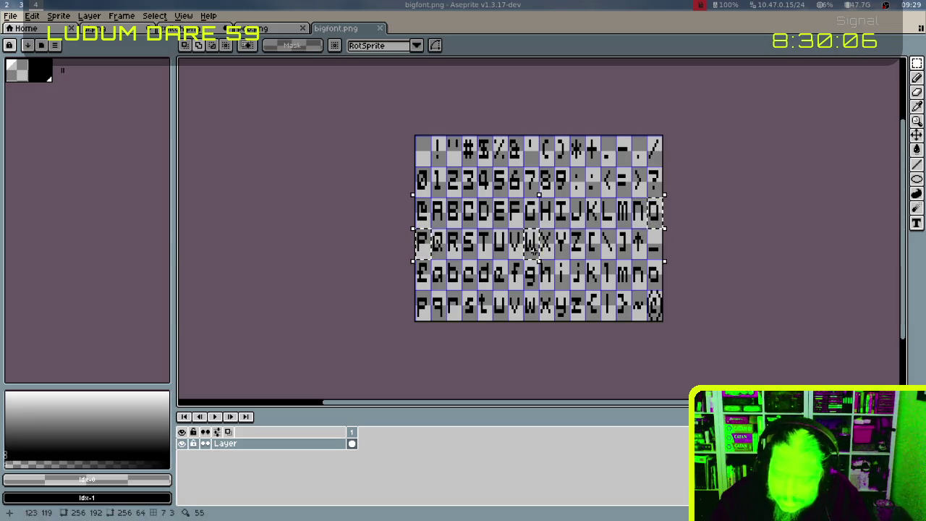
left_click_drag(501, 221, 507, 227)
left_click_drag(447, 229, 461, 259)
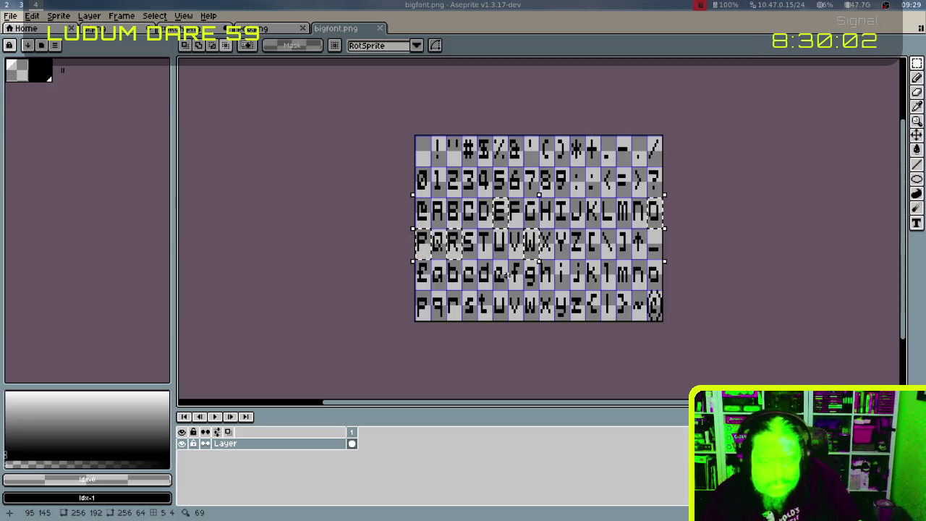
key("ctrl+shift+Tab")
key("ctrl+shift+Tab")
key("ctrl+shift+Tab")
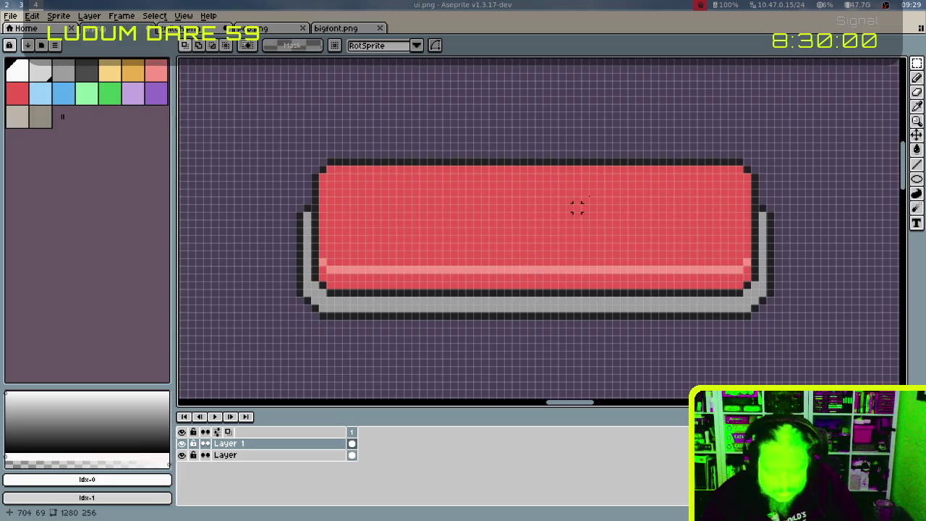
Paste the copied glyphs into a new layer in ui.png
key("ctrl+v")
key("Escape")
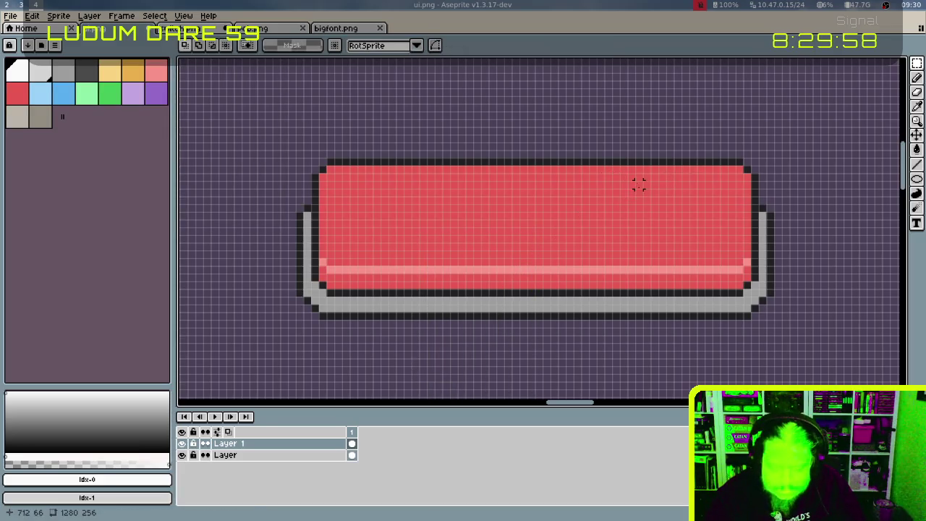
scroll(632, 202, "down", 4)
key("ctrl+v")
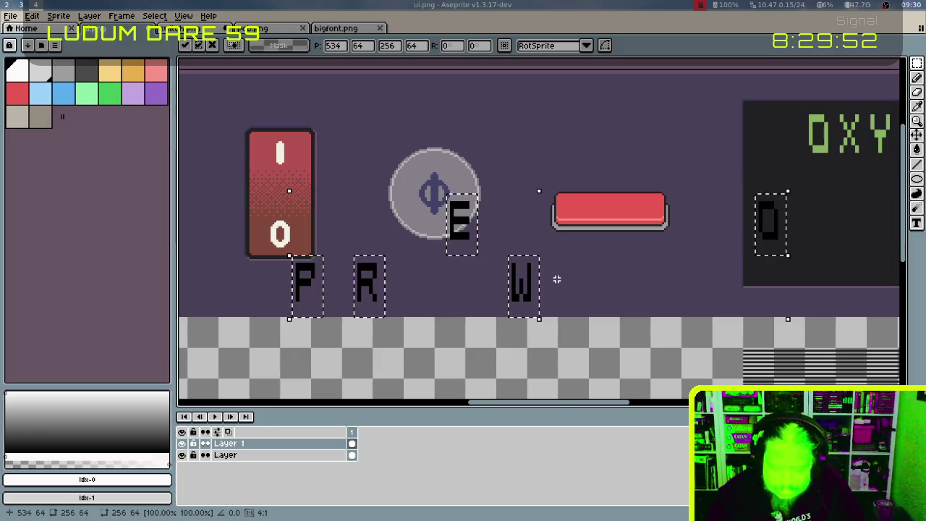
key("Escape")
key("ctrl+v")
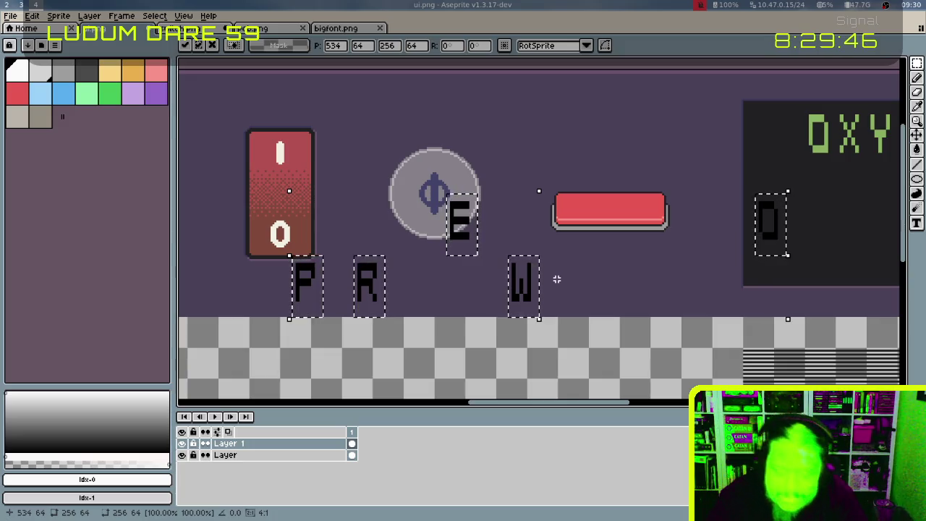
key("Escape")
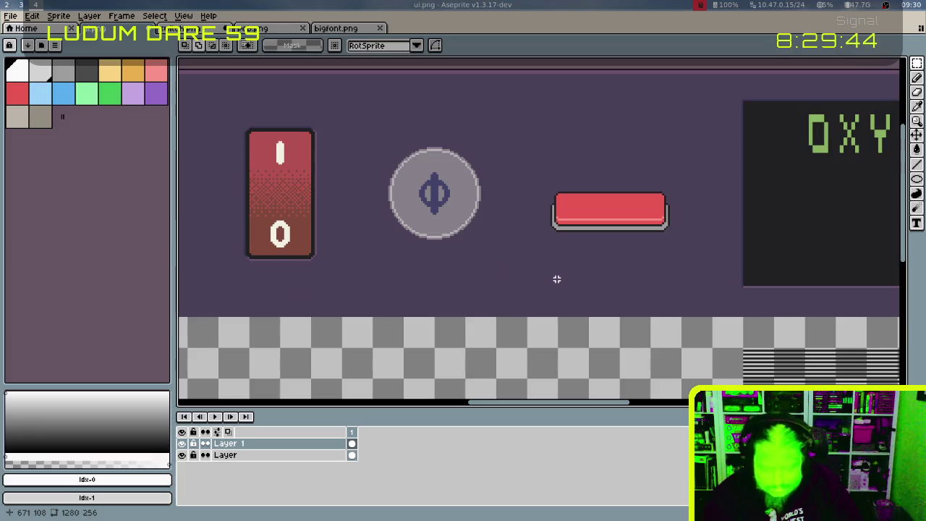
key("shift+n")
key("ctrl+v")
key("Return")
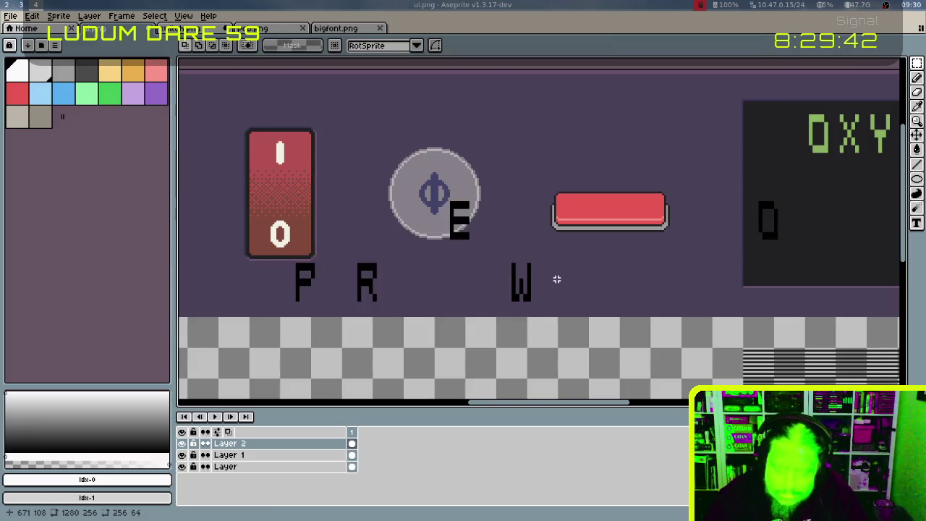
Show the grid and nudge the selected letters left and down into position
left_click_drag(745, 195, 769, 219)
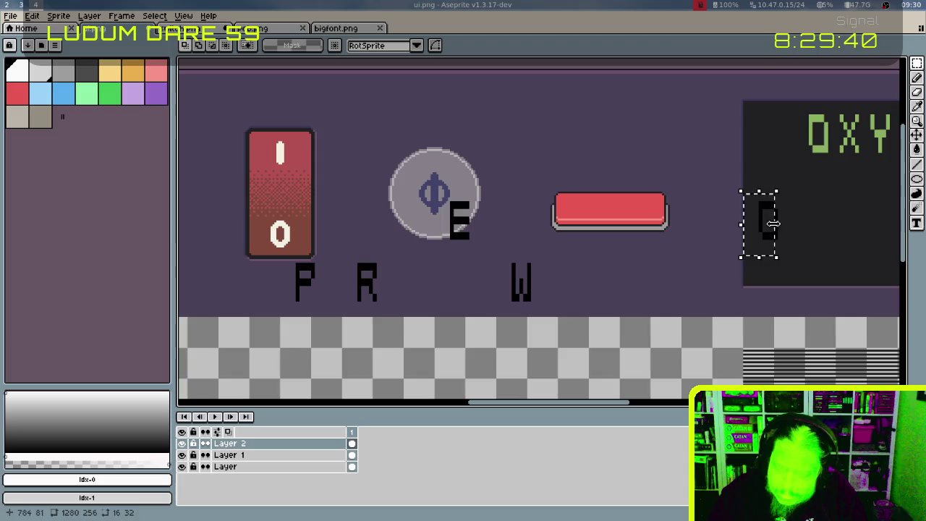
left_click(755, 194)
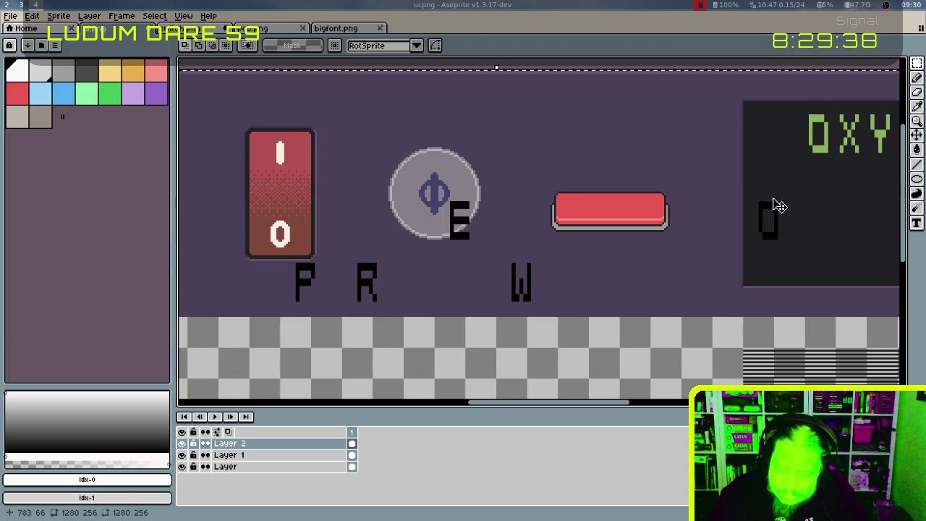
key("ctrl+apostrophe")
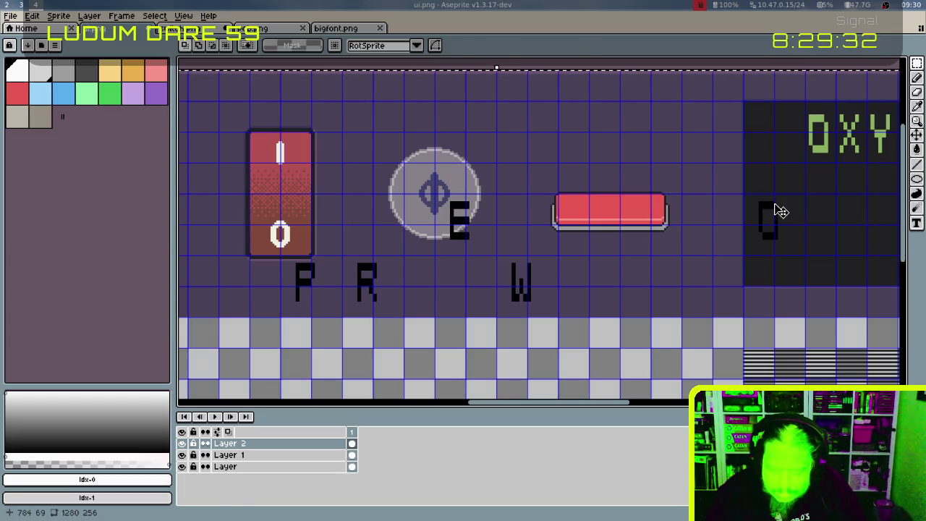
key("Left")
key("Left")
key("Left")
key("Left")
key("Left")
key("Down")
key("Down")
key("Down")
key("Down")
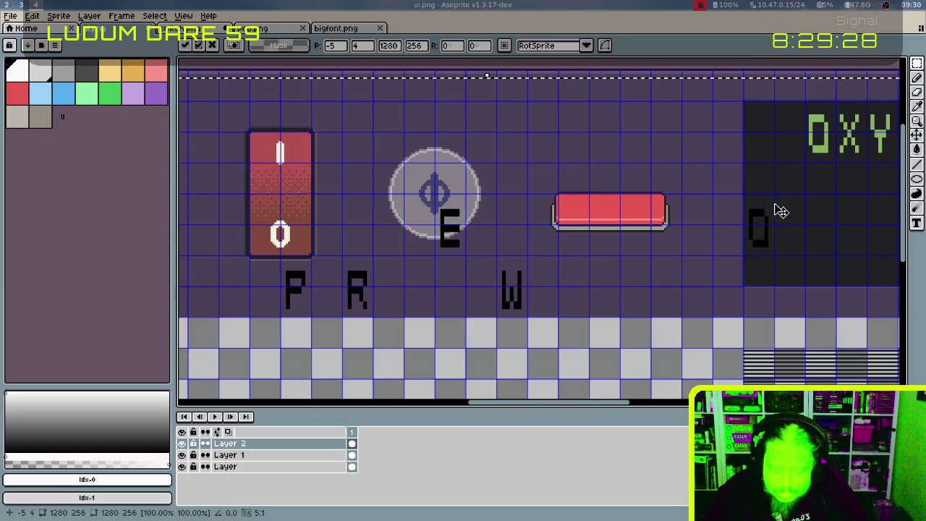
key("Up")
key("Up")
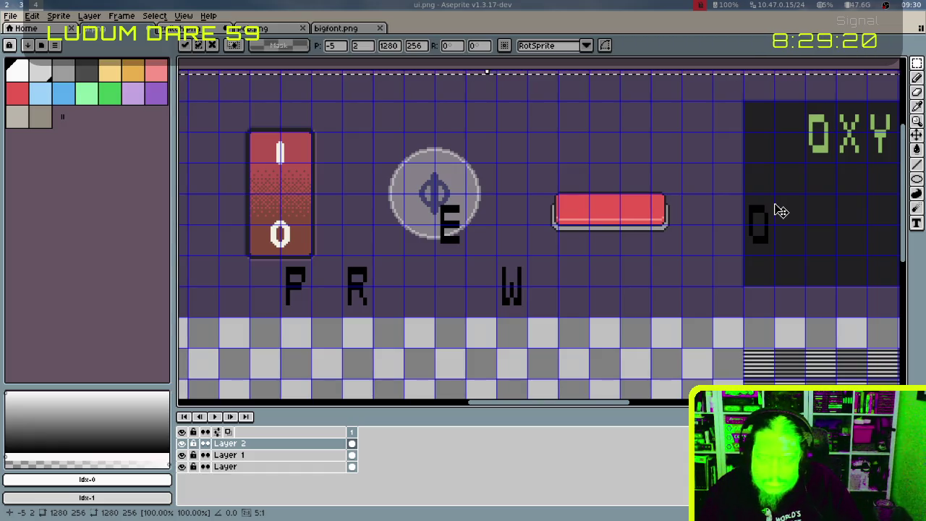
key("ctrl+d")
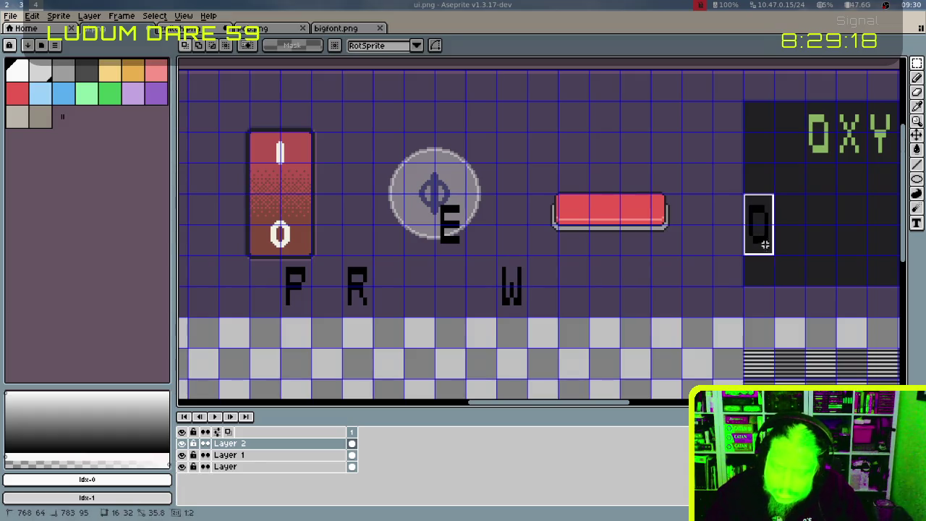
Place the O left of the E and the R right of the E
mouse_move(769, 243)
left_mouse_down()
mouse_move(574, 227)
mouse_move(527, 240)
mouse_move(403, 239)
left_mouse_up()
key("ctrl+d")
mouse_move(343, 256)
left_mouse_down()
mouse_move(373, 311)
mouse_move(481, 225)
left_mouse_up()
left_click_drag(510, 277, 533, 316)
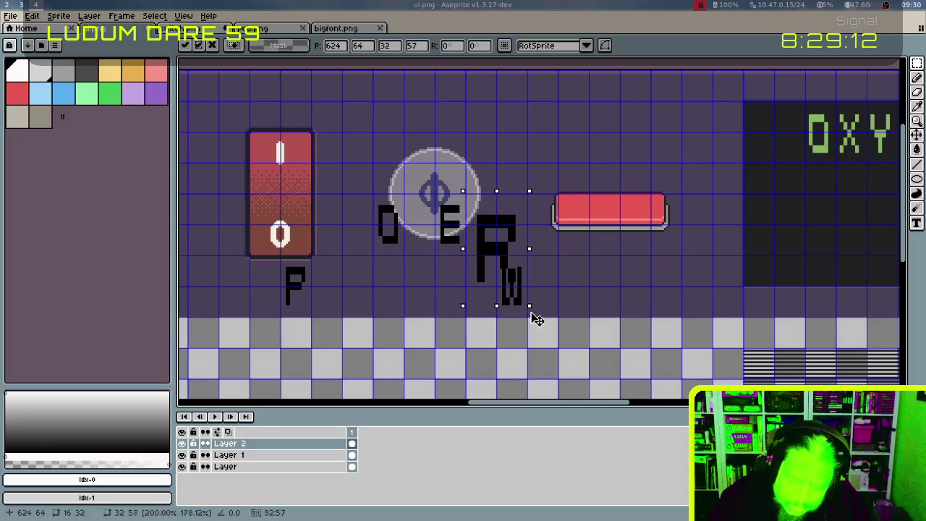
key("Escape")
mouse_move(366, 298)
left_mouse_down()
mouse_move(487, 217)
mouse_move(485, 238)
left_mouse_up()
key("ctrl+d")
Move the P beside the O and the W between the O and E
mouse_move(317, 309)
left_mouse_down()
mouse_move(393, 210)
mouse_move(366, 233)
left_mouse_up()
key("ctrl+d")
mouse_move(496, 256)
left_mouse_down()
mouse_move(528, 299)
mouse_move(557, 316)
left_mouse_up()
mouse_move(525, 282)
left_mouse_down()
mouse_move(432, 250)
mouse_move(432, 217)
left_mouse_up()
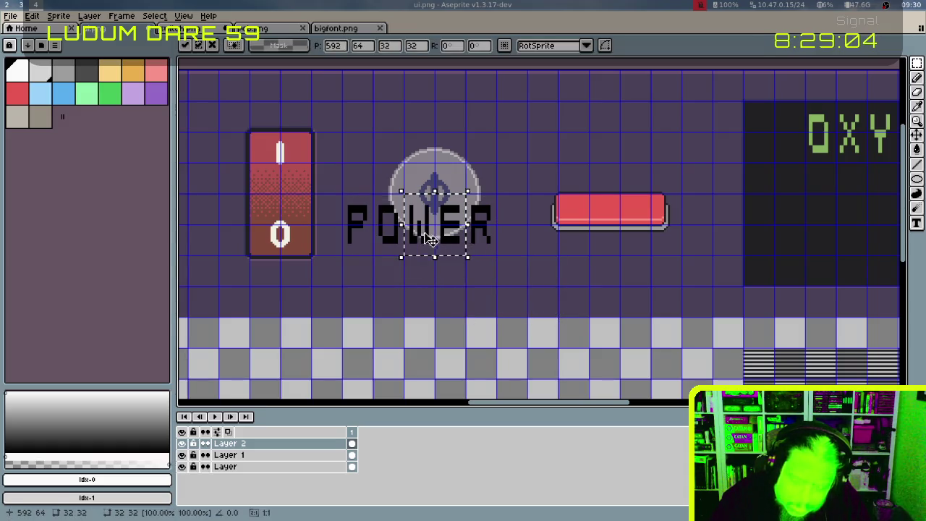
key("ctrl+d")
Select the whole POWER word over the power icon and delete it
left_click_drag(343, 196, 499, 255)
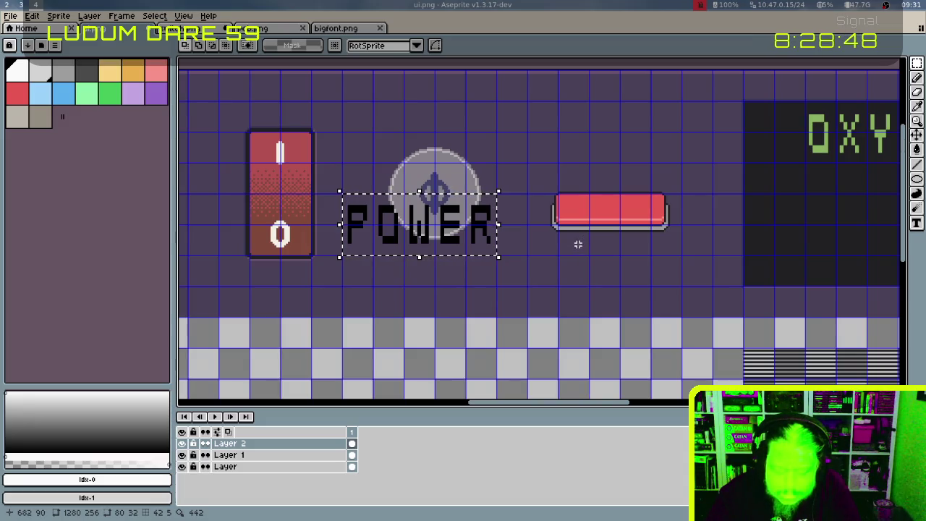
key("Delete")
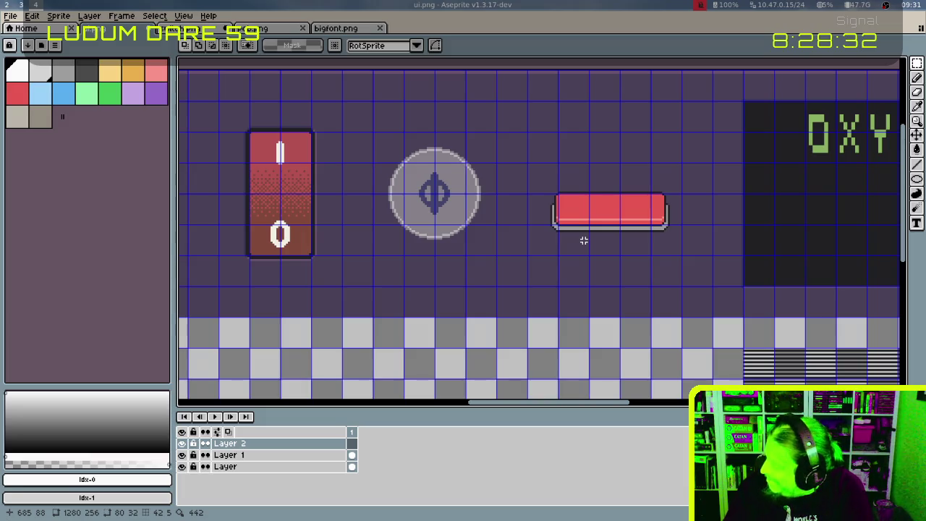
scroll(584, 240, "up", 1)
scroll(584, 240, "up", 1)
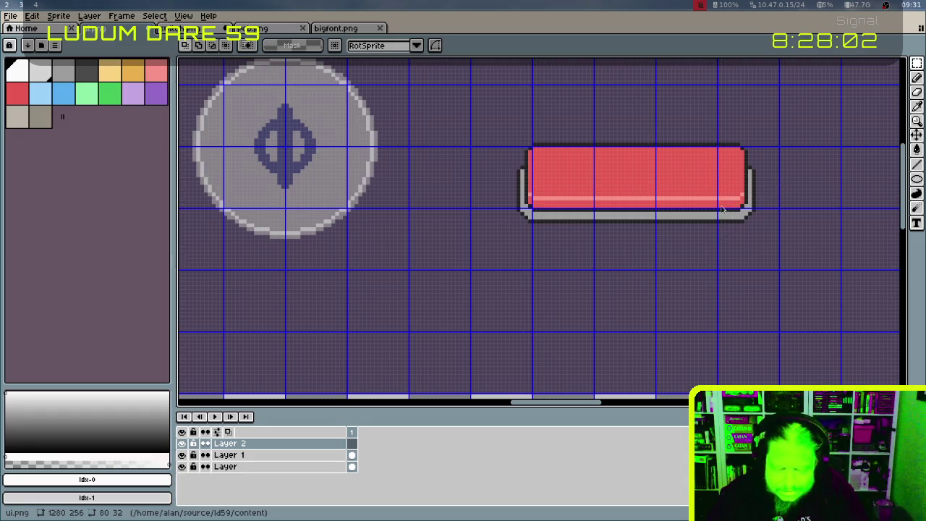
scroll(724, 208, "down", 4)
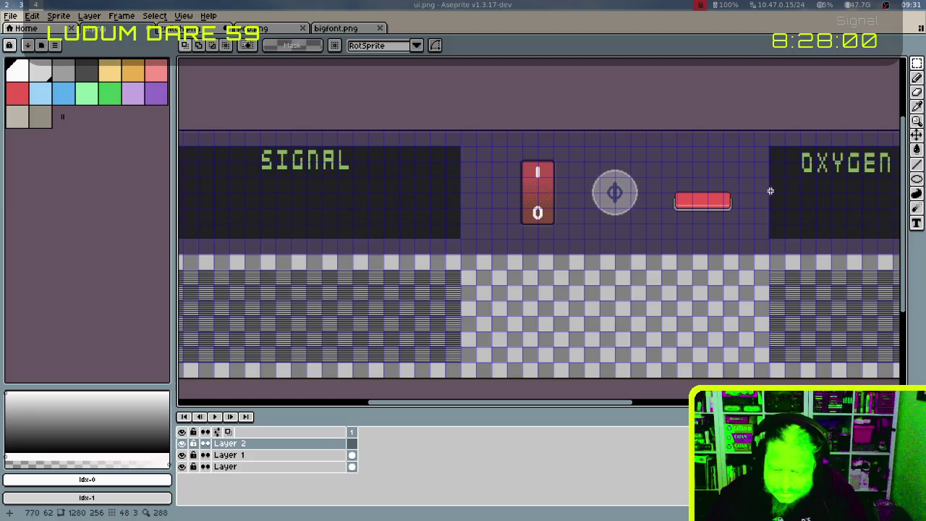
scroll(831, 176, "up", 2)
scroll(822, 183, "up", 2)
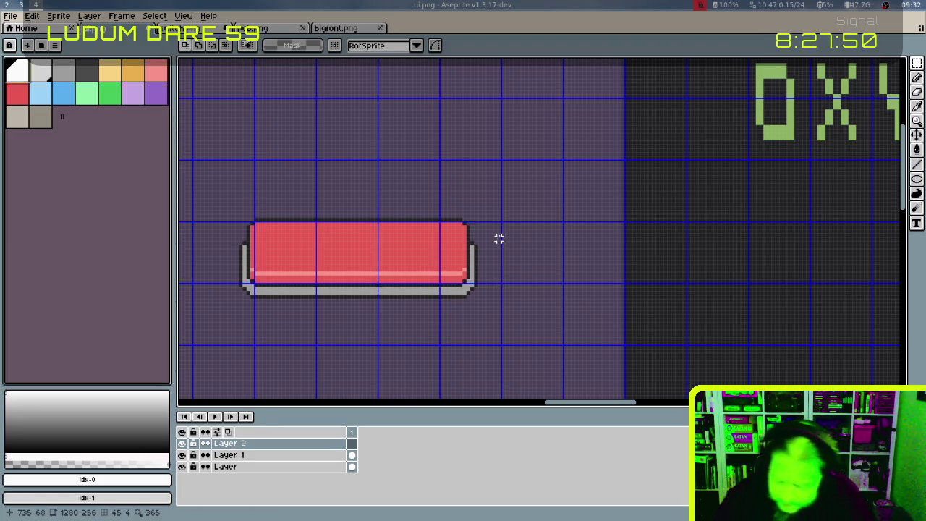
scroll(502, 233, "up", 1)
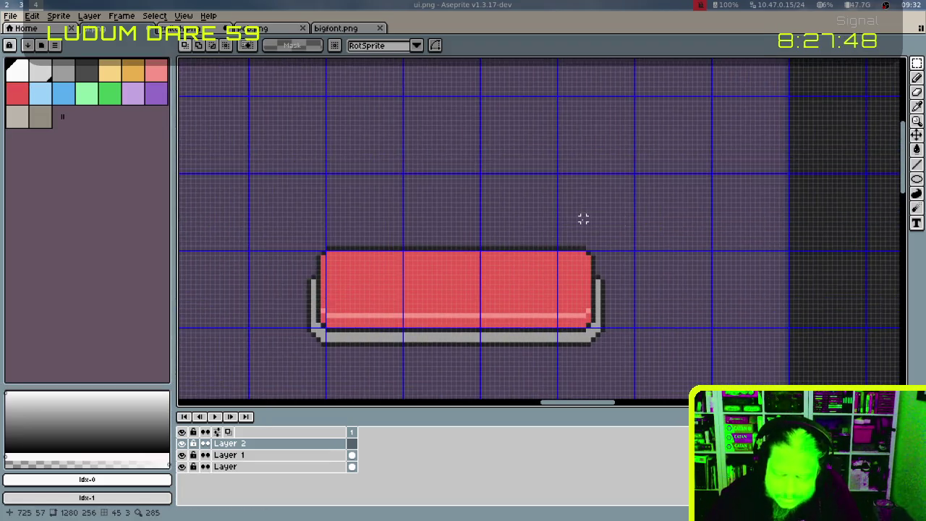
scroll(583, 218, "up", 2)
key("b")
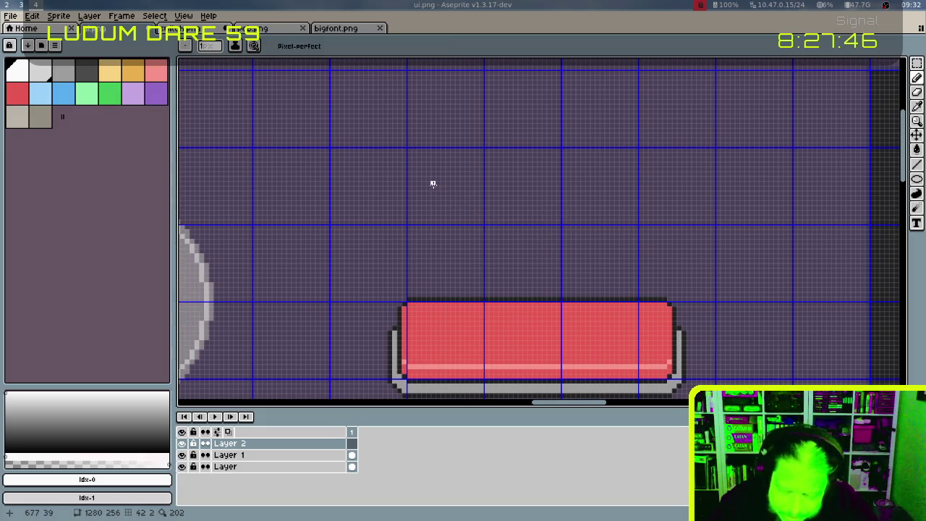
Draw the P's thick white left stem, undoing a stray top hook
scroll(458, 198, "up", 1)
scroll(457, 185, "up", 2)
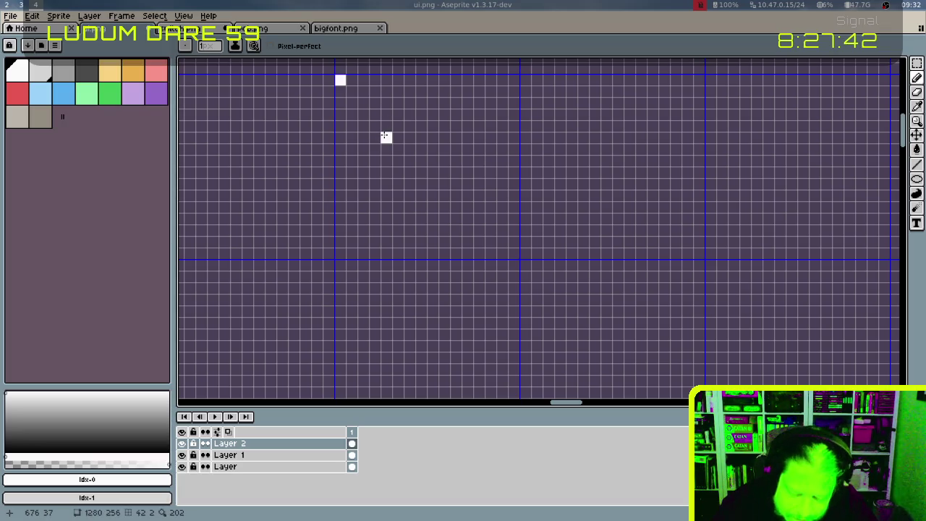
left_click_drag(386, 125, 384, 217)
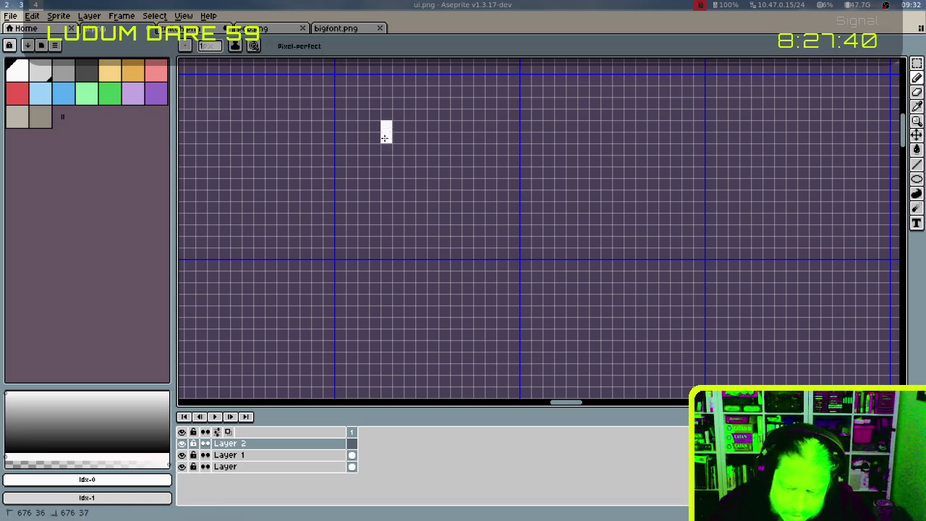
key("ctrl+z")
mouse_move(386, 117)
left_mouse_down()
mouse_move(390, 248)
mouse_move(393, 138)
left_mouse_up()
left_click(412, 246)
left_click_drag(410, 252, 410, 113)
left_click(421, 219)
mouse_move(418, 242)
left_mouse_down()
mouse_move(416, 140)
mouse_move(427, 113)
mouse_move(454, 113)
mouse_move(450, 137)
mouse_move(479, 128)
mouse_move(479, 152)
mouse_move(490, 149)
left_mouse_up()
left_click(491, 137)
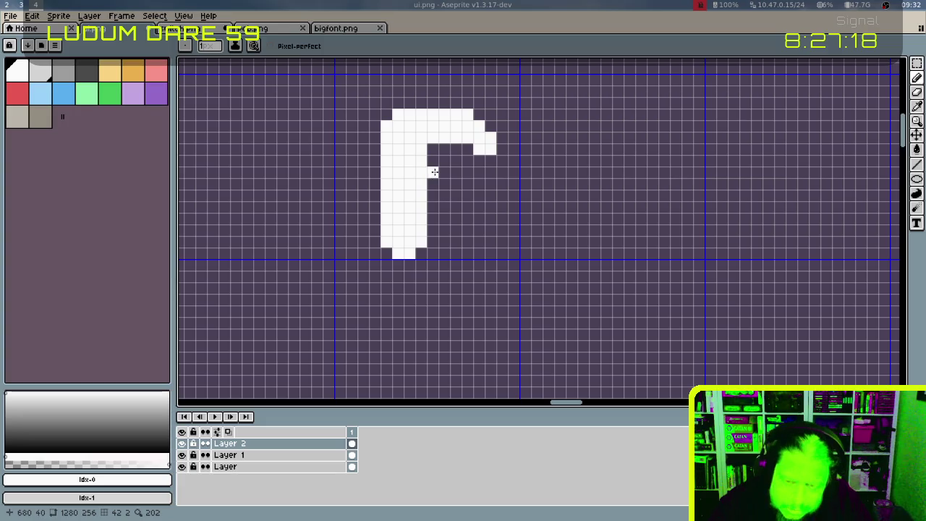
key("v")
key("ctrl+z")
key("ctrl+z")
key("ctrl+z")
key("ctrl+z")
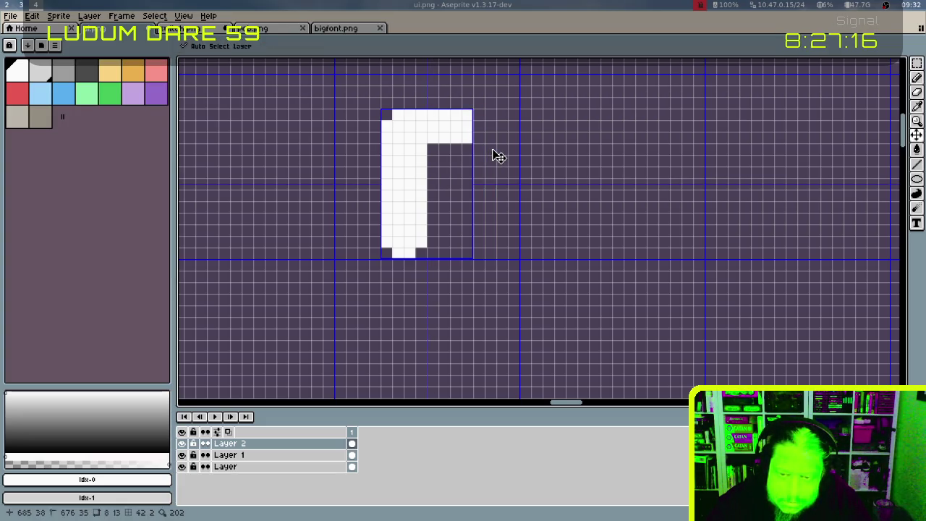
key("ctrl+z")
key("ctrl+z")
key("ctrl+z")
key("ctrl+z")
key("b")
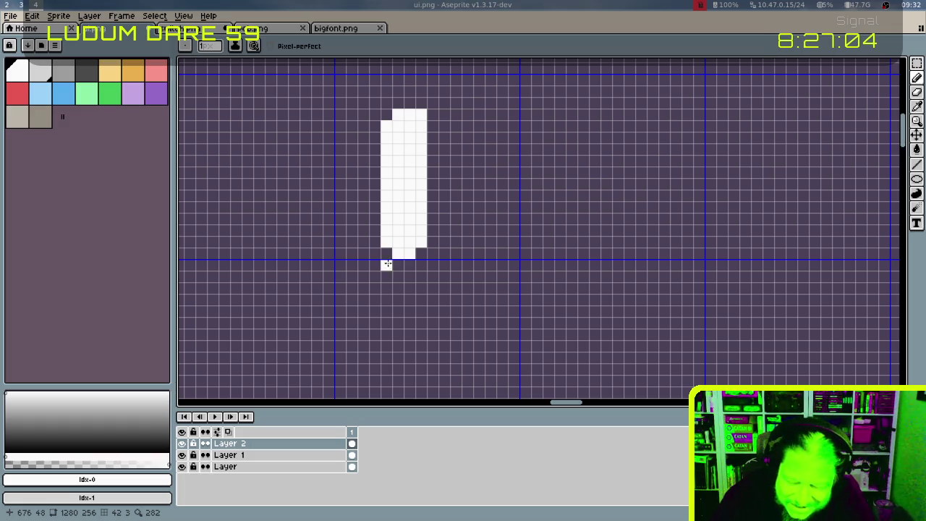
mouse_move(391, 248)
left_mouse_down()
mouse_move(387, 314)
mouse_move(397, 330)
mouse_move(409, 333)
mouse_move(402, 260)
mouse_move(396, 269)
mouse_move(421, 321)
mouse_move(421, 256)
left_mouse_up()
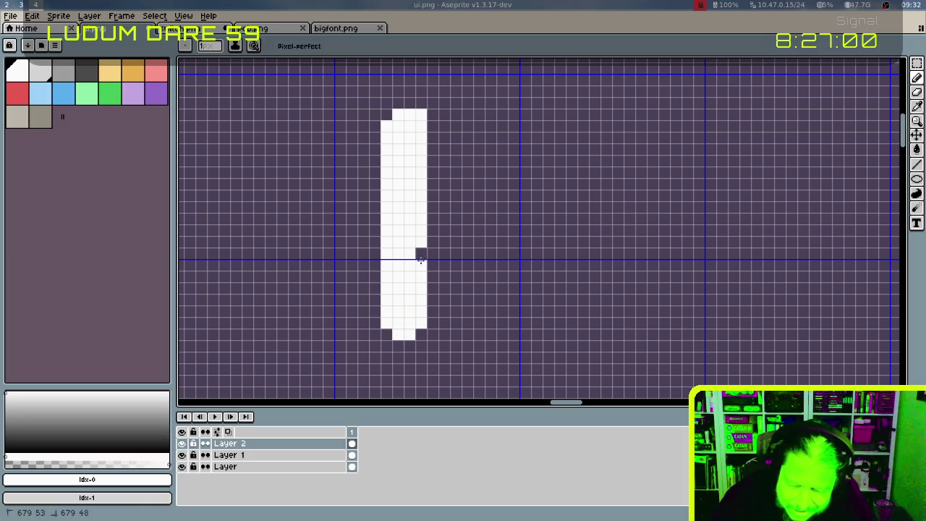
Add a two-pixel top bar and a middle arm extending right from the stem
left_click_drag(432, 114, 525, 115)
left_click_drag(433, 126, 525, 126)
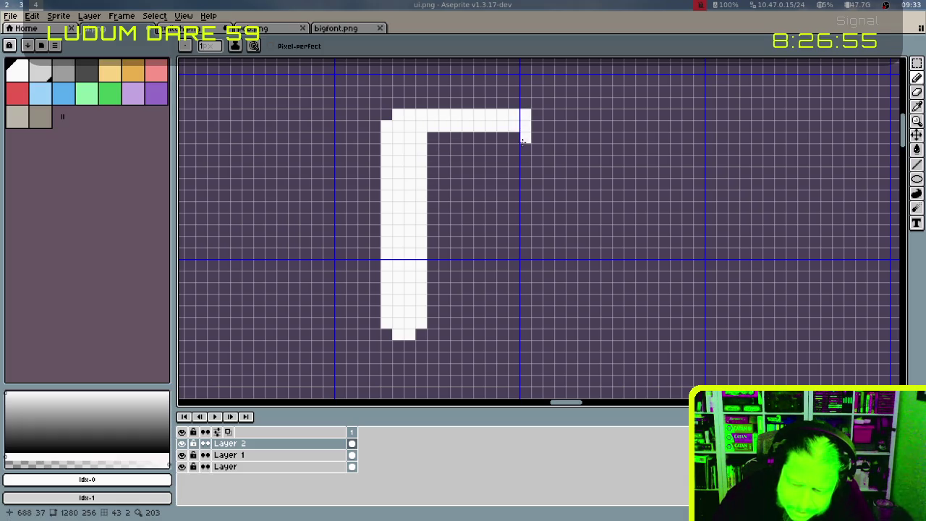
left_click(432, 230)
mouse_move(432, 219)
left_mouse_down()
mouse_move(432, 207)
mouse_move(444, 230)
mouse_move(479, 242)
mouse_move(465, 212)
mouse_move(488, 216)
left_mouse_up()
left_click(450, 210)
left_click(479, 207)
left_click(432, 149)
mouse_move(432, 138)
left_mouse_down()
mouse_move(444, 148)
mouse_move(491, 149)
left_mouse_up()
mouse_move(470, 138)
left_mouse_down()
mouse_move(444, 139)
mouse_move(502, 149)
left_mouse_up()
left_click(433, 195)
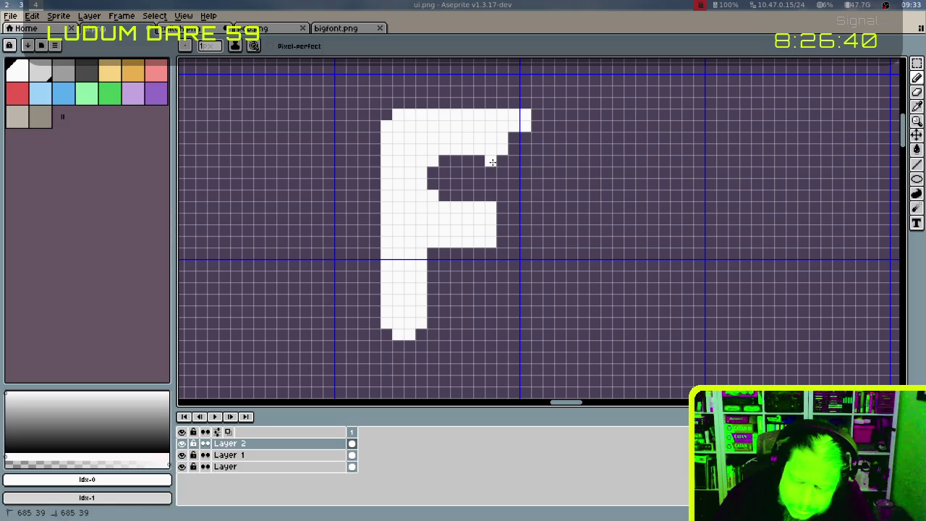
Close and thicken the right side, turning the shape into a P
left_click_drag(491, 162, 491, 171)
key("ctrl+z")
left_click(491, 196)
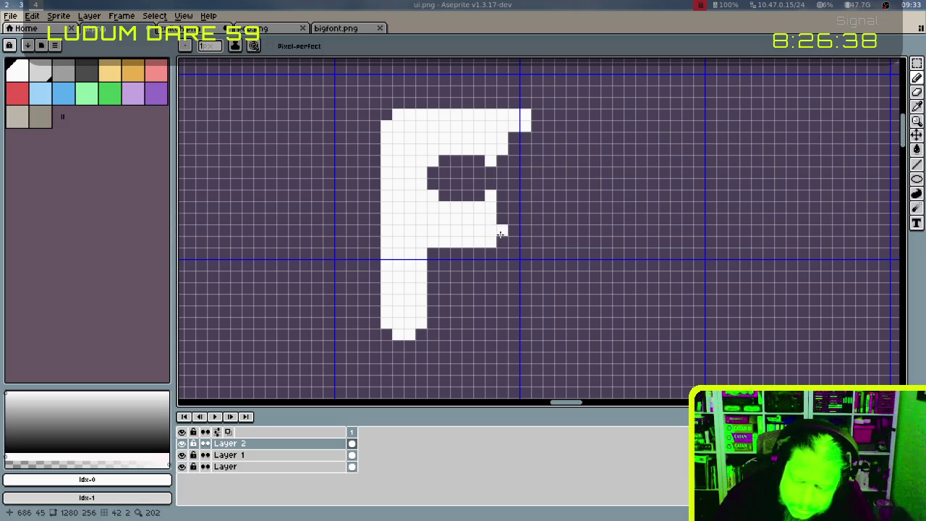
left_click_drag(500, 234, 502, 161)
left_click_drag(514, 230, 514, 137)
left_click(502, 241)
left_click_drag(526, 220, 525, 136)
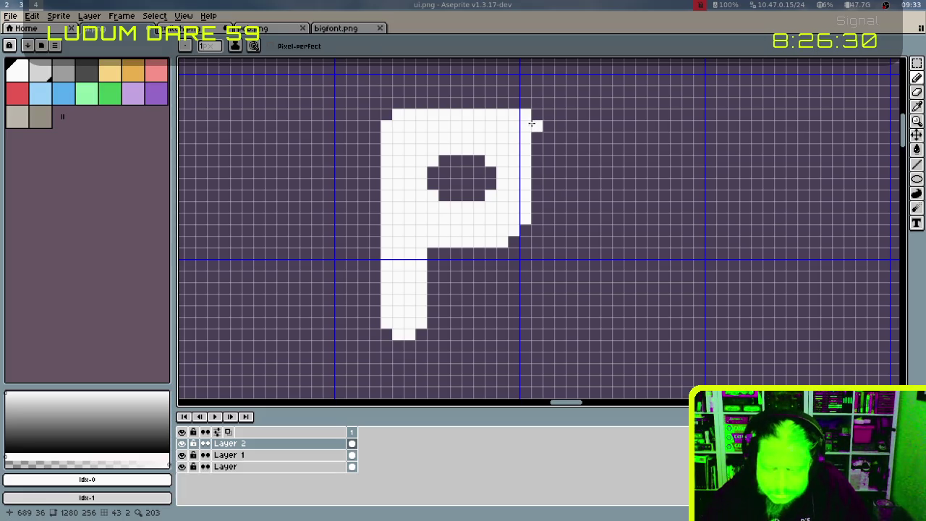
Erase pixels to round the top-right corner and enlarge the P's inner counter
key("e")
mouse_move(513, 114)
left_mouse_down()
mouse_move(525, 115)
mouse_move(525, 126)
left_mouse_up()
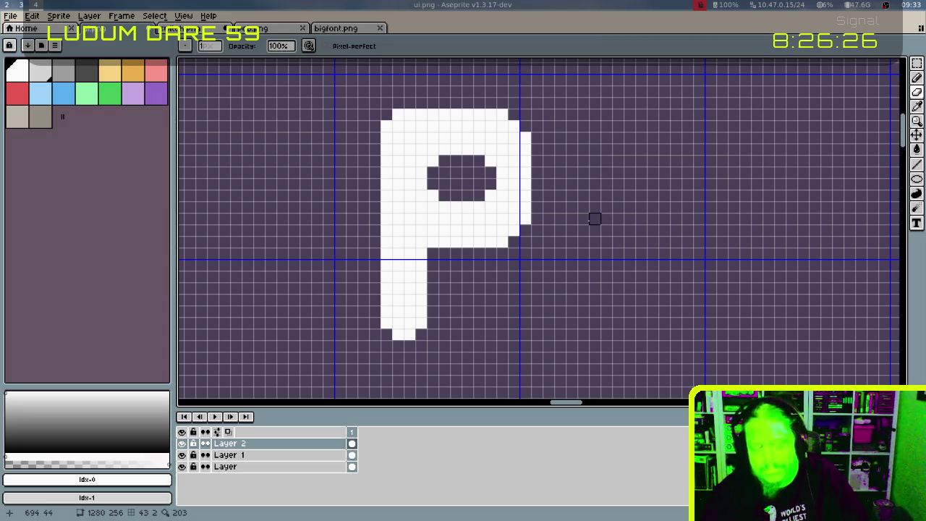
left_click(432, 161)
mouse_move(432, 195)
left_mouse_down()
mouse_move(444, 207)
mouse_move(479, 207)
mouse_move(490, 196)
mouse_move(489, 162)
mouse_move(471, 150)
mouse_move(446, 149)
mouse_move(444, 159)
left_mouse_up()
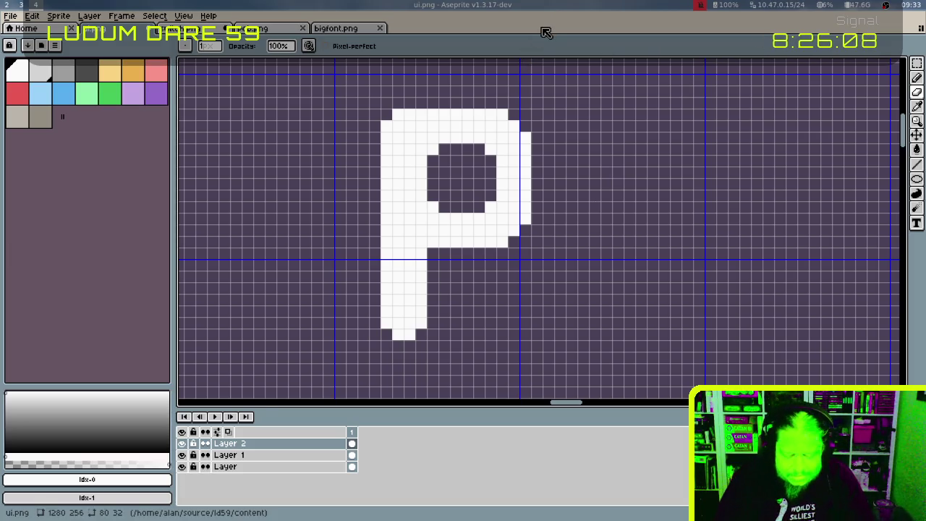
Switch to Firefox on damieng.com and go through Fonts to the ZX Origins page
key("super+5")
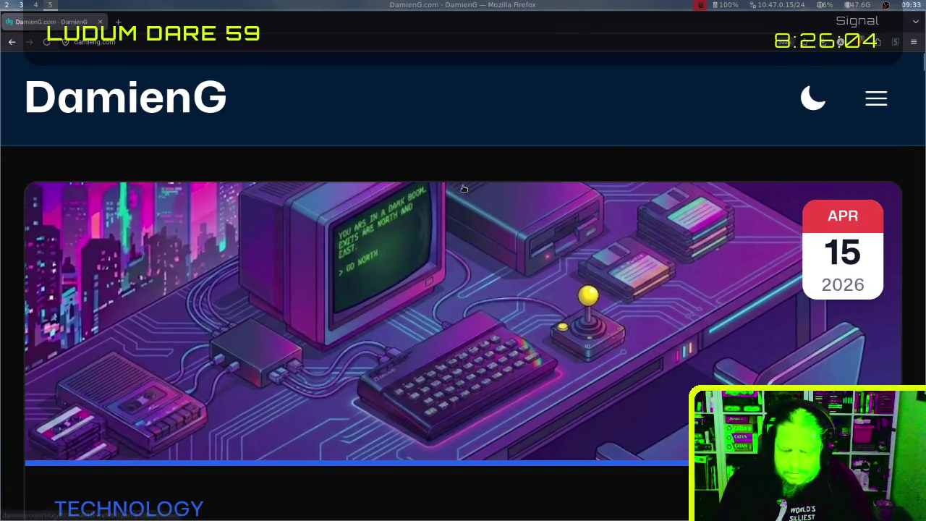
scroll(463, 188, "down", 3)
scroll(471, 202, "down", 4)
scroll(470, 203, "up", 7)
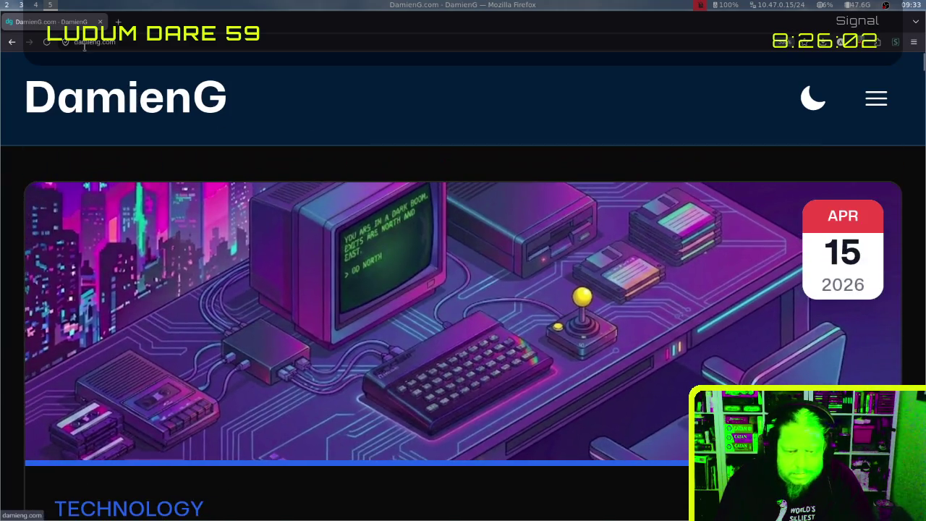
key("ctrl+0")
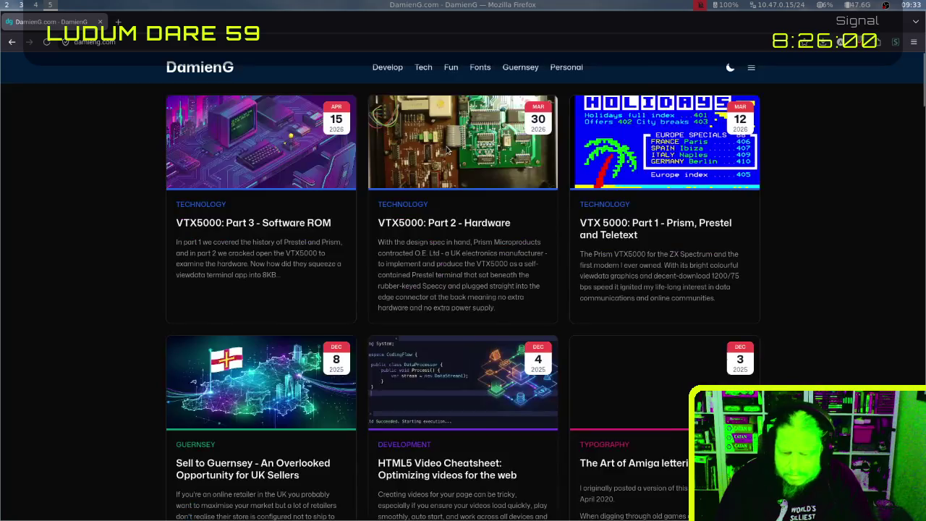
left_click(481, 67)
scroll(322, 345, "down", 2)
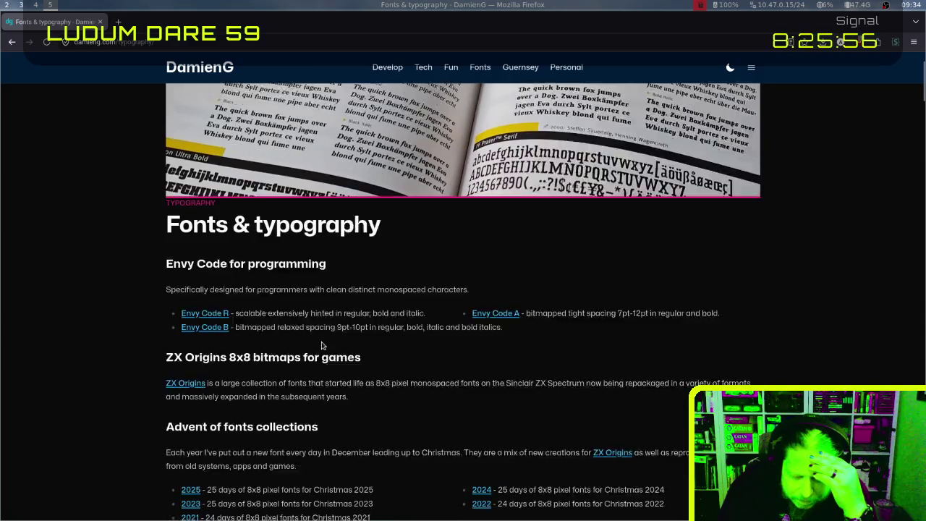
scroll(322, 345, "down", 1)
left_click(186, 361)
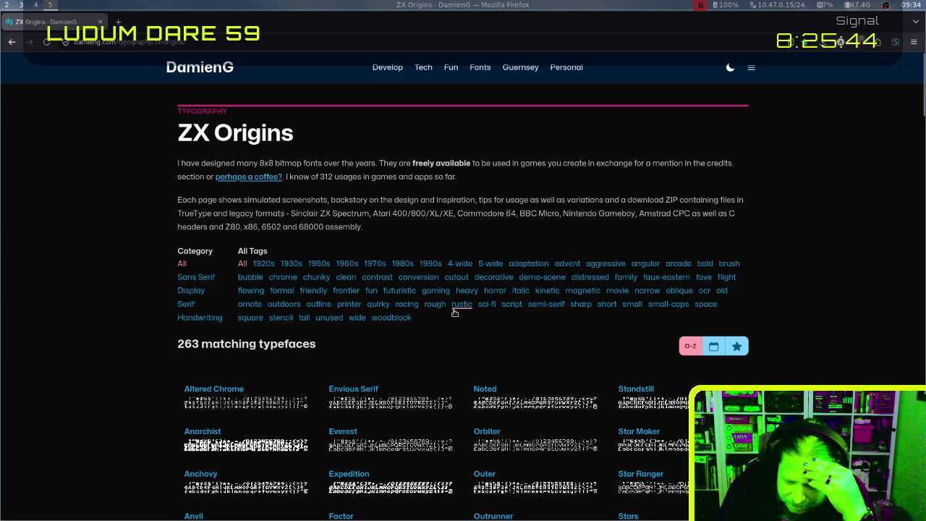
Zoom the ZX Origins page in twice and scroll through the first typeface samples
scroll(452, 319, "down", 3)
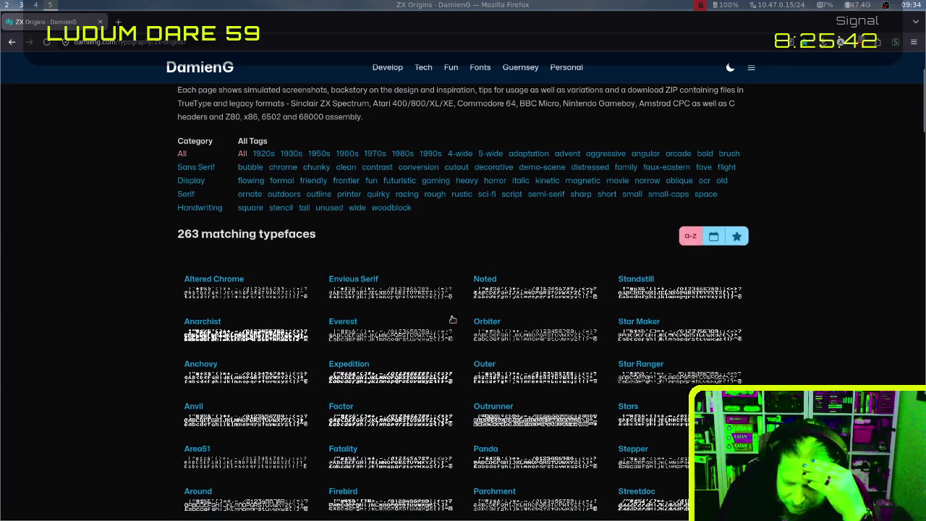
key("ctrl+plus")
key("ctrl+plus")
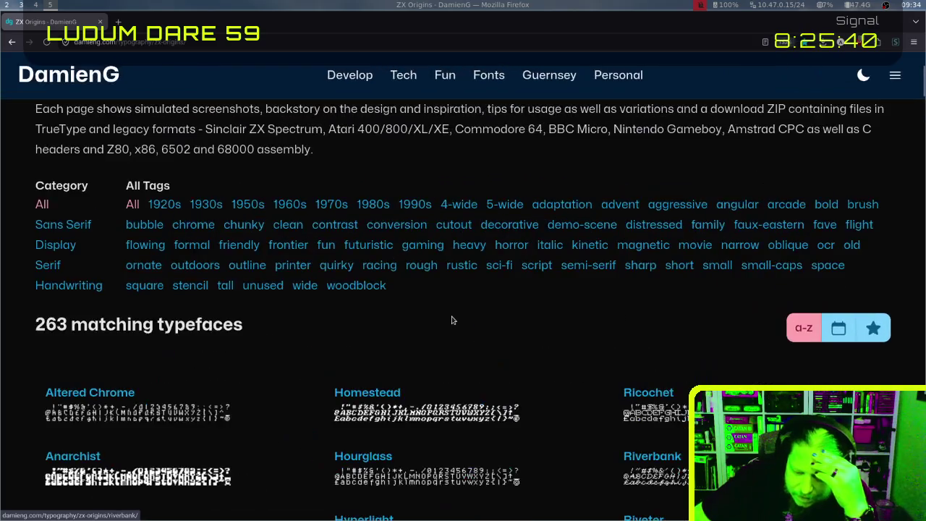
key("ctrl+plus")
scroll(452, 320, "down", 10)
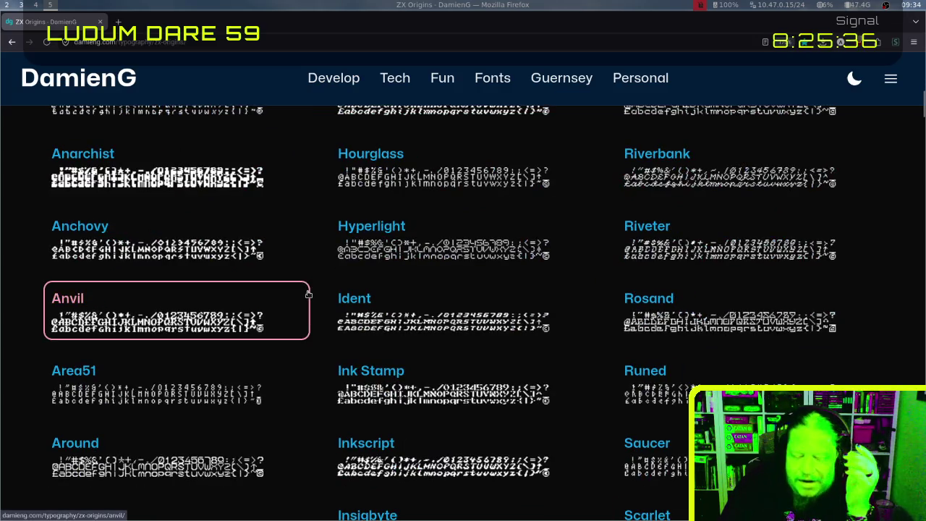
scroll(308, 293, "up", 3)
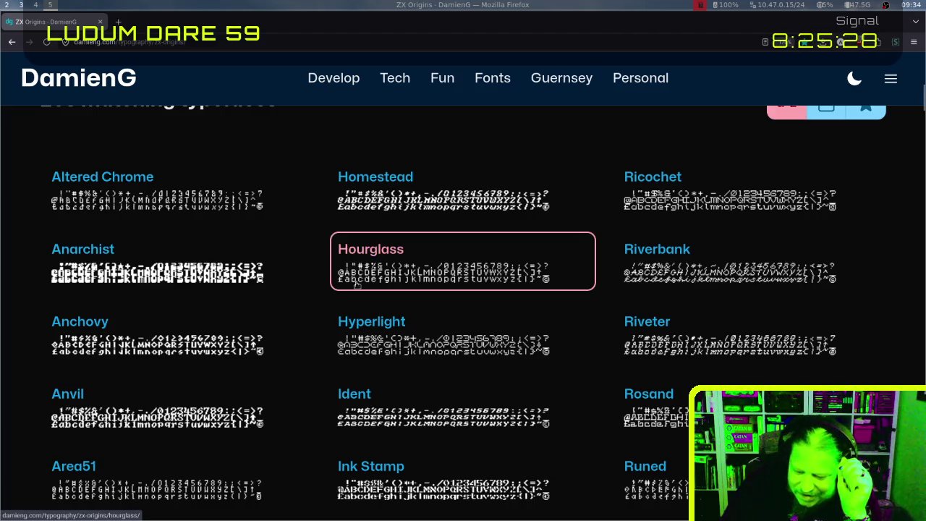
scroll(347, 275, "down", 3)
scroll(392, 284, "down", 1)
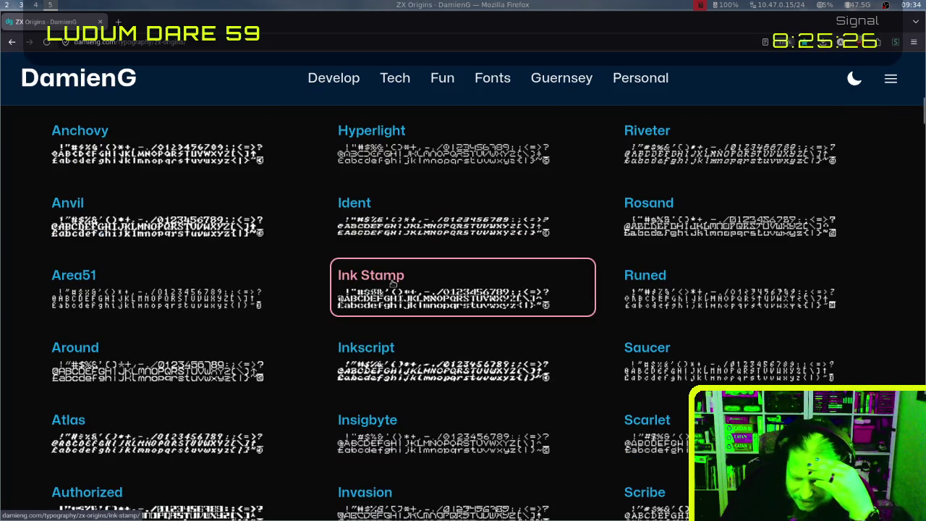
scroll(391, 284, "down", 2)
scroll(391, 284, "down", 4)
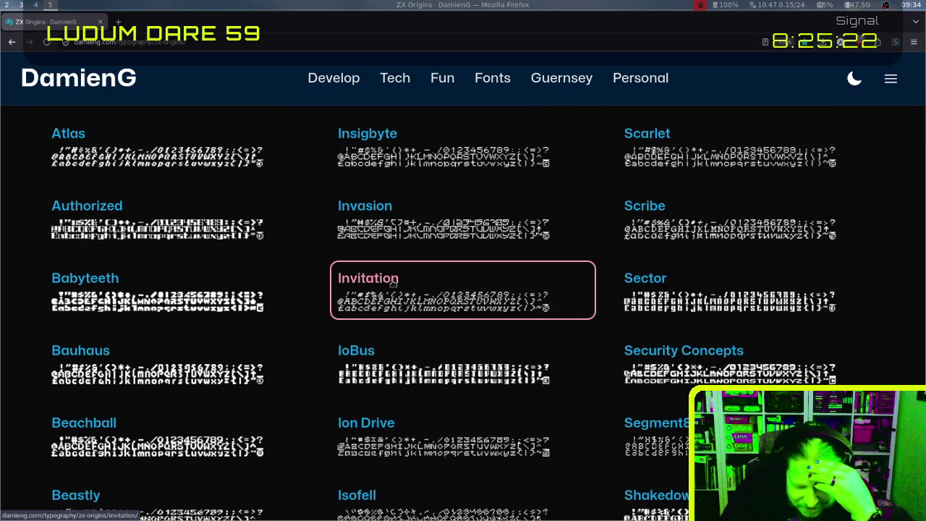
scroll(391, 284, "down", 2)
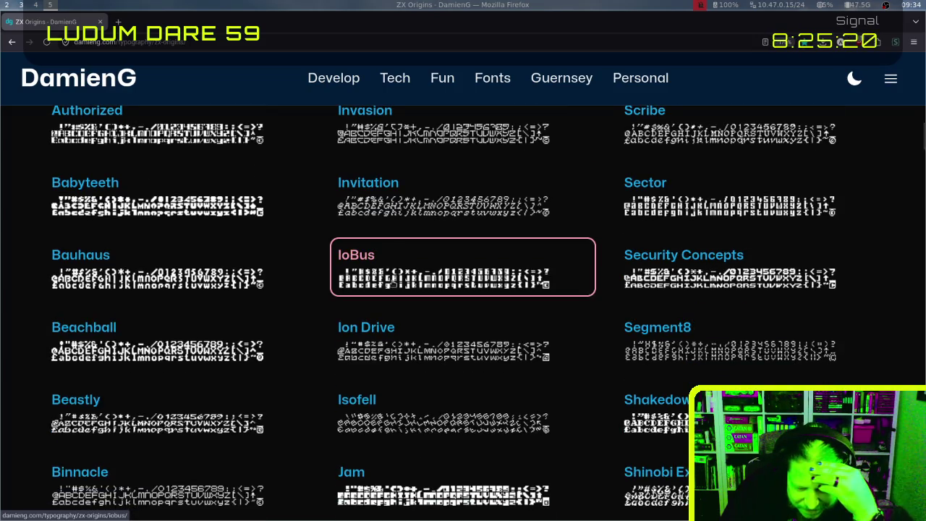
Scroll further down to the M fonts such as Magnetic and Manic
scroll(391, 284, "down", 1)
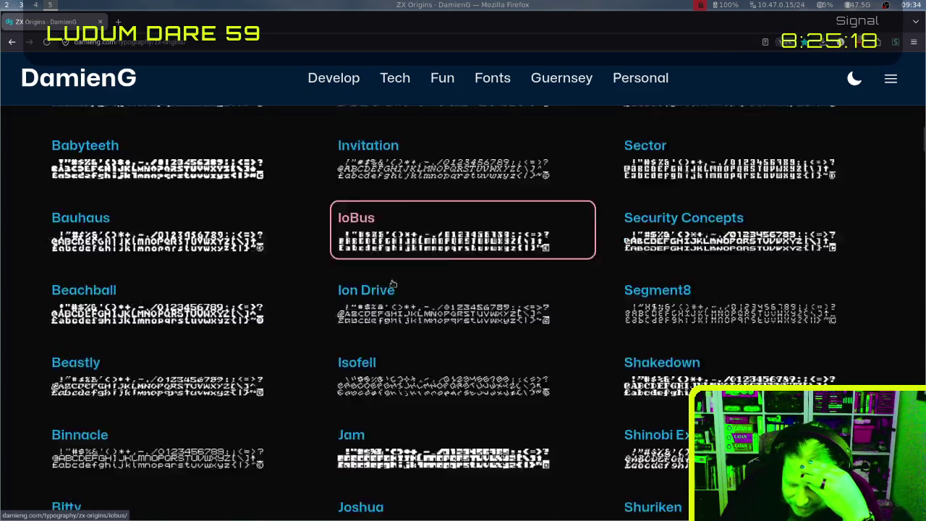
scroll(391, 284, "down", 1)
scroll(392, 284, "down", 2)
scroll(392, 285, "down", 4)
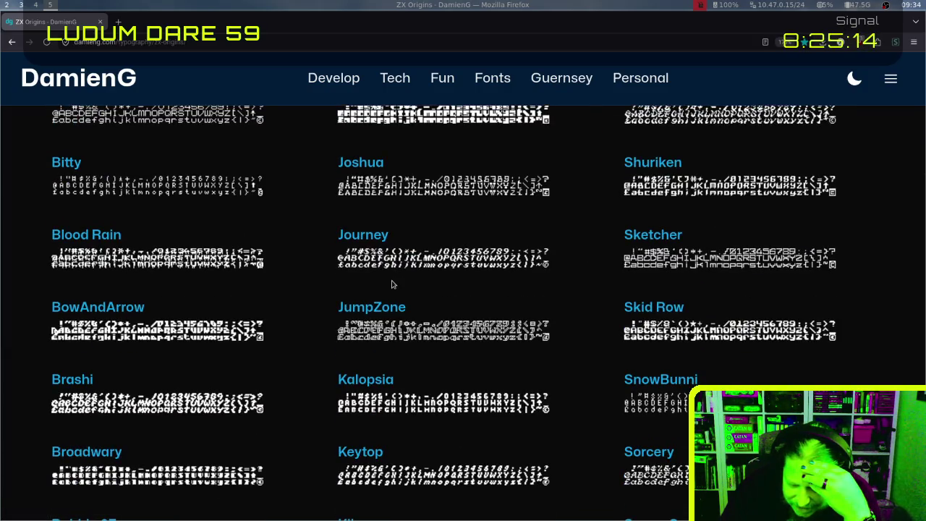
scroll(391, 284, "down", 2)
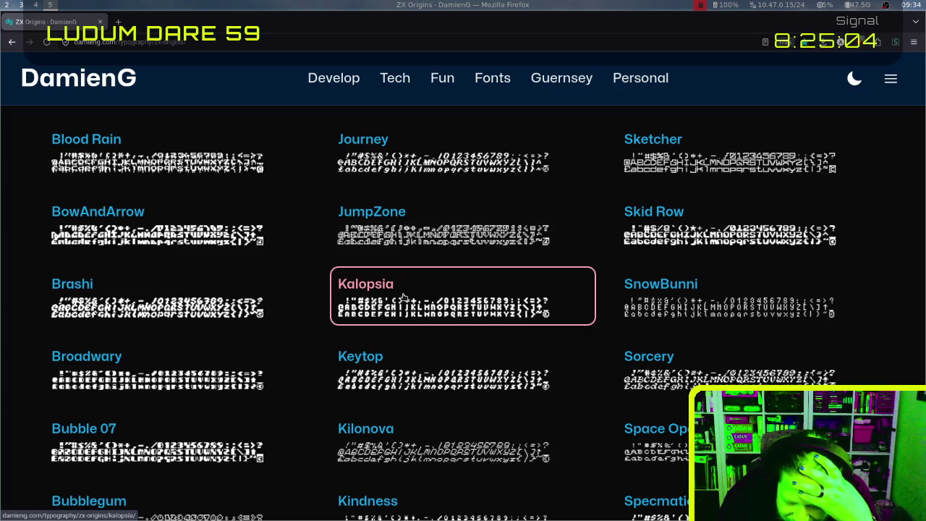
scroll(403, 297, "down", 3)
scroll(404, 296, "down", 6)
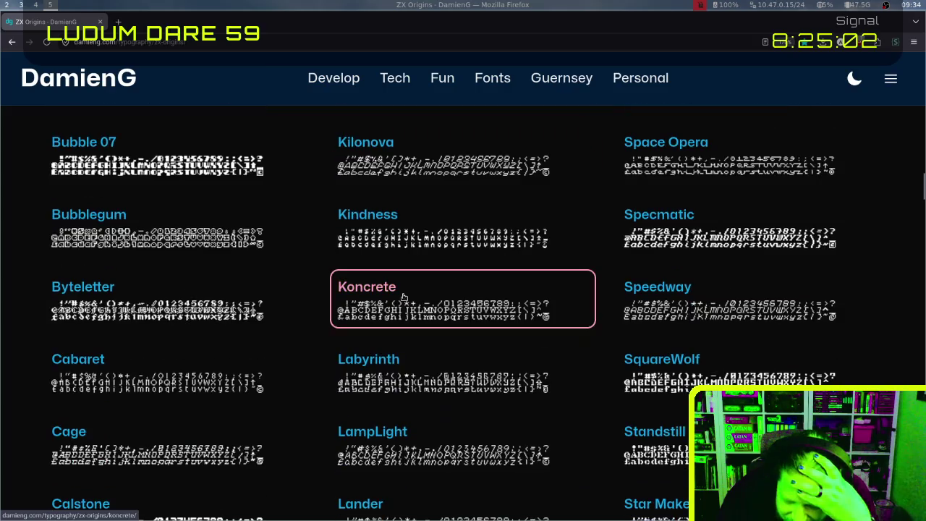
scroll(403, 297, "down", 6)
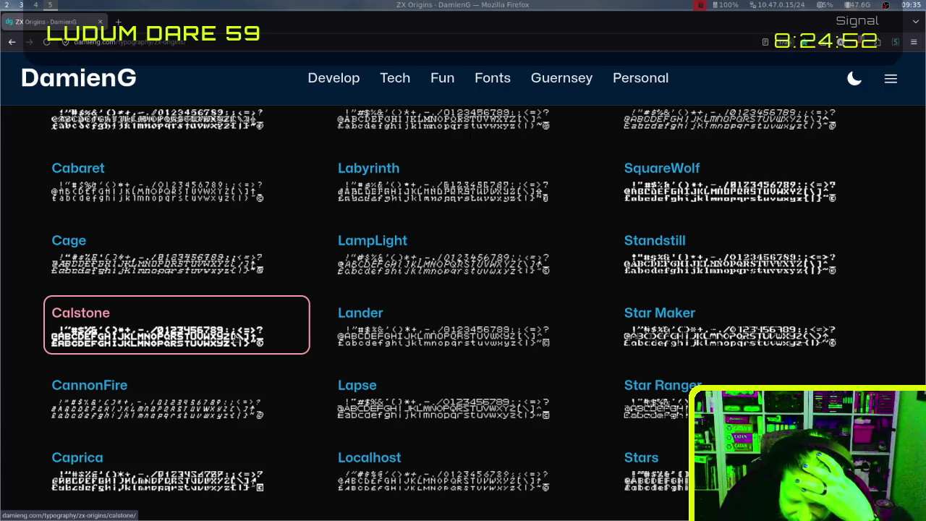
scroll(386, 300, "down", 3)
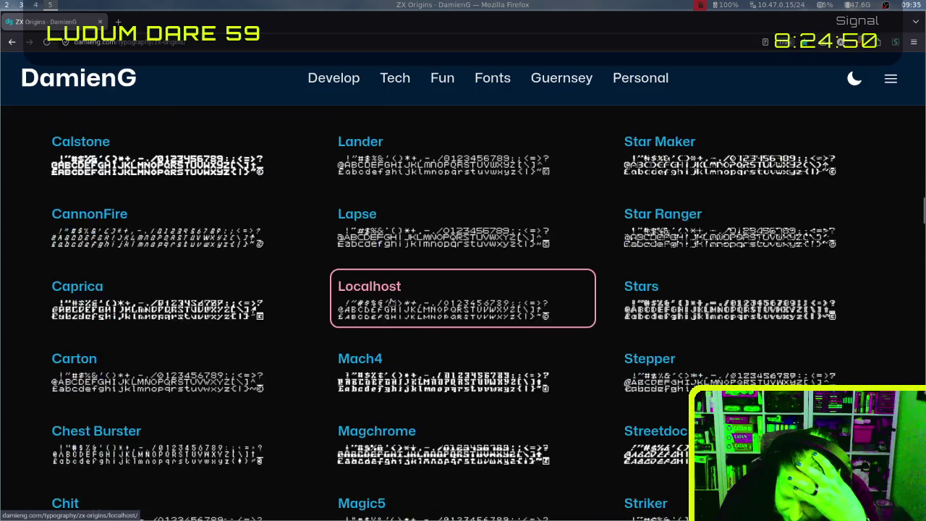
scroll(390, 302, "down", 3)
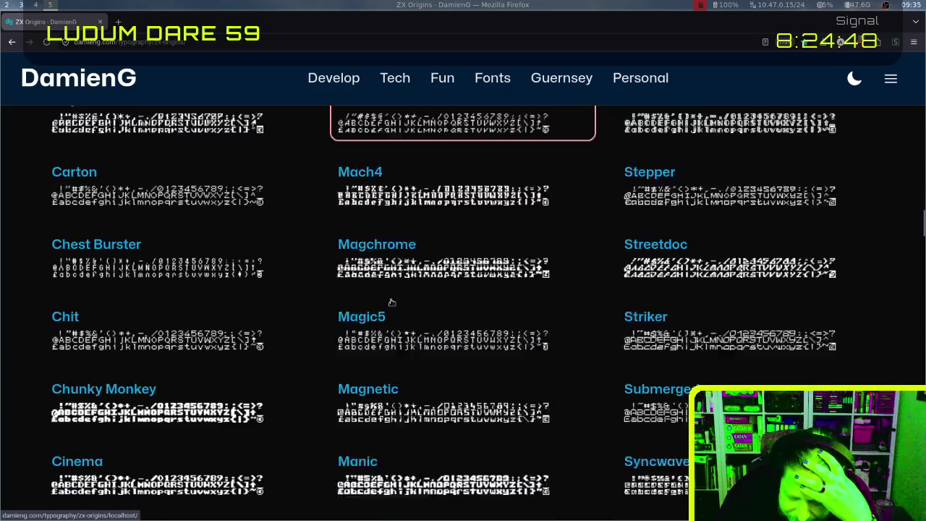
scroll(391, 302, "down", 2)
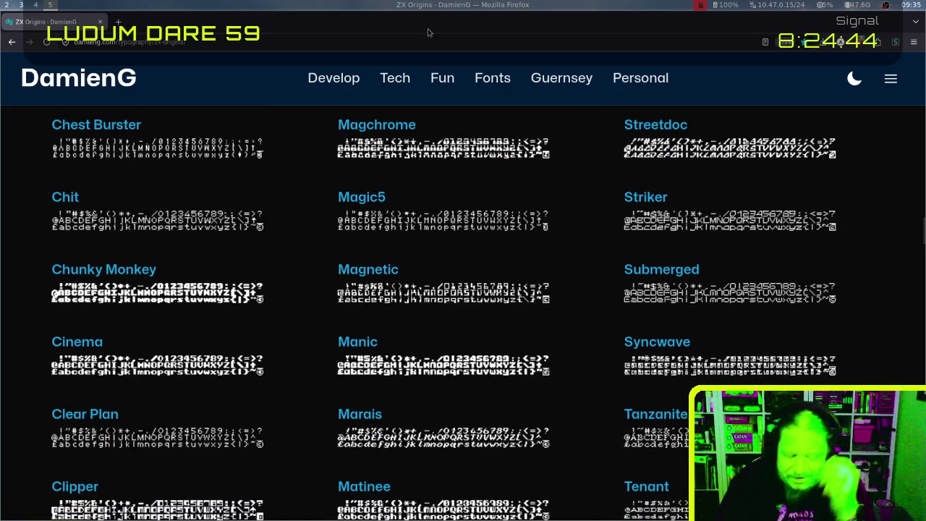
Search the web in a new tab for 'font used for stamped plaques'
key("ctrl+t")
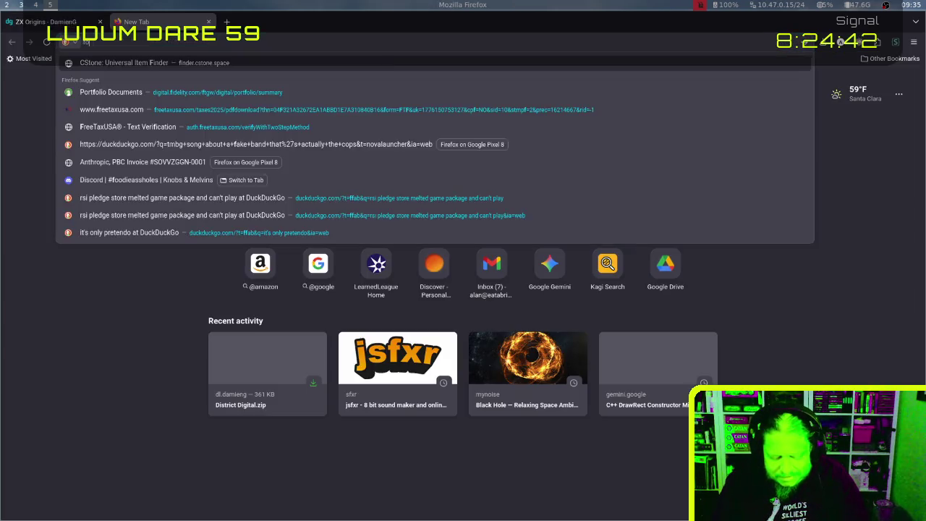
type("font used for")
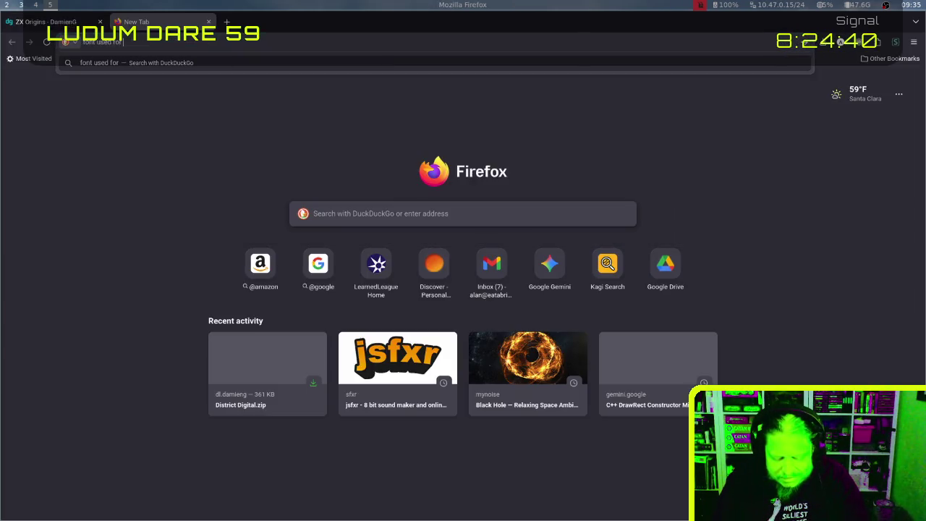
type(" stamped pla")
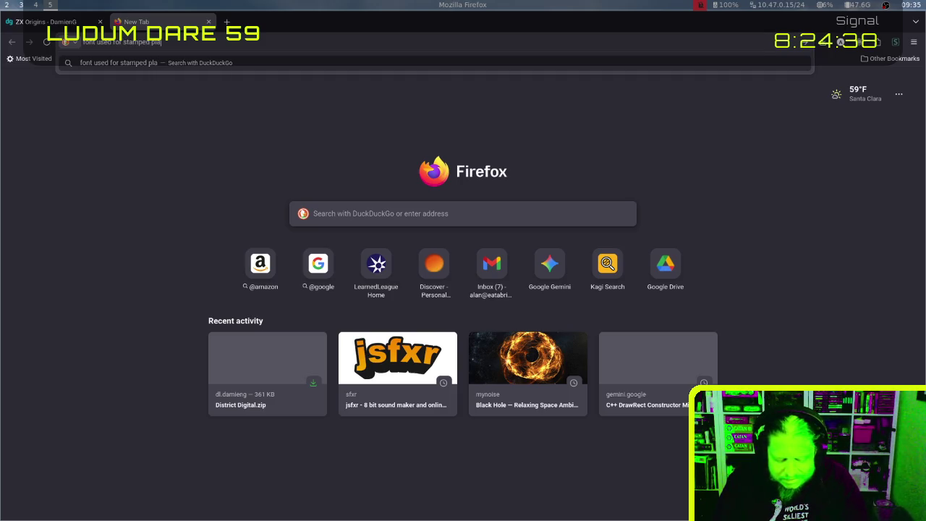
type("ques")
key("Return")
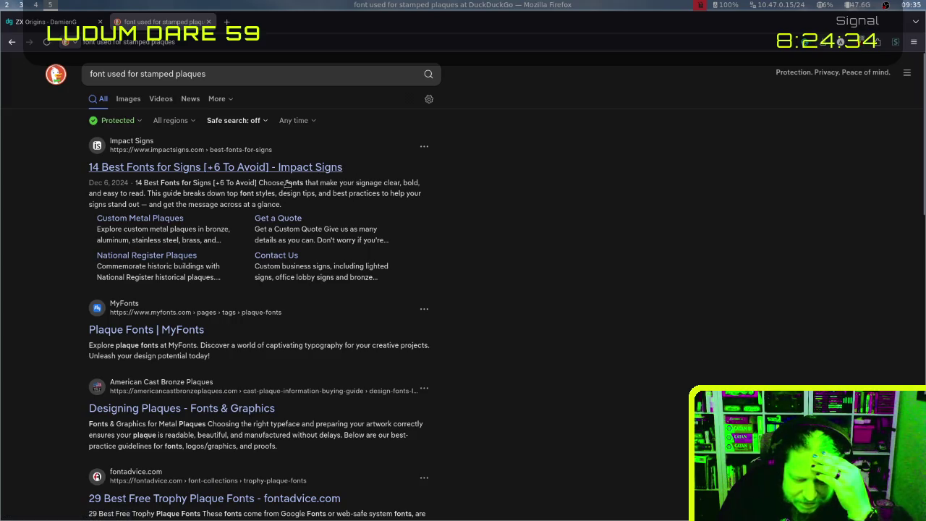
Read Impact Signs' '14 Best Fonts for Signs' article, then return to the search results
left_click(225, 167)
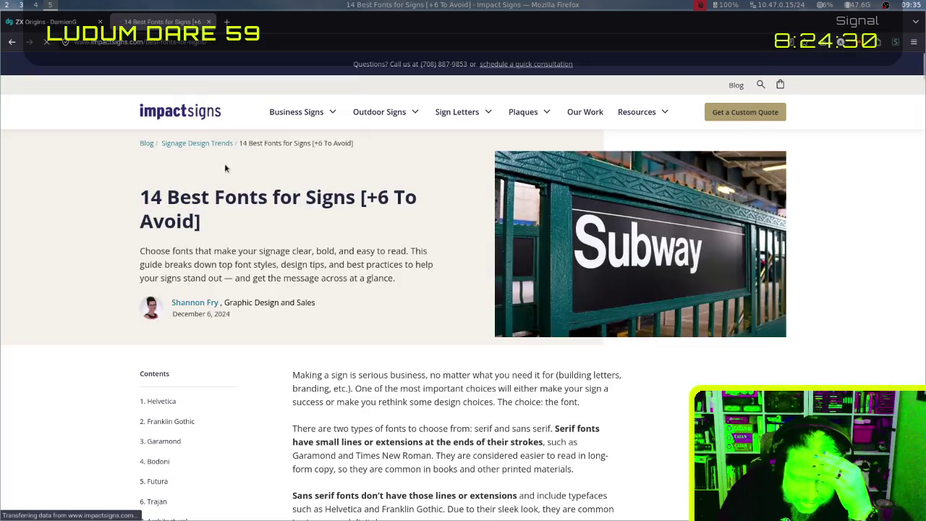
scroll(245, 194, "down", 2)
scroll(244, 194, "down", 3)
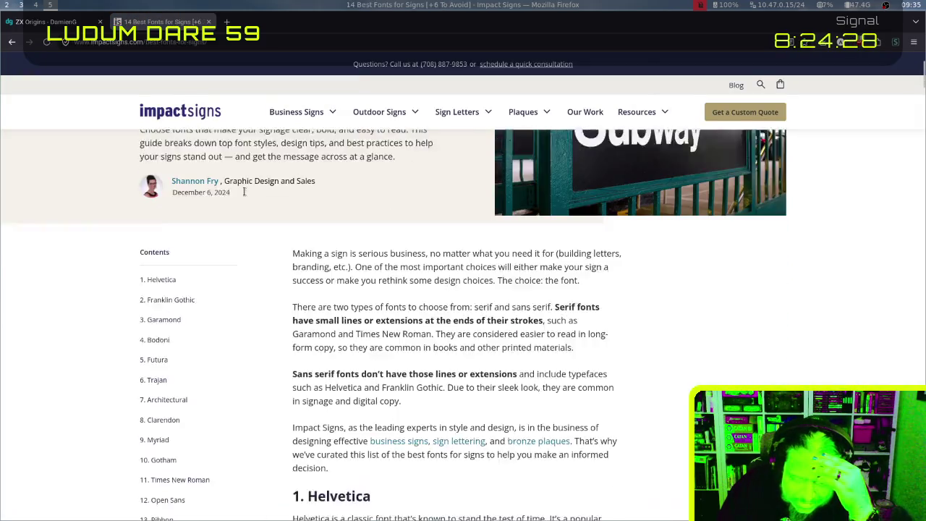
scroll(257, 273, "down", 2)
scroll(257, 272, "down", 2)
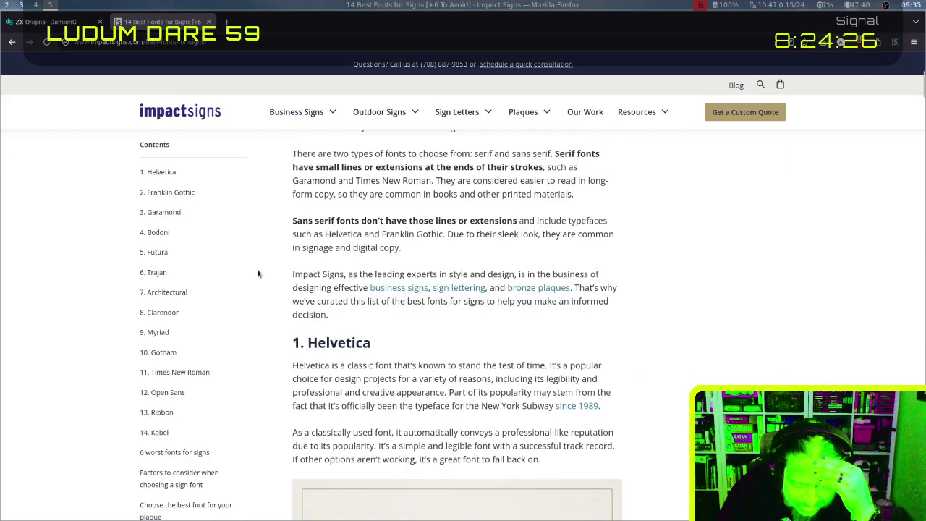
scroll(256, 273, "down", 1)
scroll(257, 273, "down", 3)
scroll(257, 273, "down", 2)
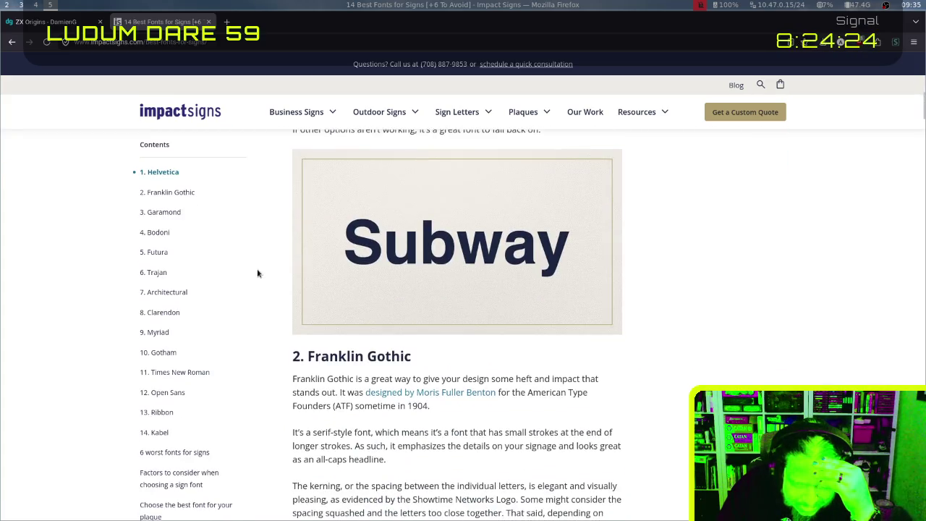
scroll(257, 273, "up", 2)
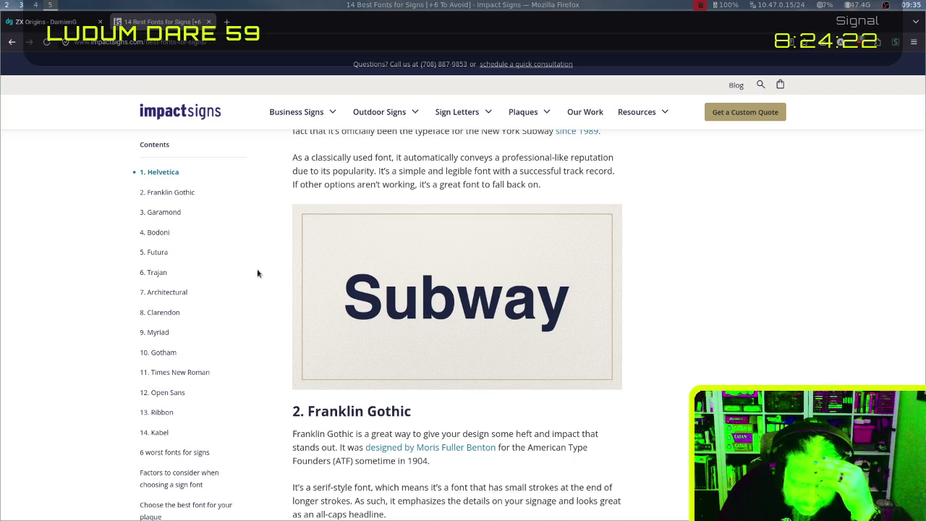
scroll(257, 272, "down", 2)
scroll(257, 273, "down", 1)
scroll(256, 272, "down", 2)
scroll(257, 273, "down", 3)
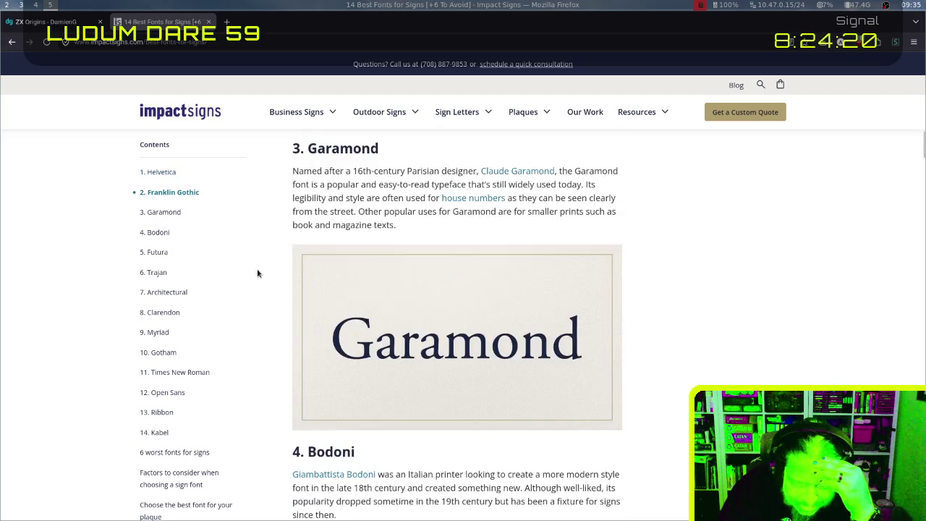
scroll(257, 273, "down", 3)
scroll(257, 272, "down", 2)
scroll(256, 272, "down", 3)
scroll(257, 273, "down", 4)
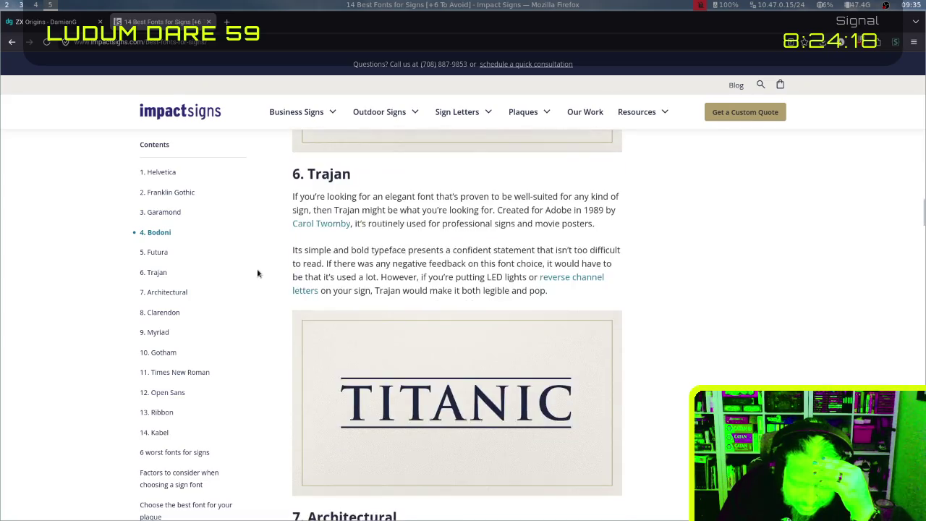
scroll(257, 273, "down", 4)
scroll(257, 272, "up", 4)
key("alt+Left")
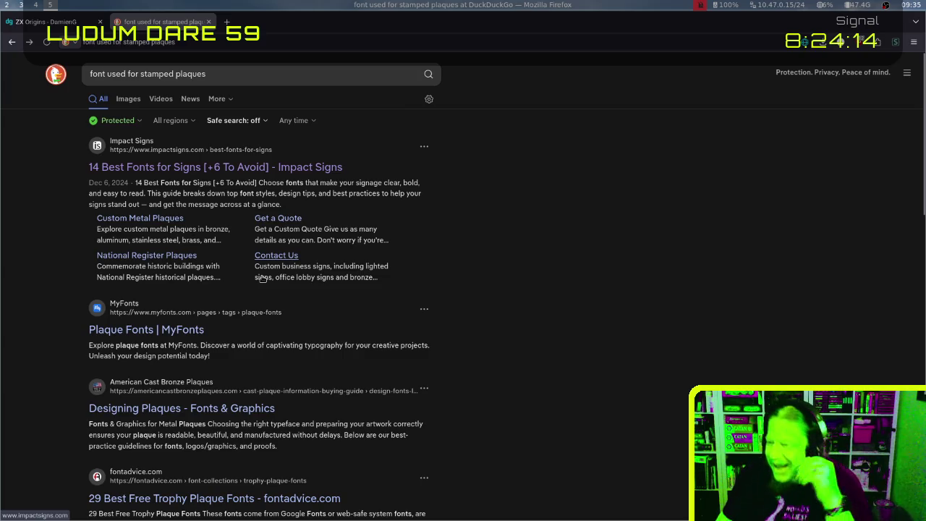
left_click(109, 500)
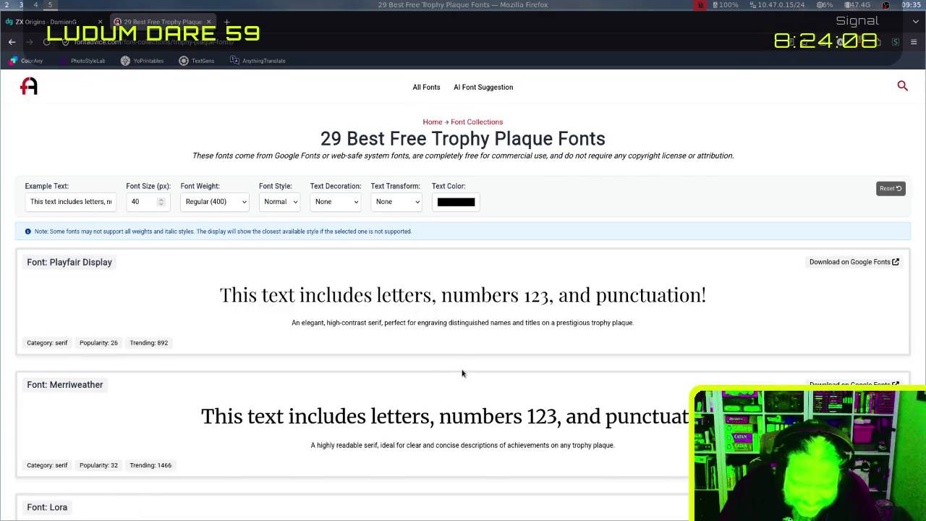
scroll(458, 373, "down", 1)
scroll(459, 373, "down", 5)
scroll(458, 373, "down", 3)
scroll(458, 373, "up", 9)
key("alt+Left")
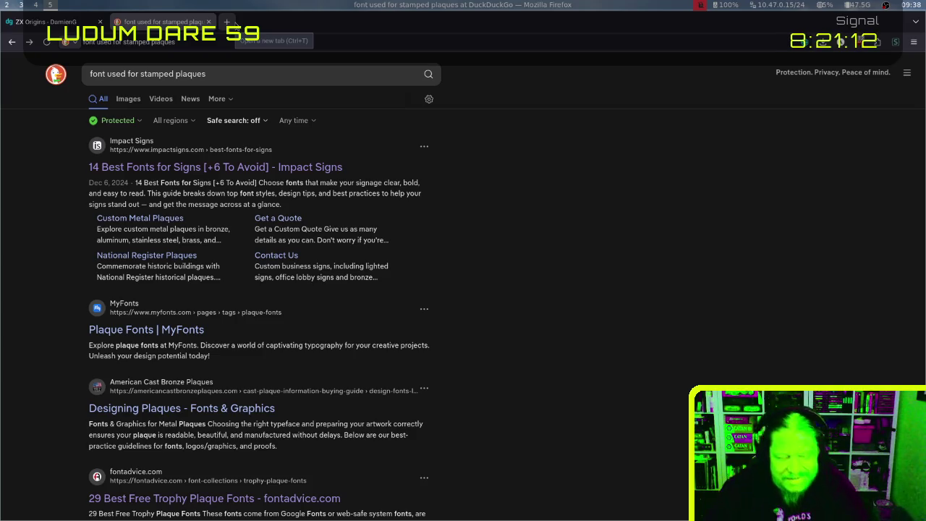
key("ctrl+w")
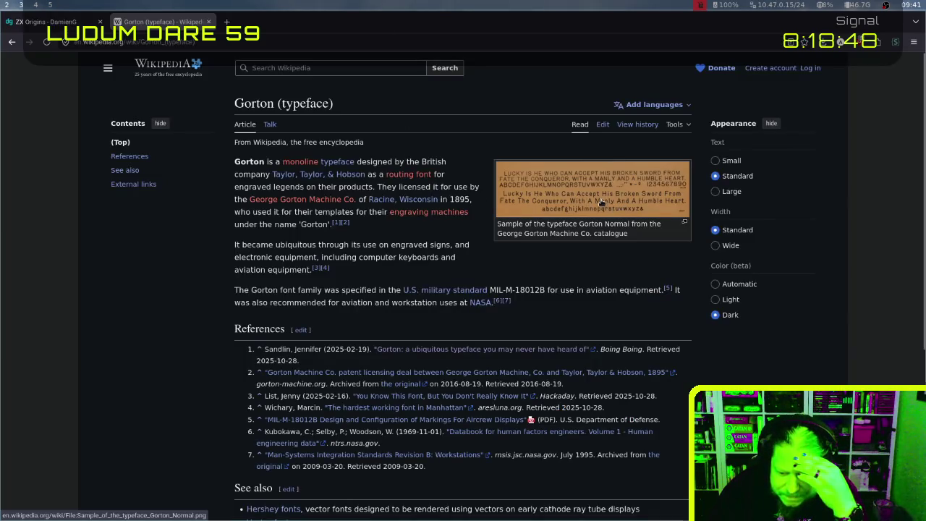
left_click(600, 203)
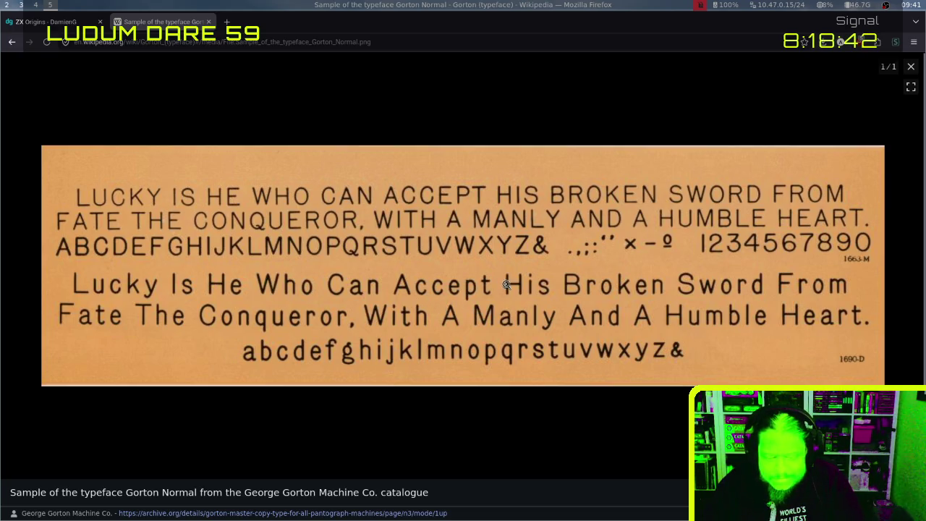
key("Escape")
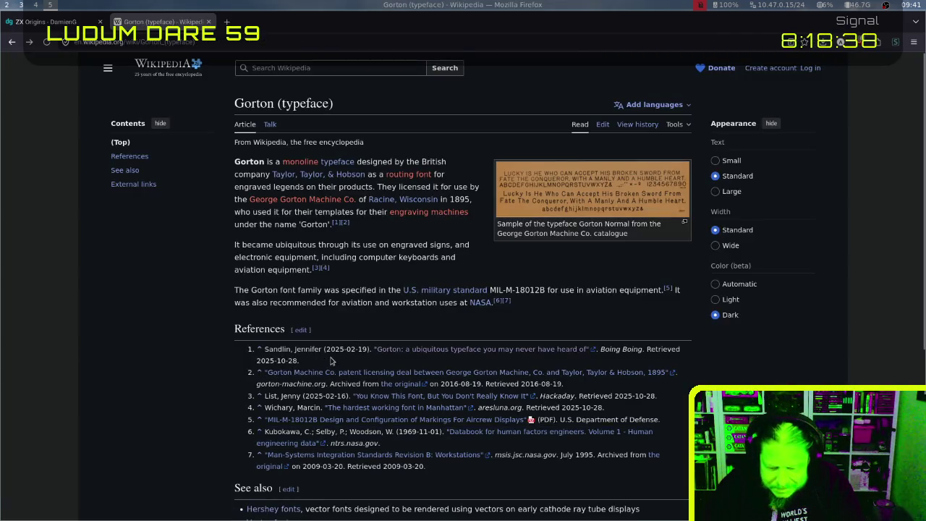
scroll(438, 368, "down", 5)
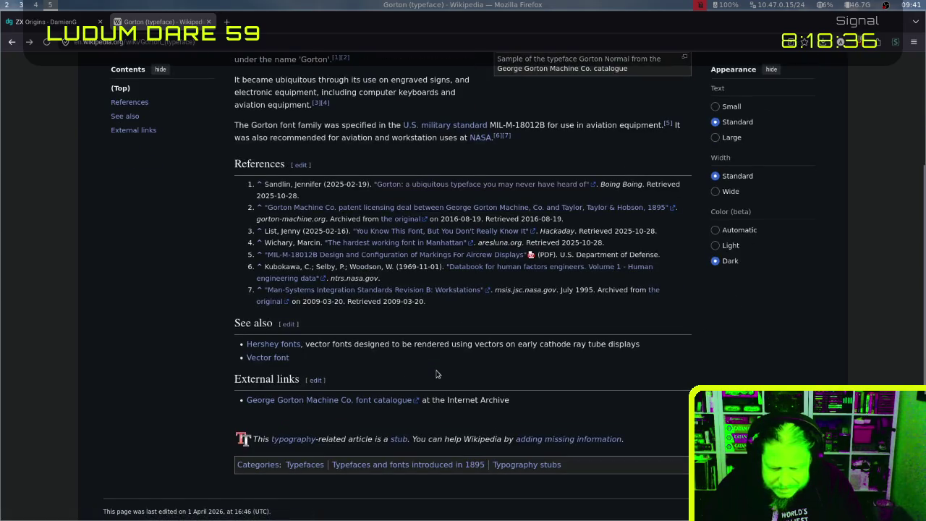
Open the George Gorton Machine Co. font catalogue and page forward to page 10
left_click(297, 403)
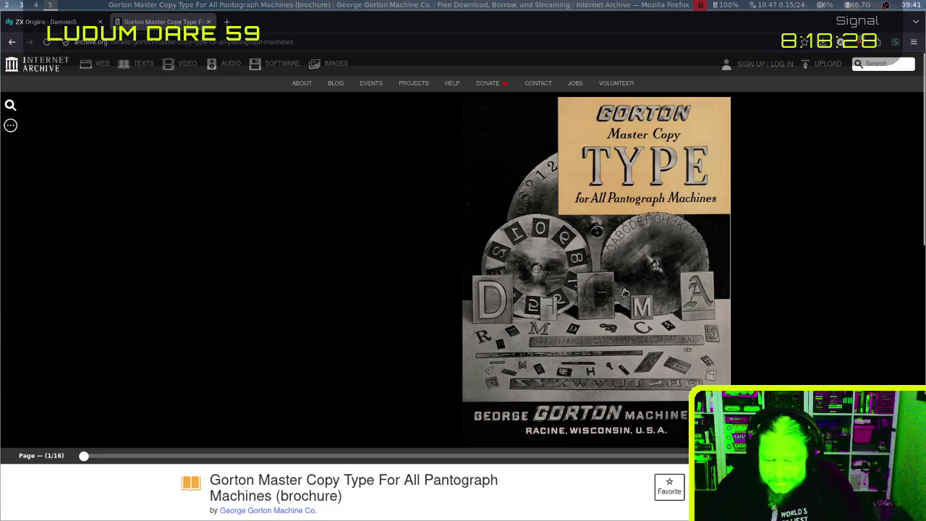
left_click(624, 293)
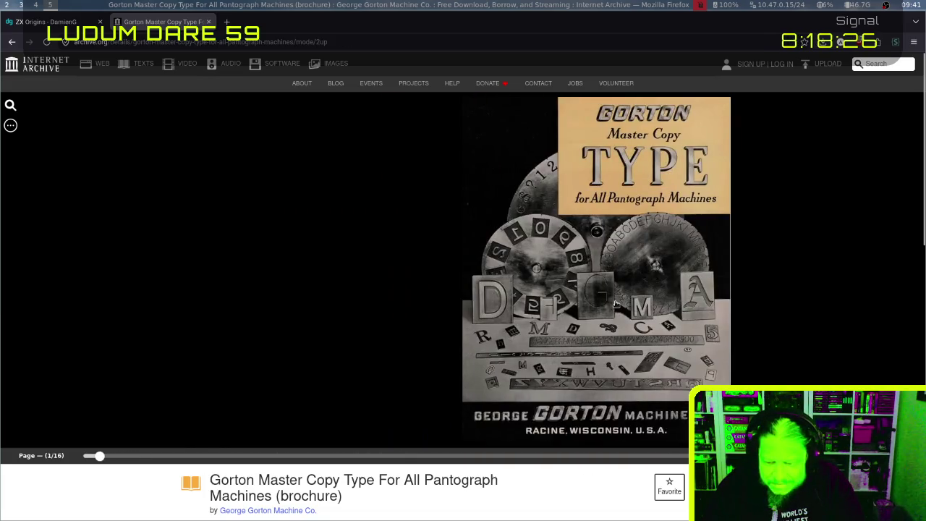
left_click(615, 304)
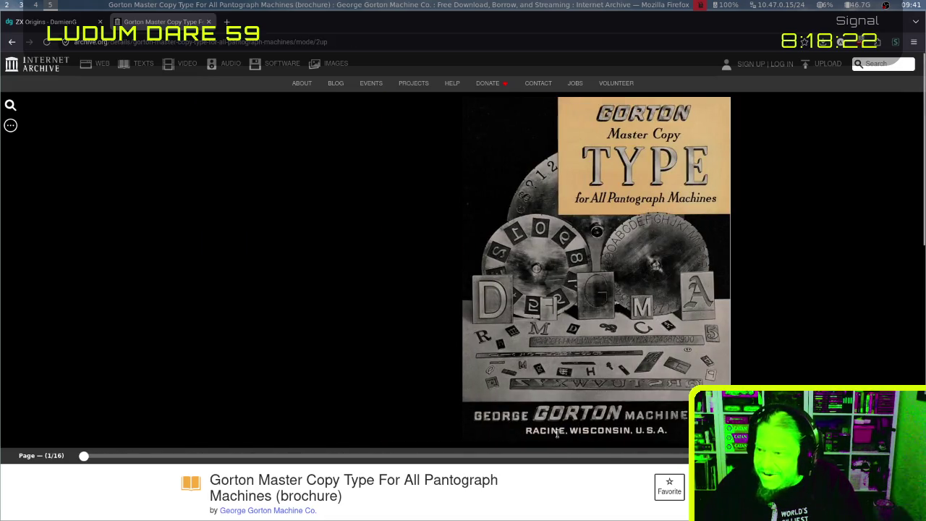
left_click(590, 431)
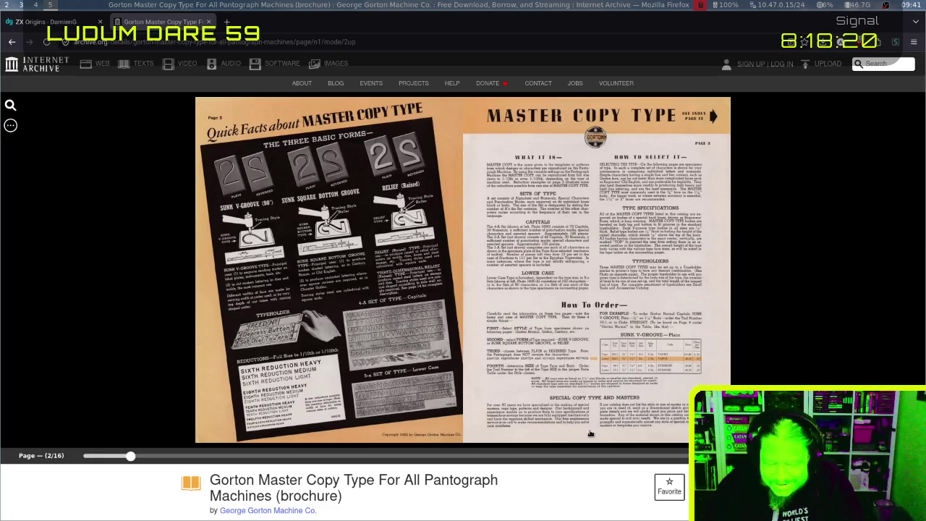
left_click(591, 426)
left_click(589, 425)
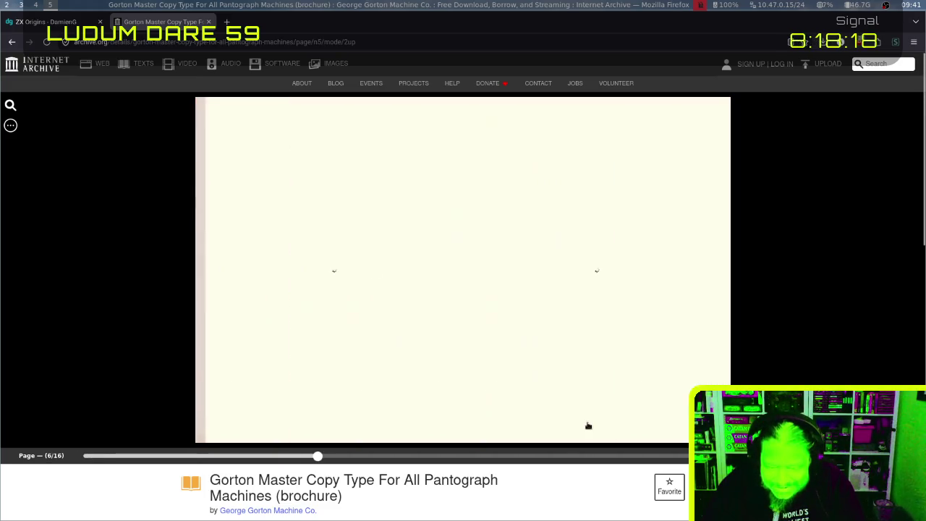
left_click(588, 424)
Flip back a few spreads, forward past pages 6–7, then return to the Gorton Wikipedia article
key("Left")
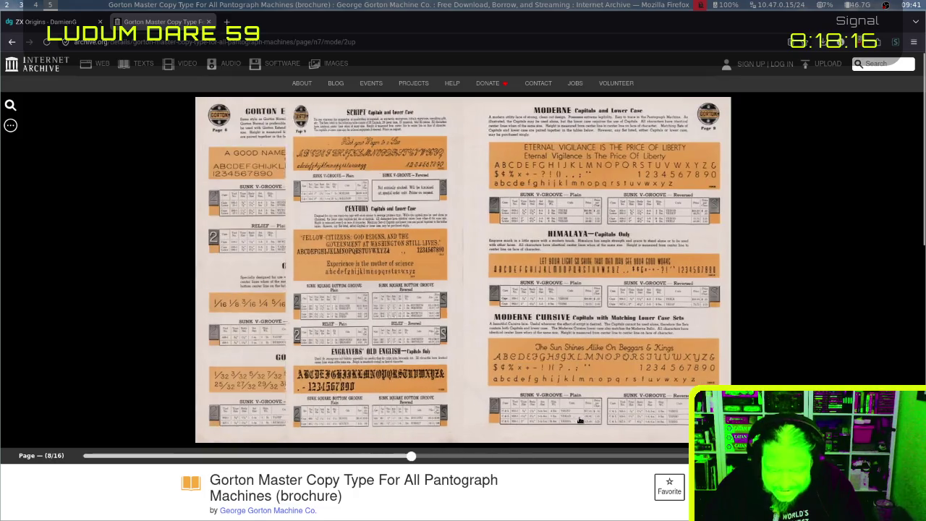
key("Left")
key("Left")
left_click(570, 416)
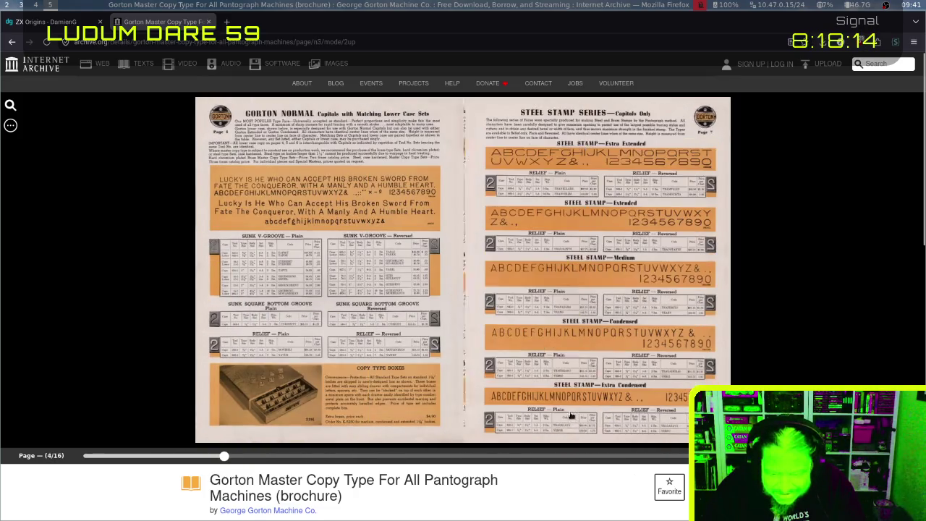
left_click(595, 350)
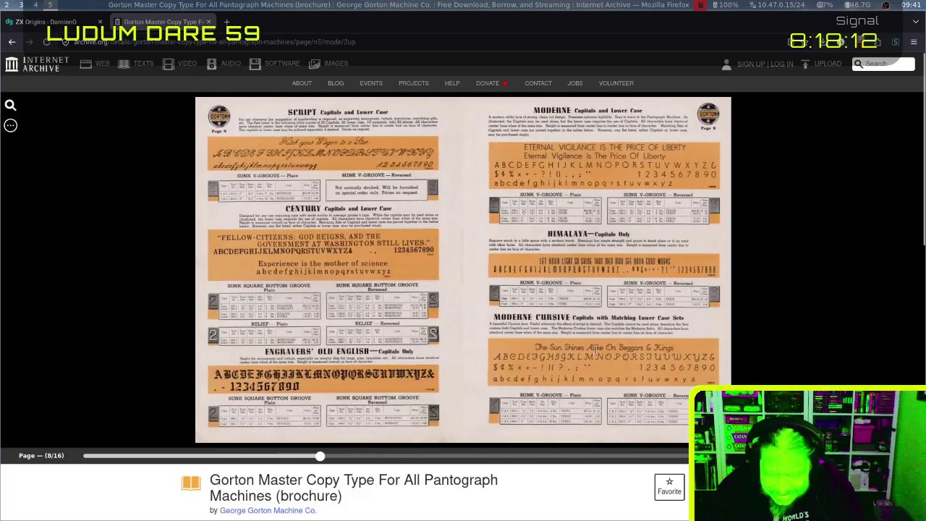
key("alt+Left")
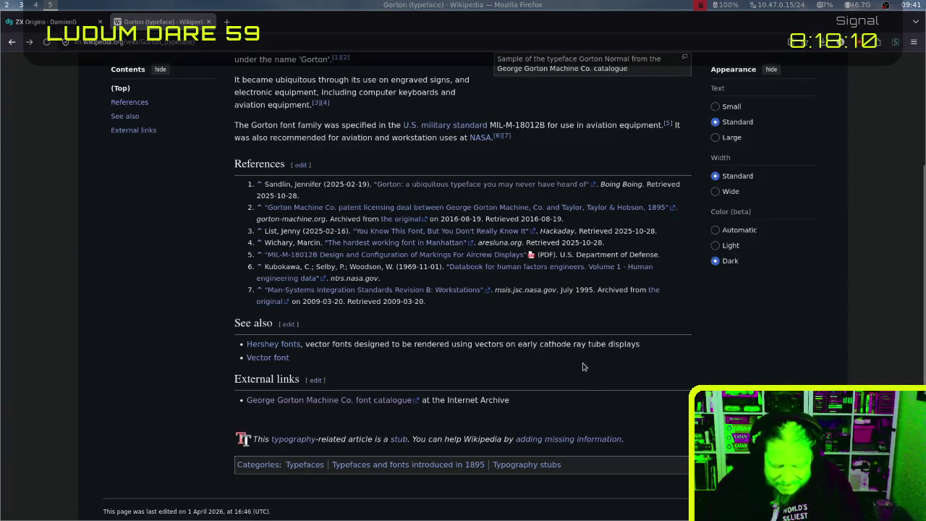
Search DuckDuckGo for 'plaques stamped with gorton font'
key("ctrl+l")
type("pla")
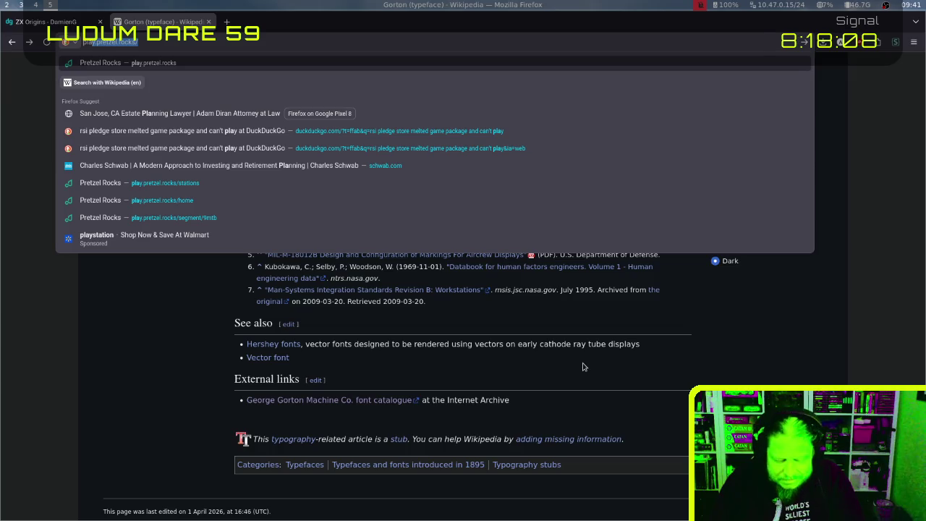
type("que")
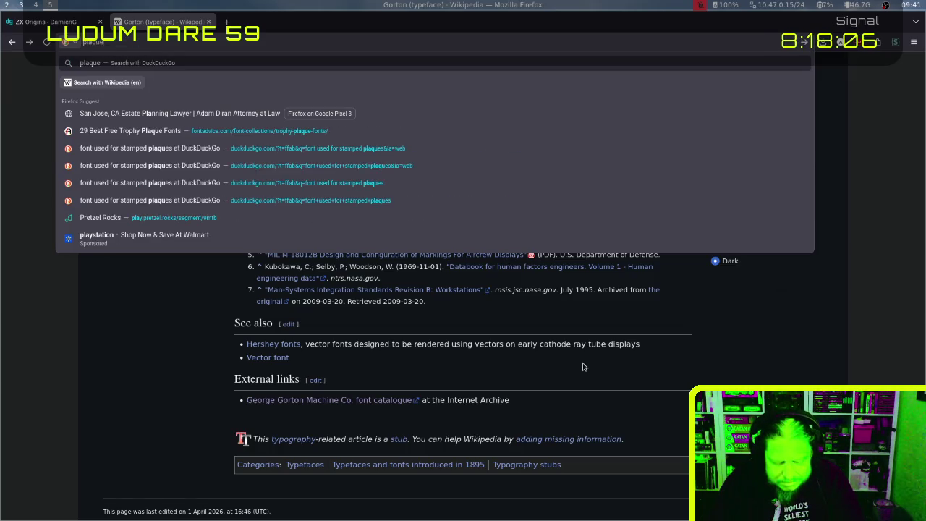
type("s stamped with gor")
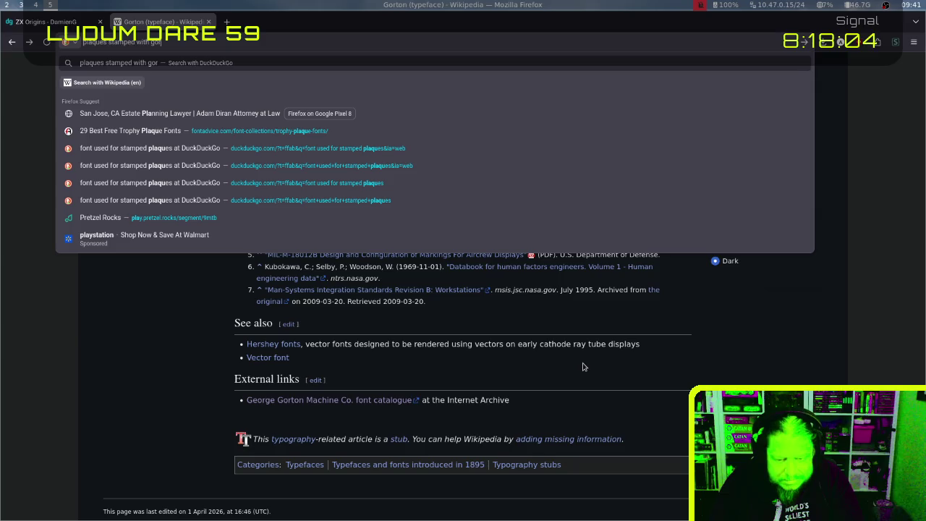
type("ton font")
key("Return")
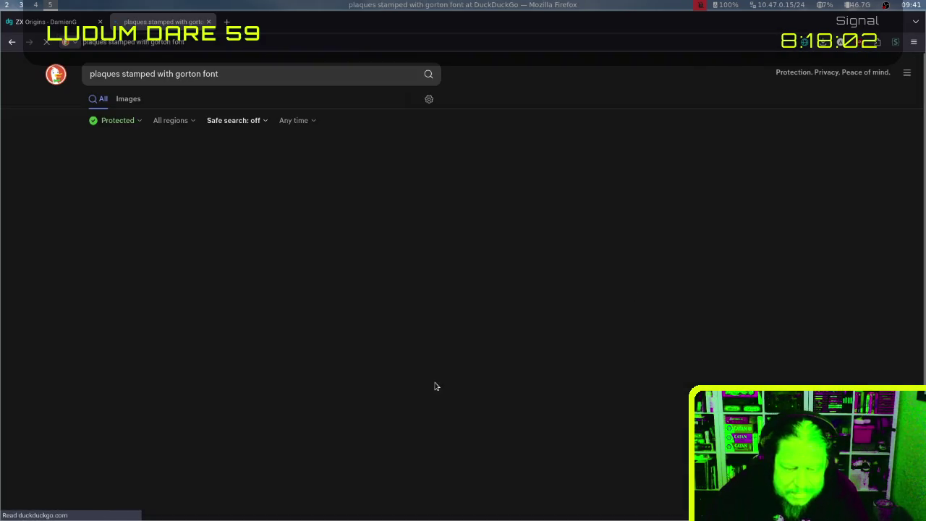
Browse the image results of Gorton samples and engraving type sets, then select the query text
left_click(129, 99)
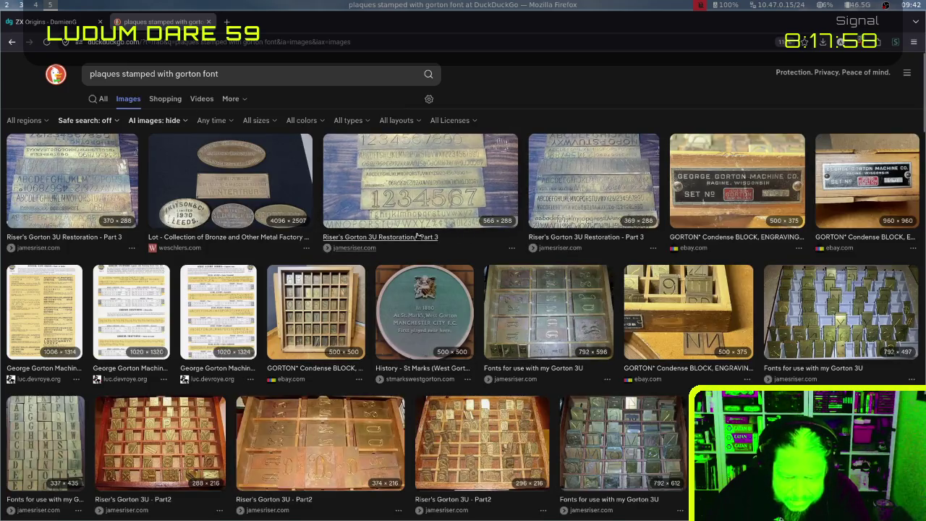
scroll(361, 246, "down", 2)
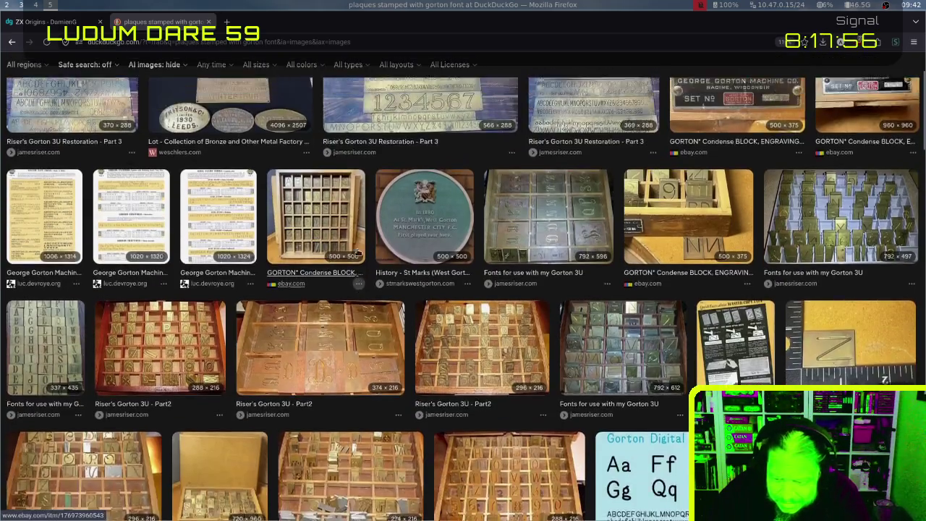
scroll(564, 218, "down", 3)
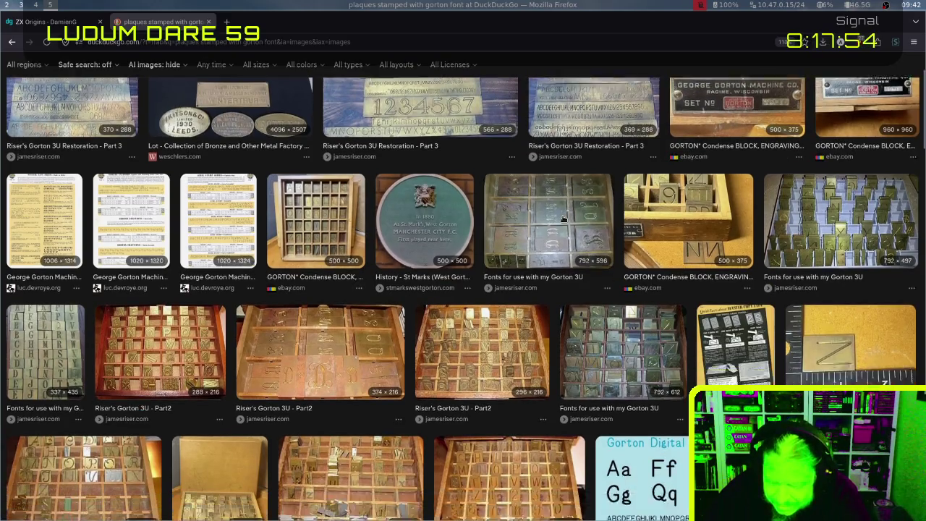
scroll(563, 219, "down", 7)
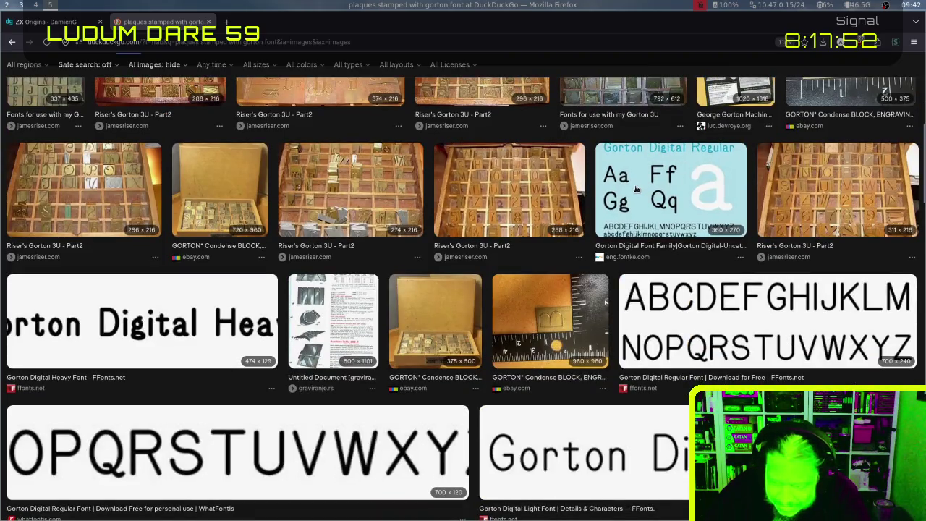
scroll(636, 190, "down", 1)
scroll(636, 190, "down", 6)
scroll(636, 189, "down", 1)
scroll(635, 190, "down", 2)
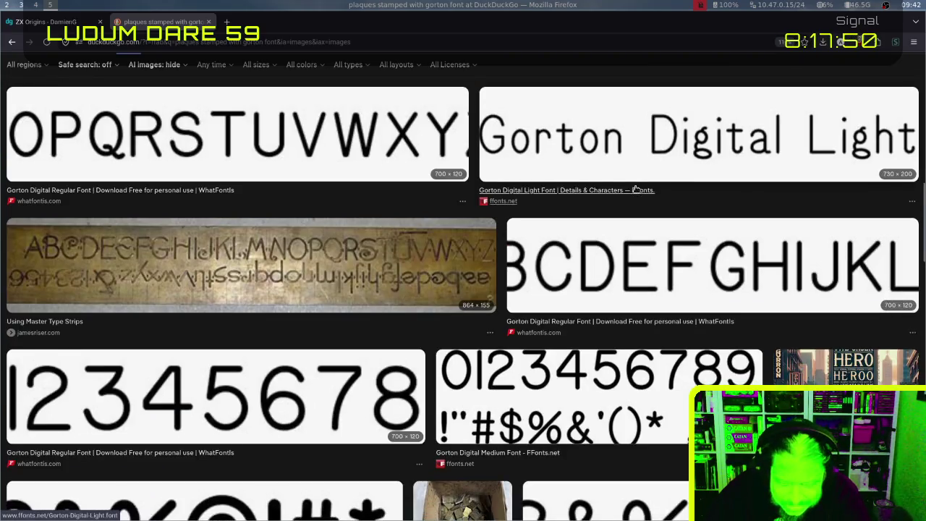
scroll(634, 188, "down", 6)
scroll(634, 188, "down", 3)
scroll(635, 188, "down", 3)
scroll(634, 188, "down", 8)
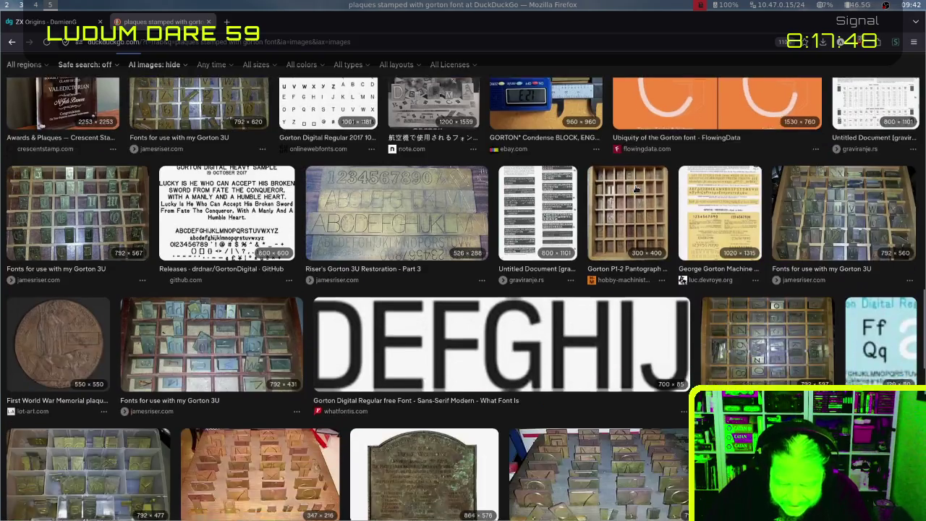
scroll(635, 188, "down", 6)
scroll(635, 188, "down", 7)
scroll(635, 188, "down", 1)
scroll(635, 188, "down", 3)
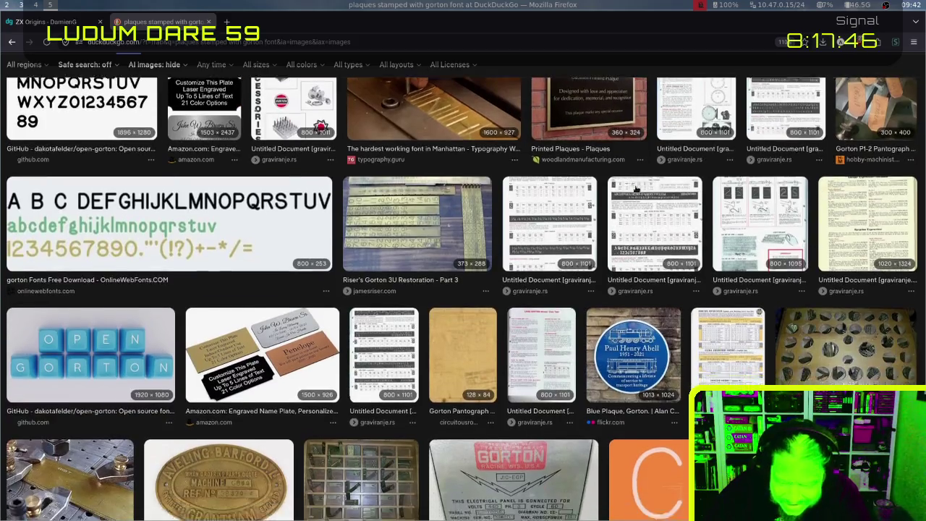
scroll(635, 188, "down", 7)
scroll(635, 188, "down", 3)
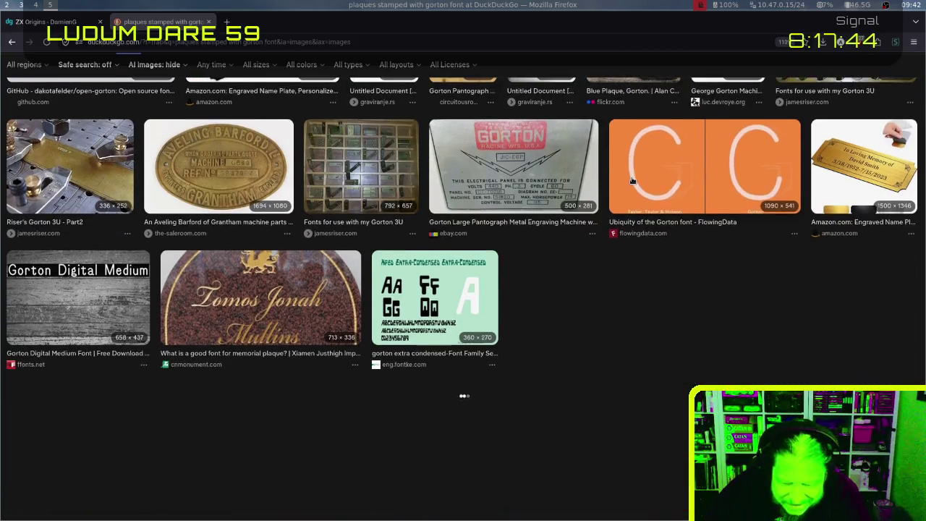
scroll(634, 185, "up", 10)
scroll(631, 177, "up", 8)
scroll(631, 178, "up", 2)
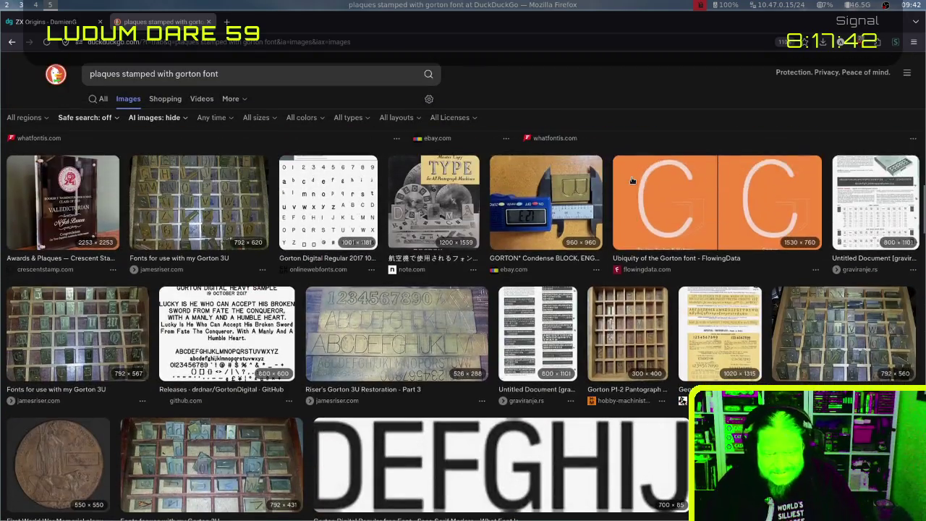
triple_click(269, 74)
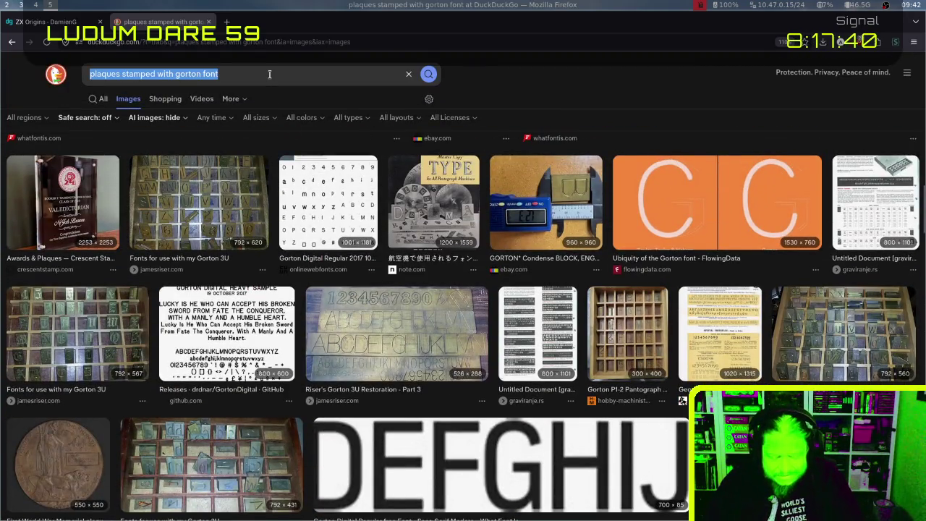
key("ctrl+t")
Load images.google.com in the new tab
type("images.google.com")
key("Return")
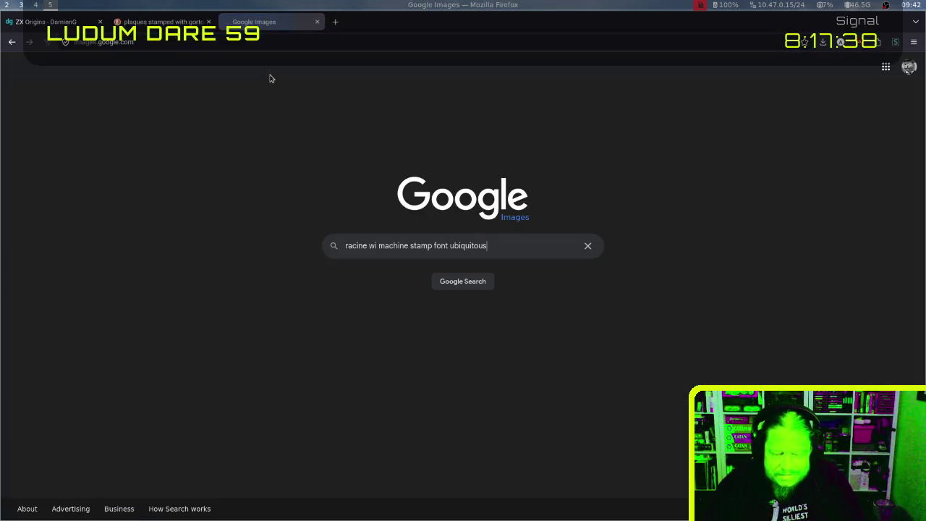
key("Return")
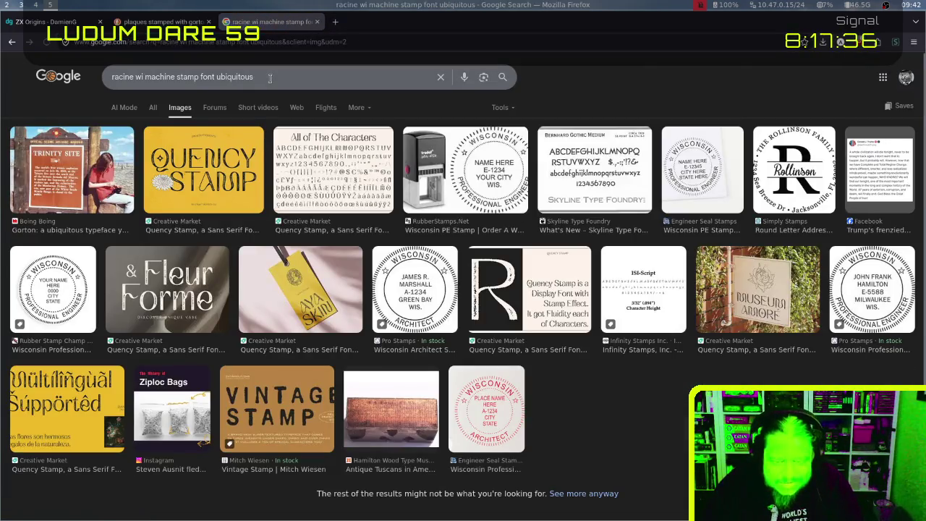
key("alt+Left")
Search Google Images for the Gorton plaque query and open 'The hardest working font in Manhattan'
left_click(160, 21)
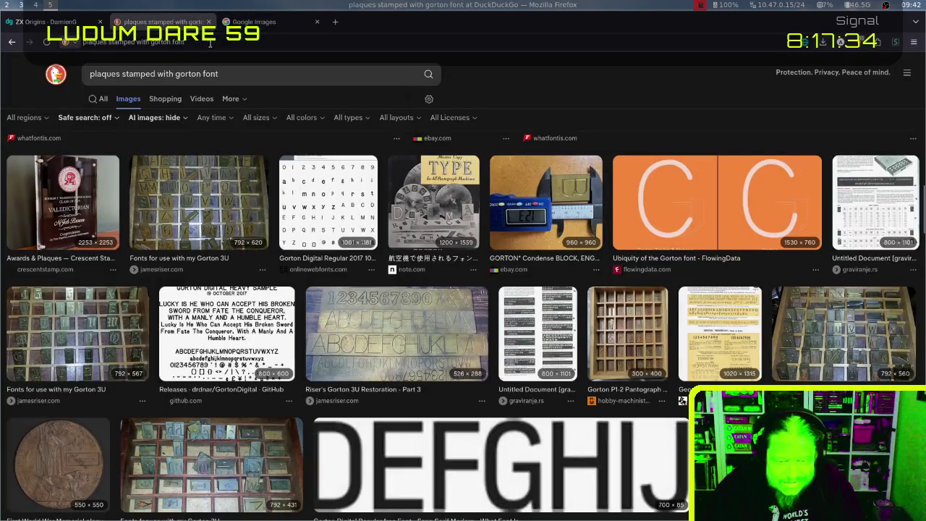
left_click(210, 43)
left_click(237, 17)
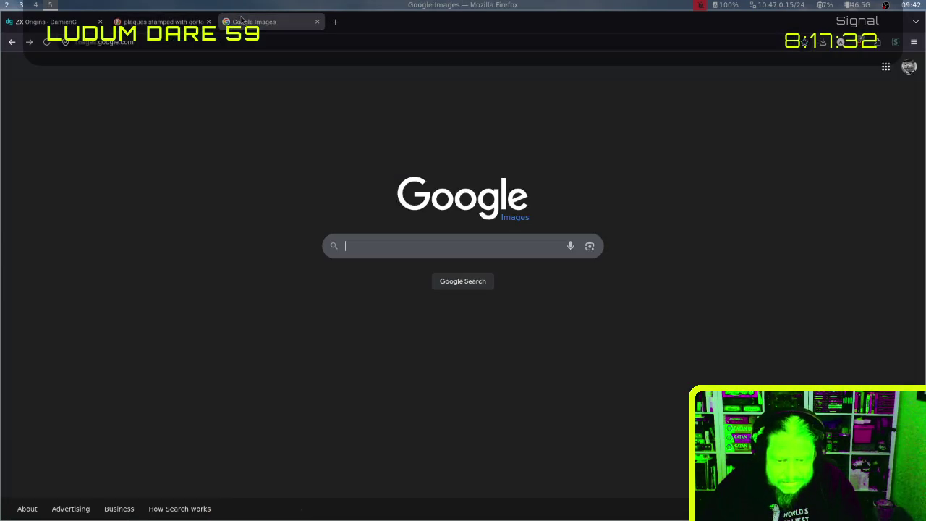
key("Return")
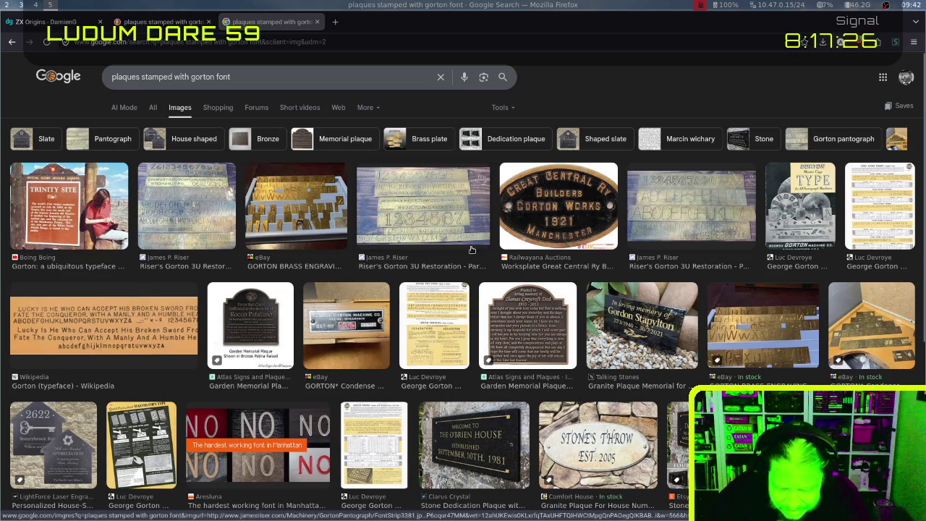
scroll(471, 250, "down", 2)
left_click(227, 387)
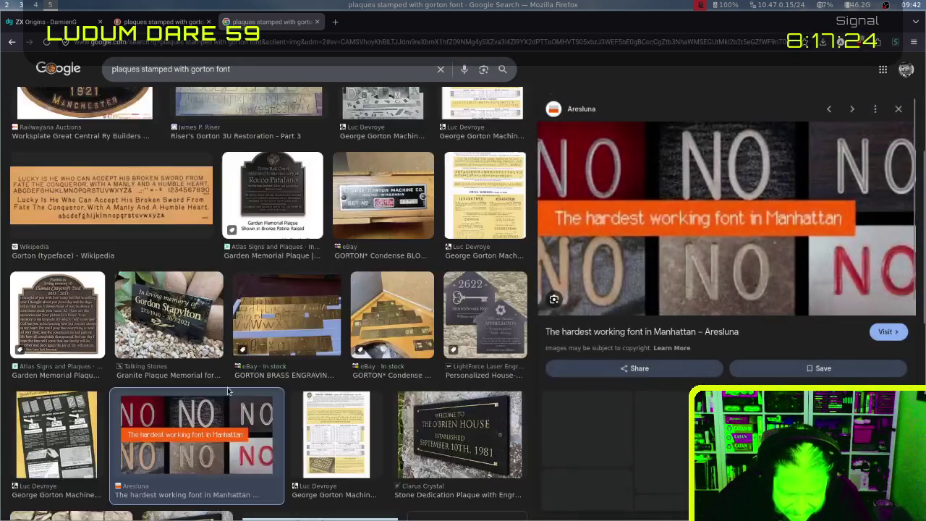
left_click(671, 216)
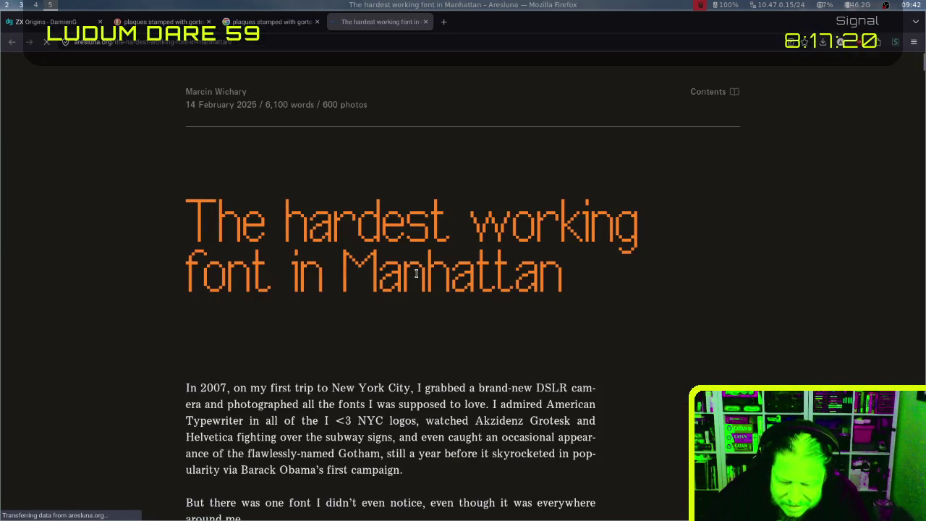
Read the start of the Gorton article, enlarging and closing the keyboard photos
scroll(416, 273, "down", 4)
scroll(416, 273, "down", 5)
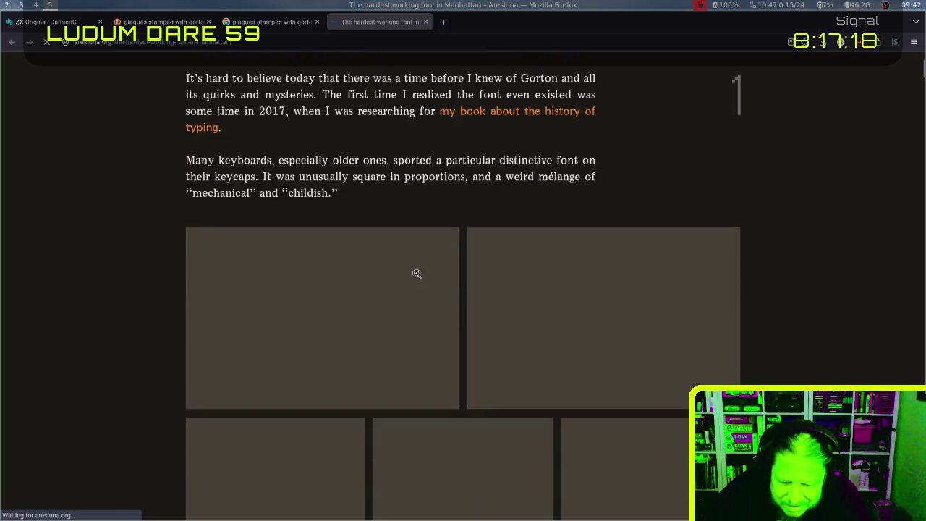
scroll(417, 274, "down", 2)
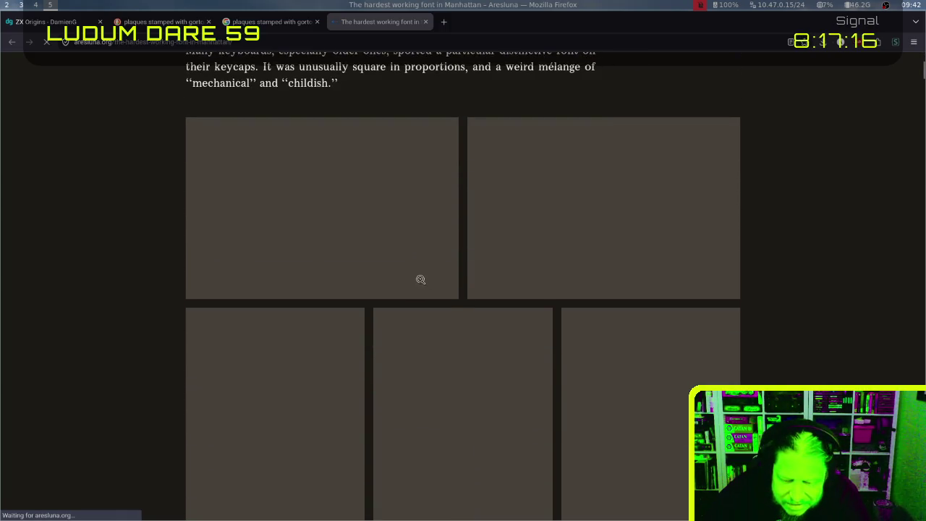
scroll(410, 267, "down", 1)
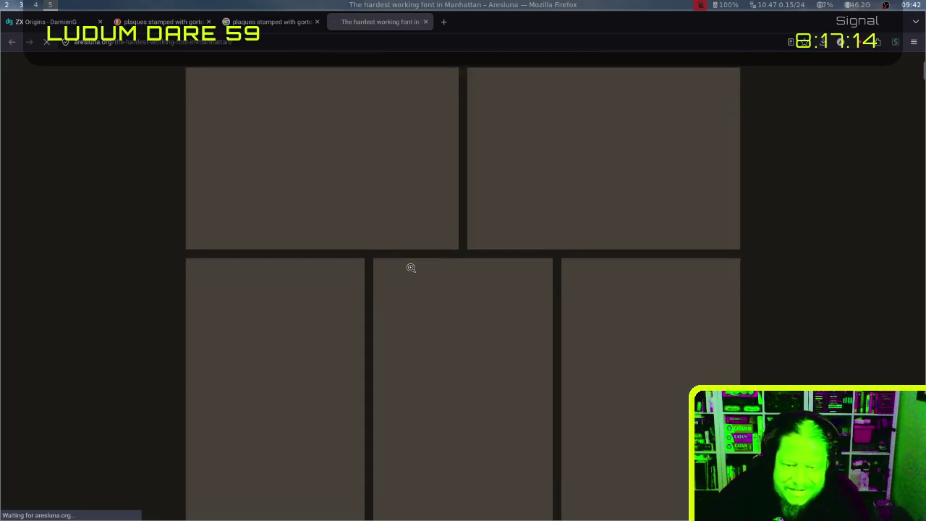
scroll(411, 267, "down", 4)
scroll(410, 268, "down", 4)
scroll(410, 266, "up", 3)
scroll(410, 267, "up", 4)
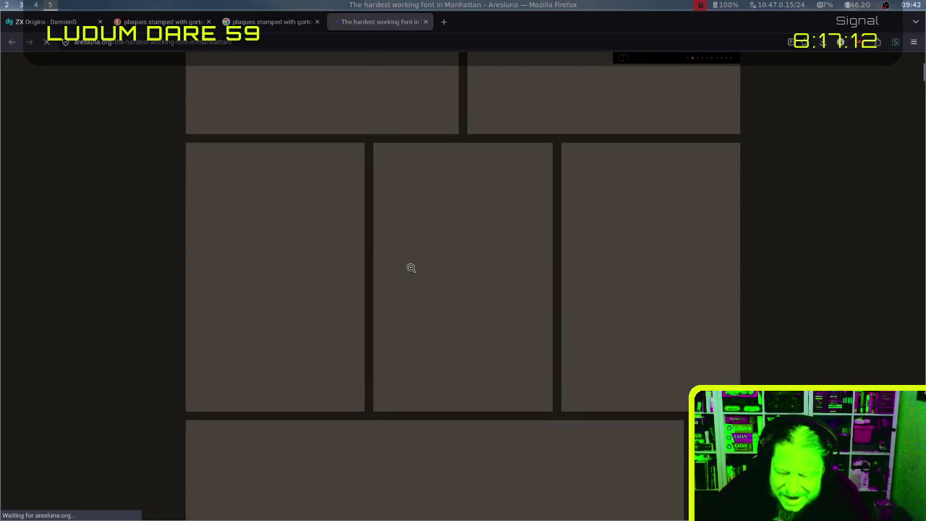
scroll(410, 267, "up", 3)
left_click(410, 272)
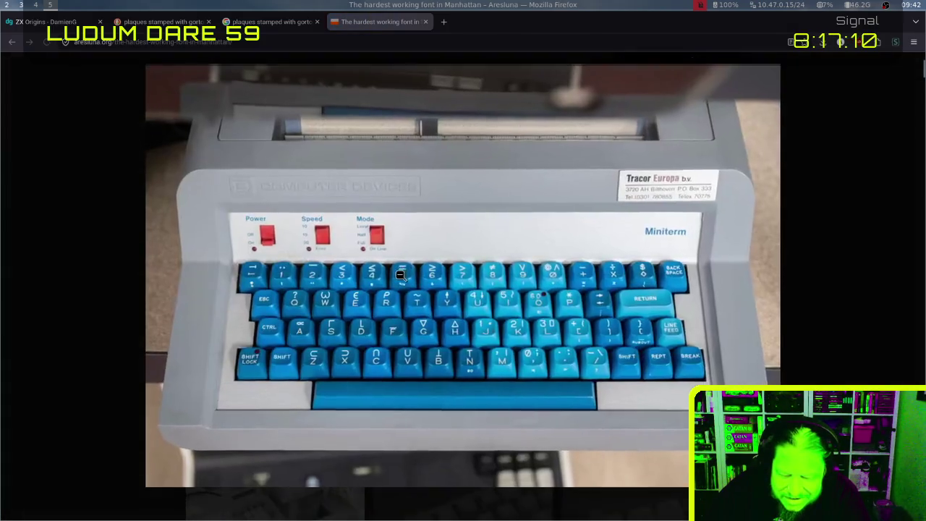
left_click(551, 284)
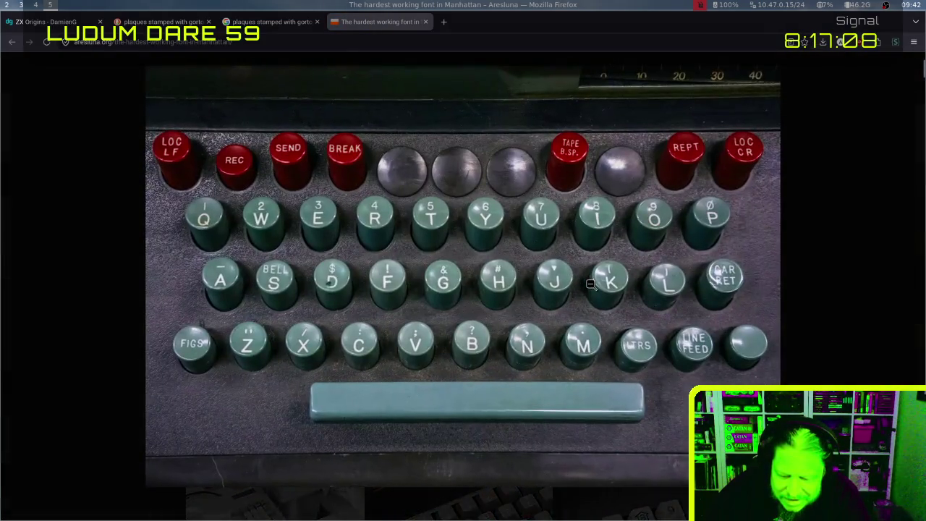
left_click(539, 282)
Read further and view the escalator control cabinet sign photo enlarged
scroll(474, 296, "down", 2)
scroll(474, 296, "down", 2)
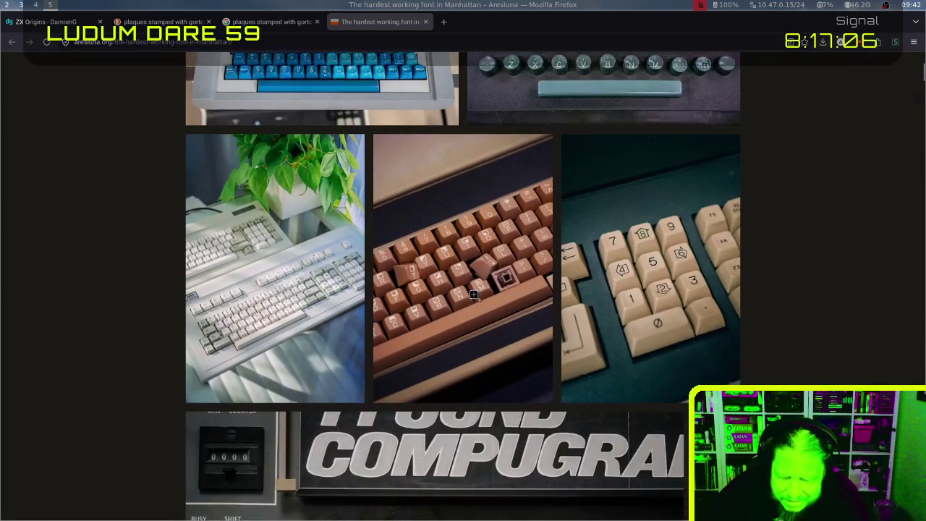
scroll(474, 295, "down", 4)
scroll(474, 295, "down", 4)
scroll(474, 295, "down", 4)
scroll(474, 295, "down", 5)
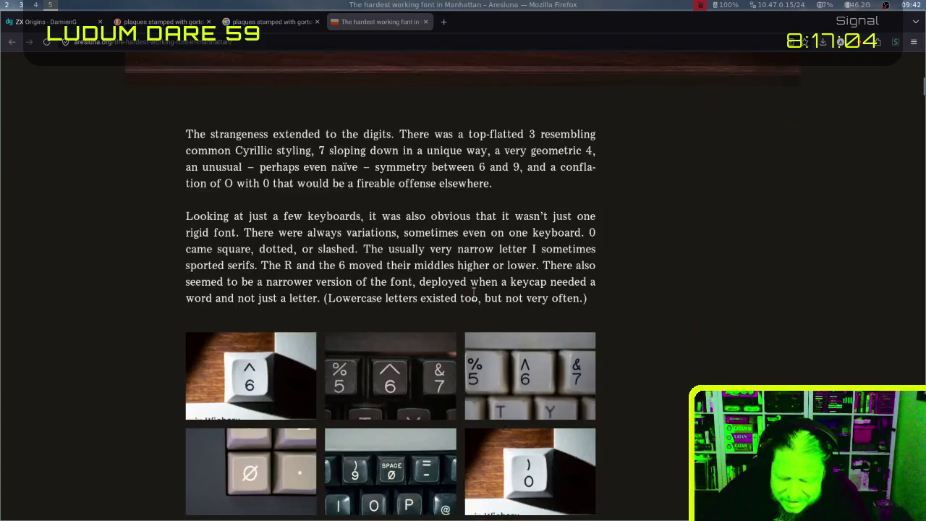
scroll(474, 295, "down", 5)
scroll(475, 300, "down", 5)
scroll(475, 299, "down", 1)
scroll(474, 296, "down", 1)
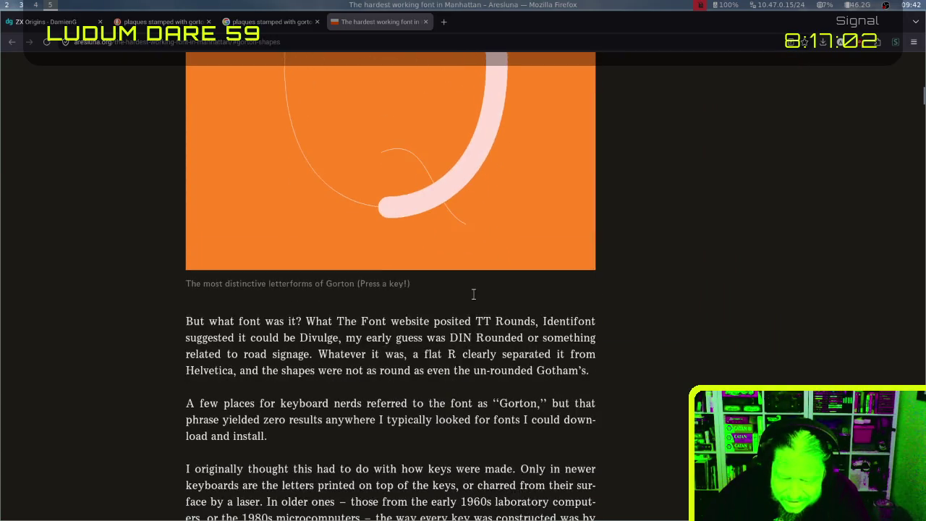
scroll(474, 293, "up", 4)
scroll(474, 293, "down", 5)
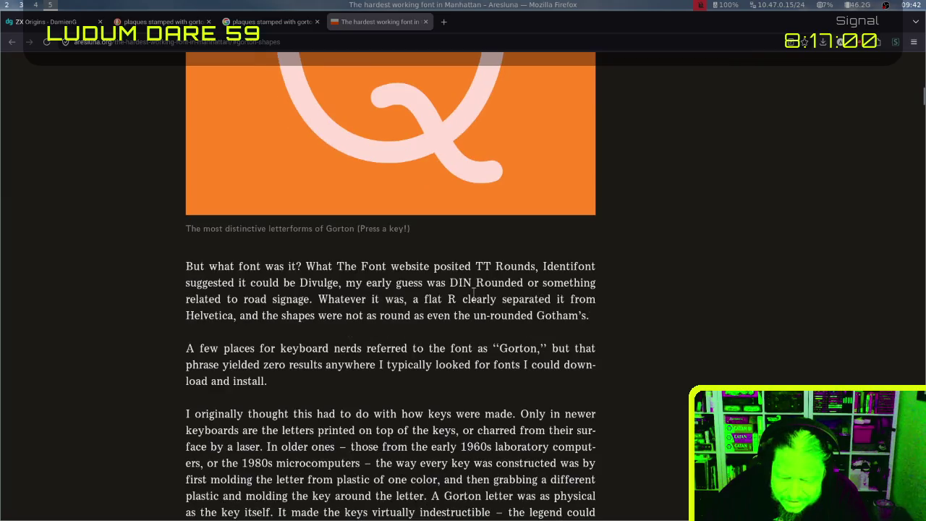
scroll(474, 295, "down", 5)
scroll(474, 295, "down", 4)
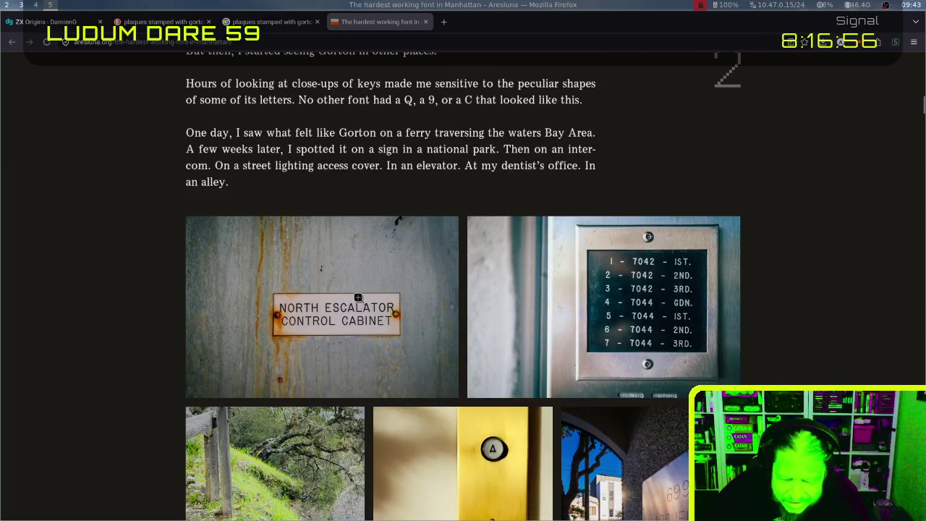
left_click(358, 297)
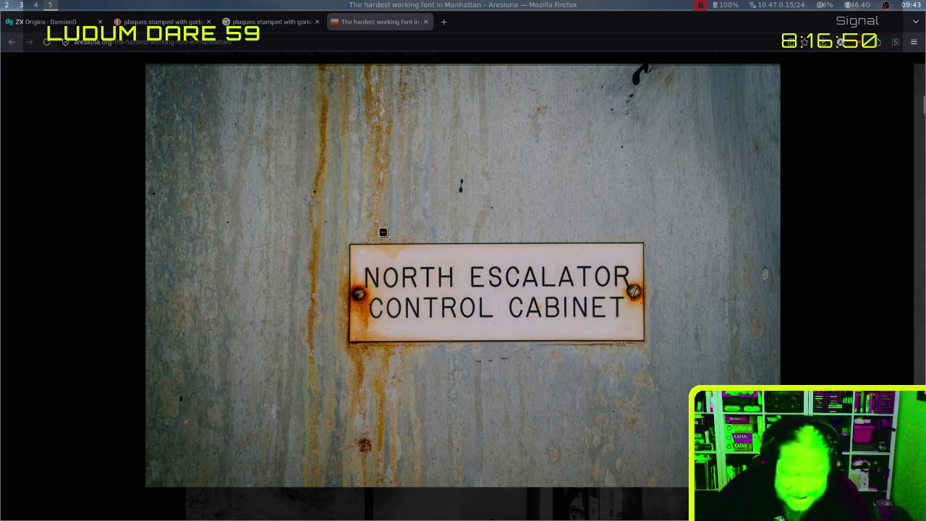
left_click(869, 192)
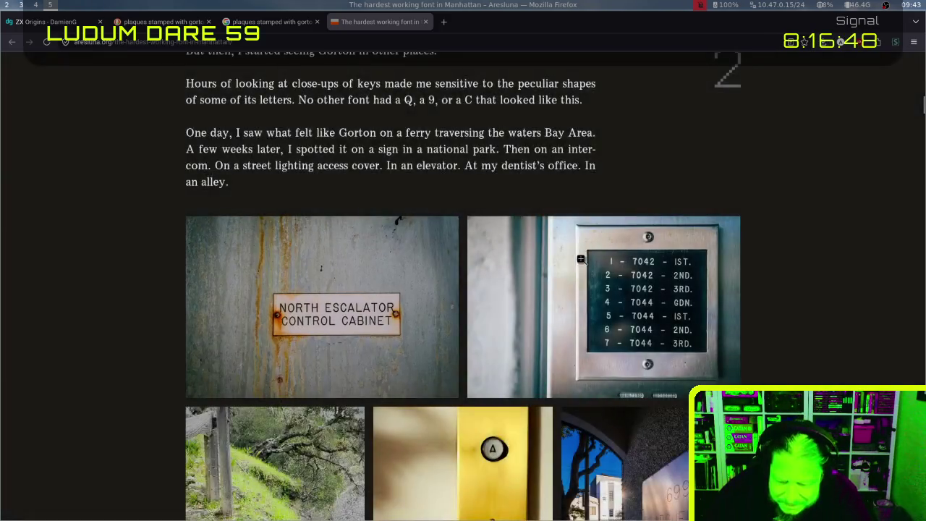
Finish the article and close it with the plaque search tabs, back to ZX Origins
scroll(580, 271, "down", 3)
scroll(580, 271, "down", 3)
scroll(580, 270, "down", 1)
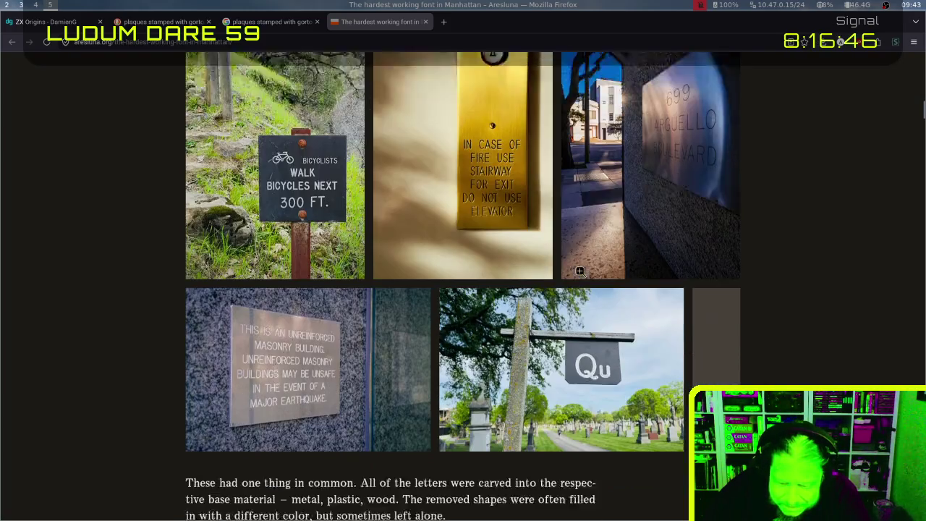
scroll(579, 271, "down", 1)
scroll(580, 270, "down", 1)
scroll(580, 270, "down", 5)
scroll(579, 270, "down", 2)
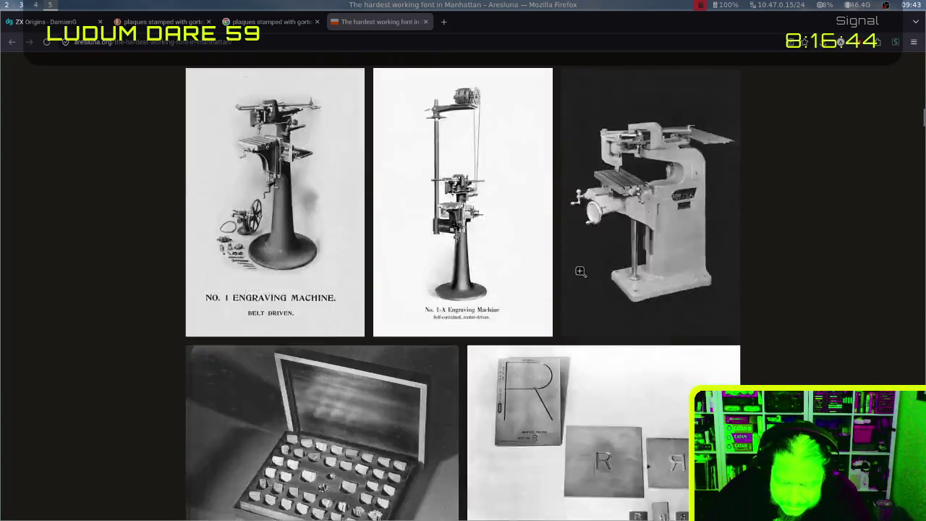
scroll(580, 271, "down", 3)
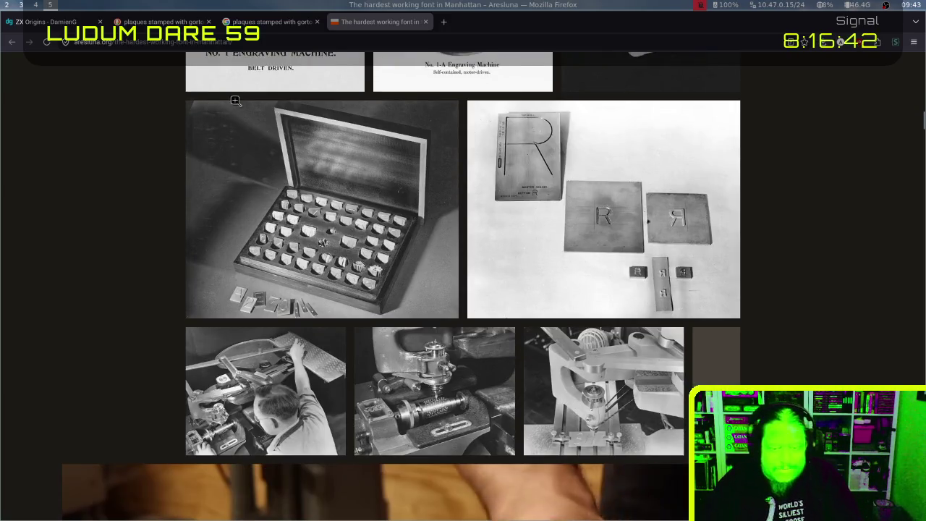
key("ctrl+w")
key("ctrl+w")
key("ctrl+w")
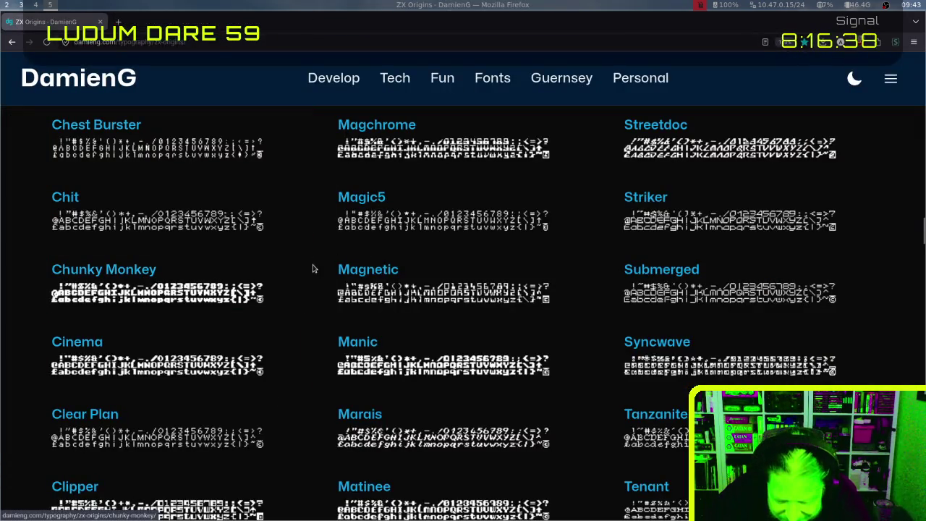
scroll(307, 269, "down", 3)
scroll(313, 271, "down", 2)
scroll(312, 270, "down", 2)
scroll(312, 270, "down", 1)
scroll(312, 270, "down", 2)
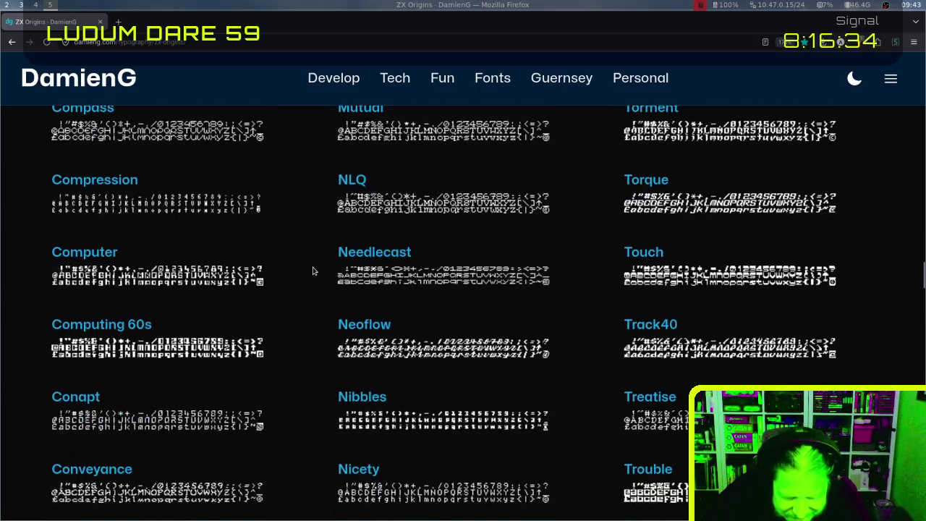
scroll(313, 270, "down", 3)
scroll(313, 270, "down", 1)
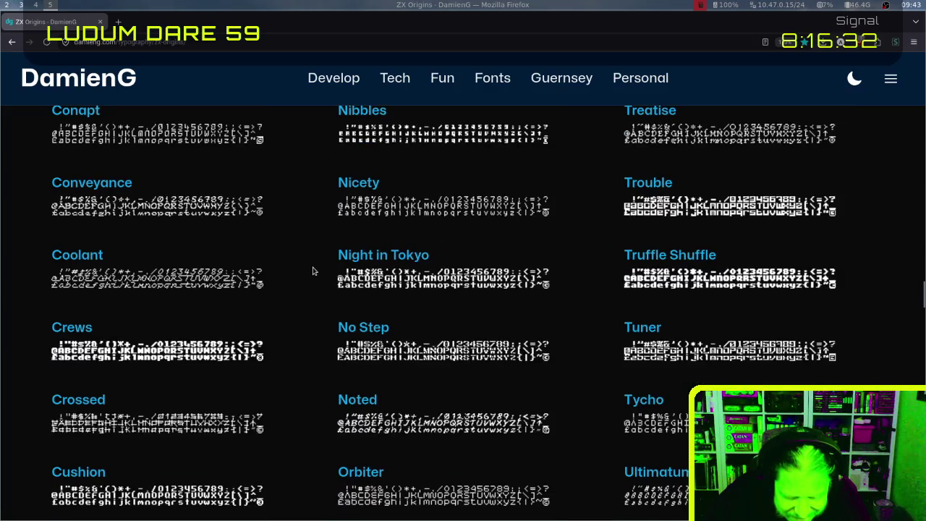
scroll(313, 270, "down", 3)
scroll(312, 270, "down", 2)
scroll(312, 270, "down", 6)
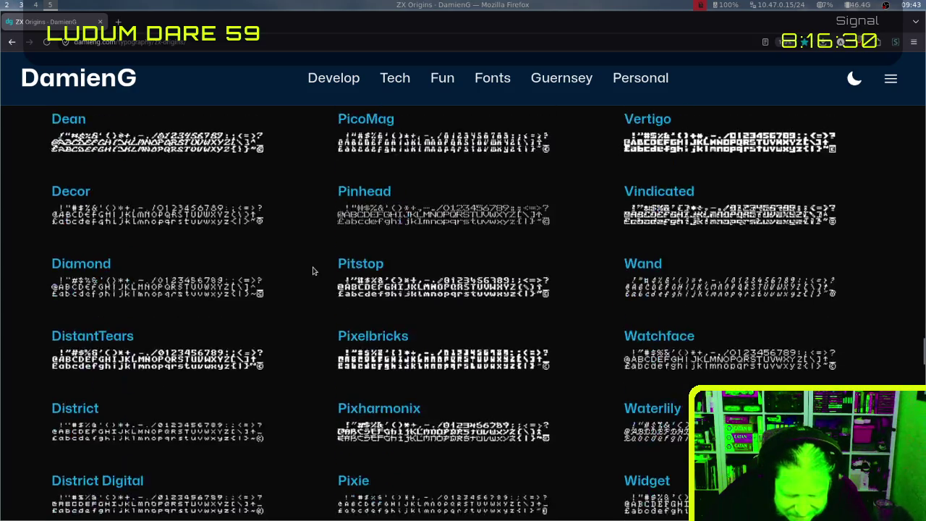
scroll(312, 270, "up", 12)
scroll(312, 270, "up", 5)
scroll(313, 271, "up", 5)
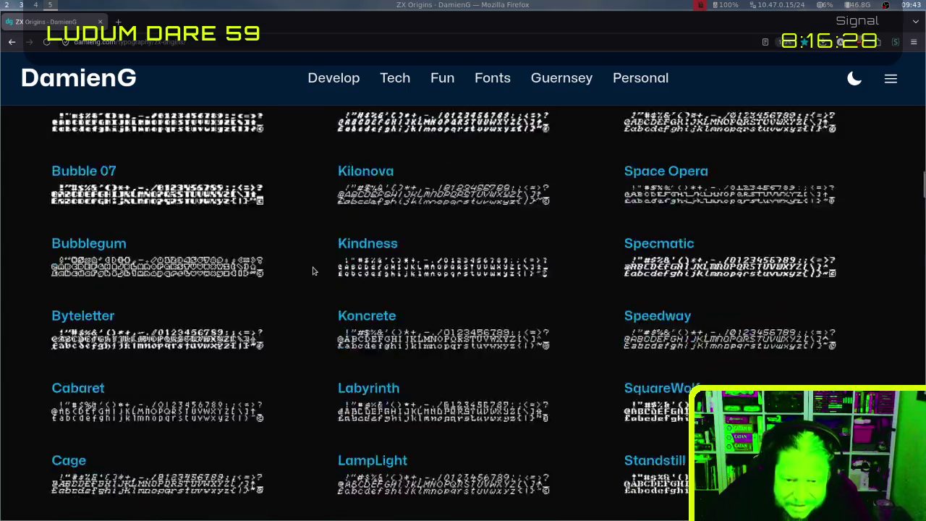
scroll(312, 271, "up", 3)
scroll(313, 271, "up", 6)
scroll(312, 270, "up", 6)
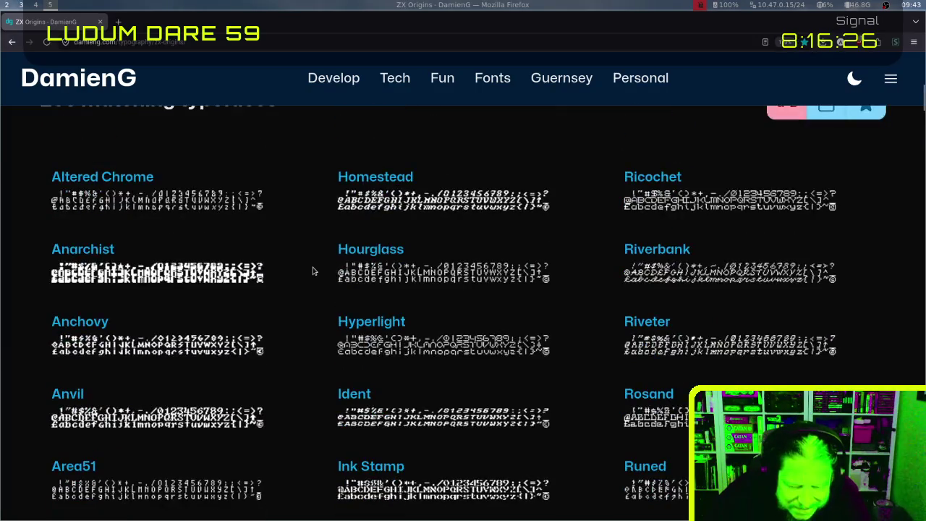
scroll(312, 270, "up", 5)
scroll(313, 271, "down", 10)
scroll(312, 271, "down", 3)
scroll(313, 270, "down", 1)
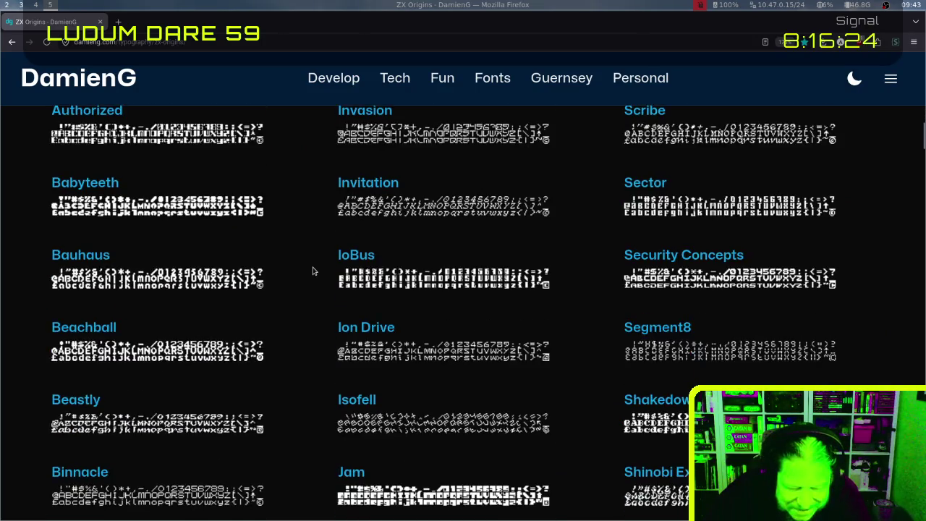
scroll(313, 270, "down", 2)
scroll(312, 271, "down", 3)
scroll(313, 271, "down", 1)
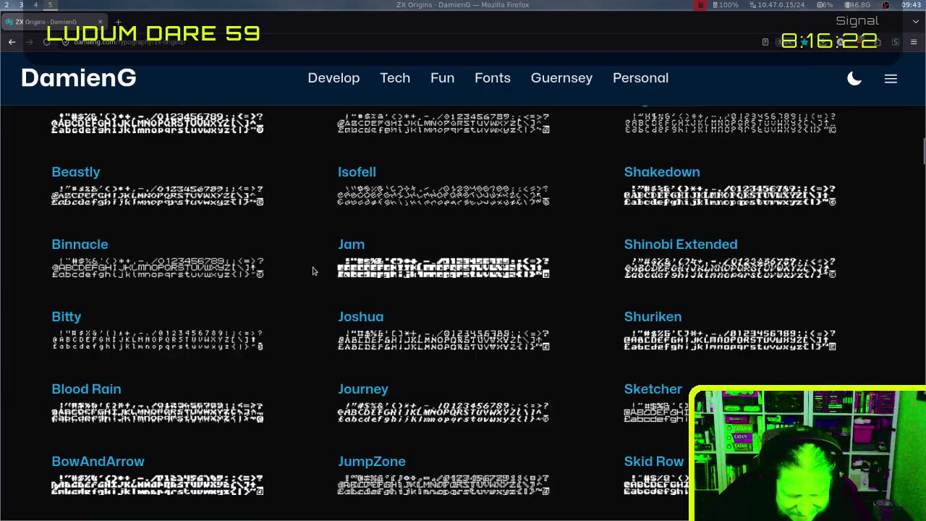
scroll(312, 270, "down", 4)
scroll(312, 270, "down", 5)
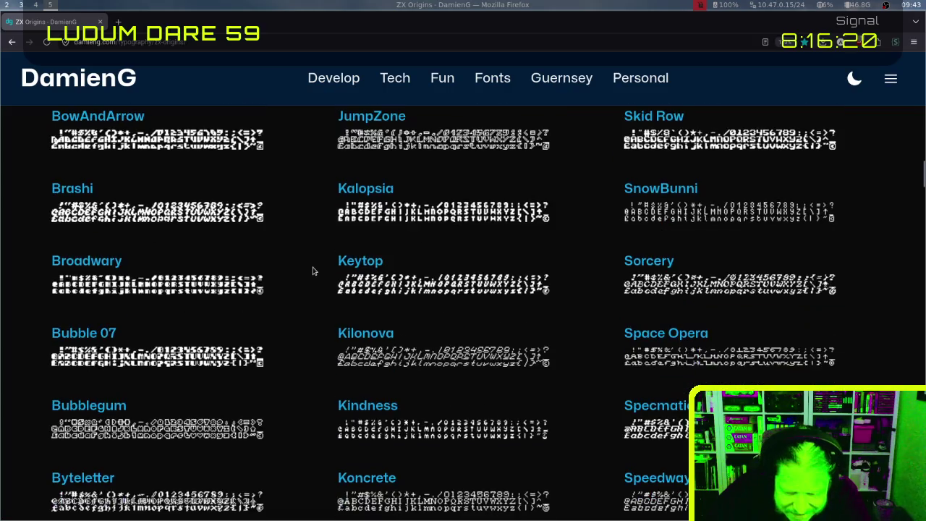
scroll(313, 270, "down", 5)
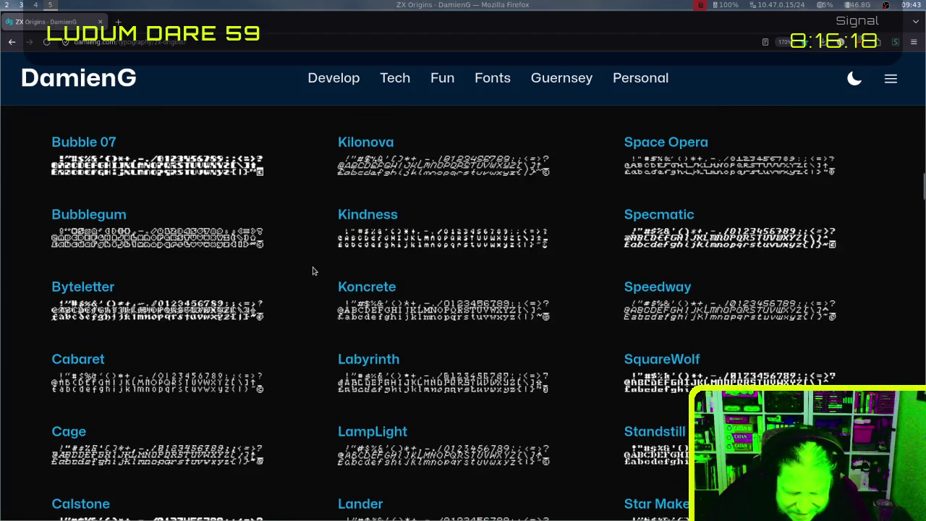
scroll(312, 270, "down", 5)
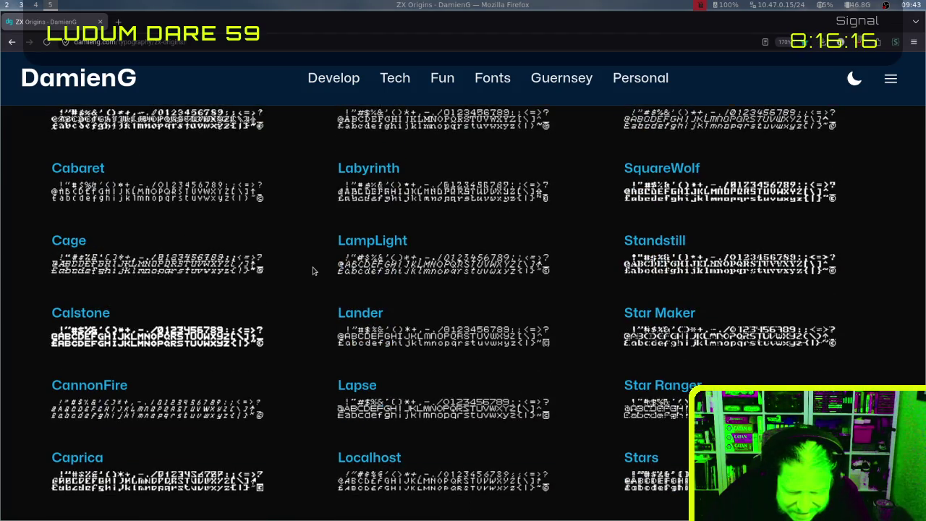
scroll(313, 270, "down", 3)
scroll(312, 271, "down", 3)
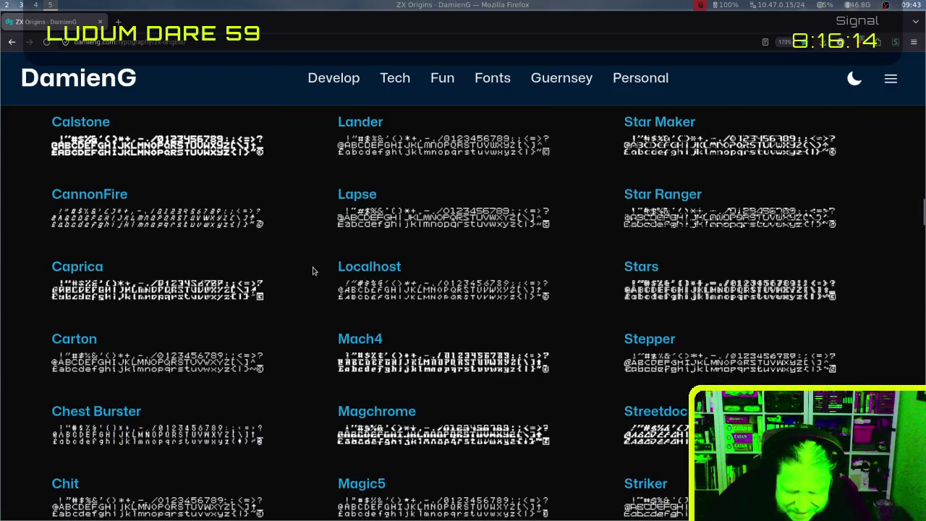
scroll(312, 270, "down", 7)
scroll(312, 271, "down", 2)
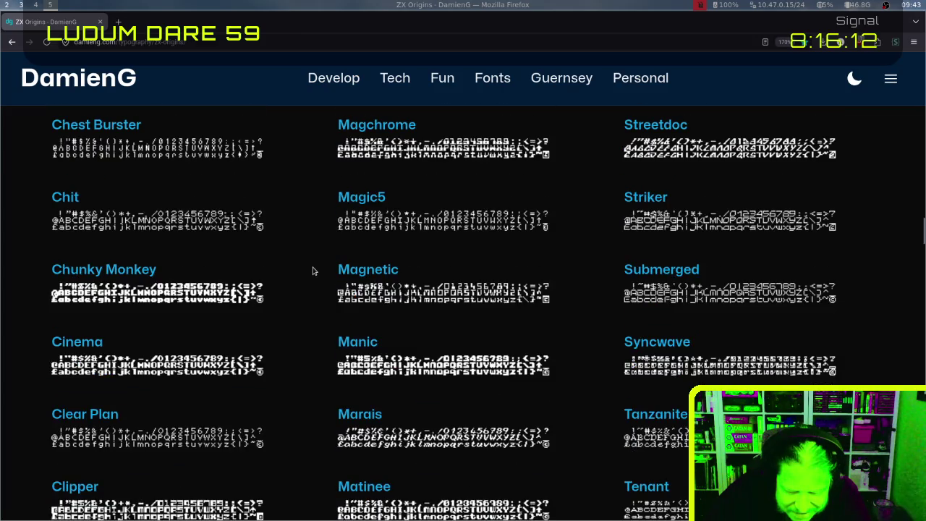
scroll(312, 270, "down", 3)
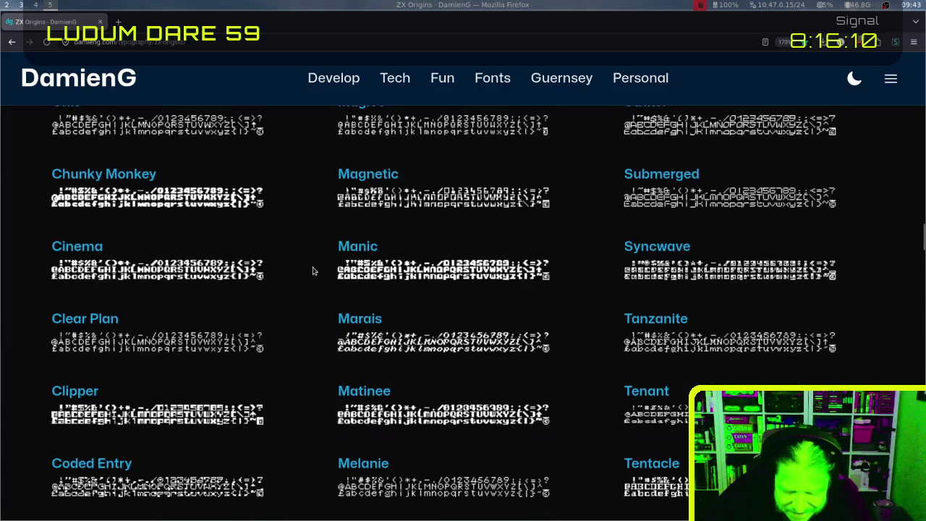
scroll(313, 270, "down", 7)
scroll(313, 271, "down", 2)
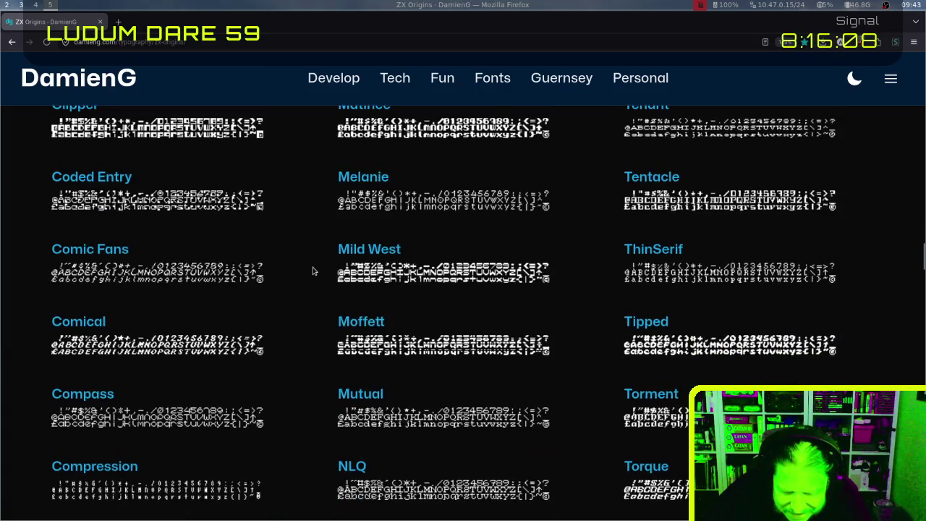
scroll(312, 271, "down", 2)
scroll(313, 271, "down", 3)
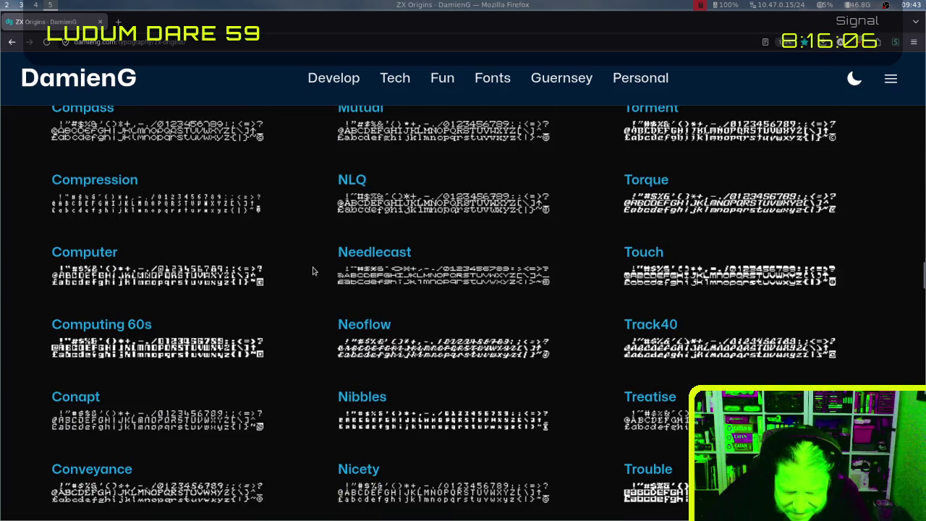
scroll(312, 271, "down", 3)
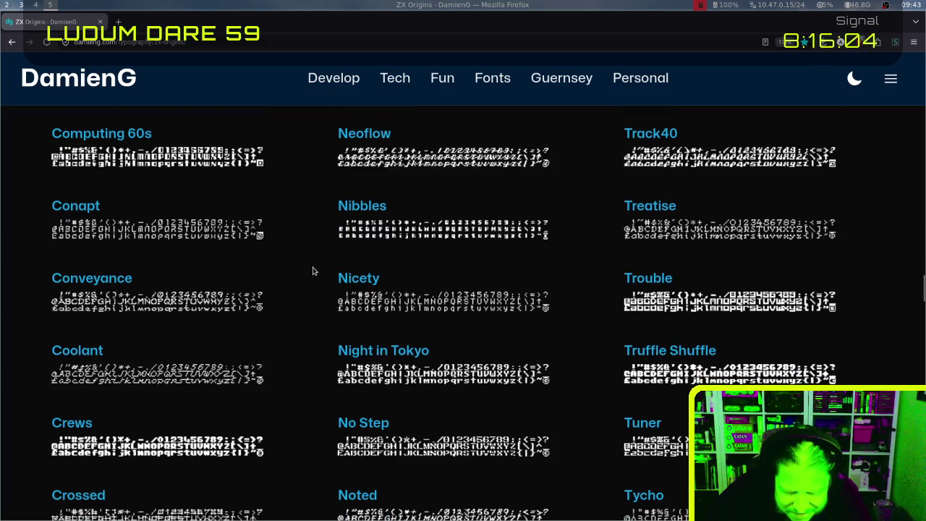
scroll(312, 271, "down", 3)
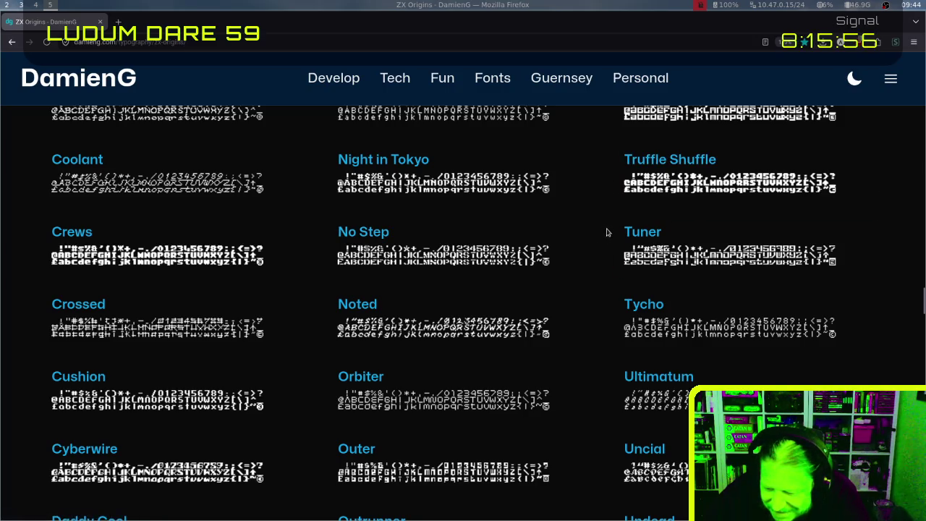
scroll(598, 257, "down", 4)
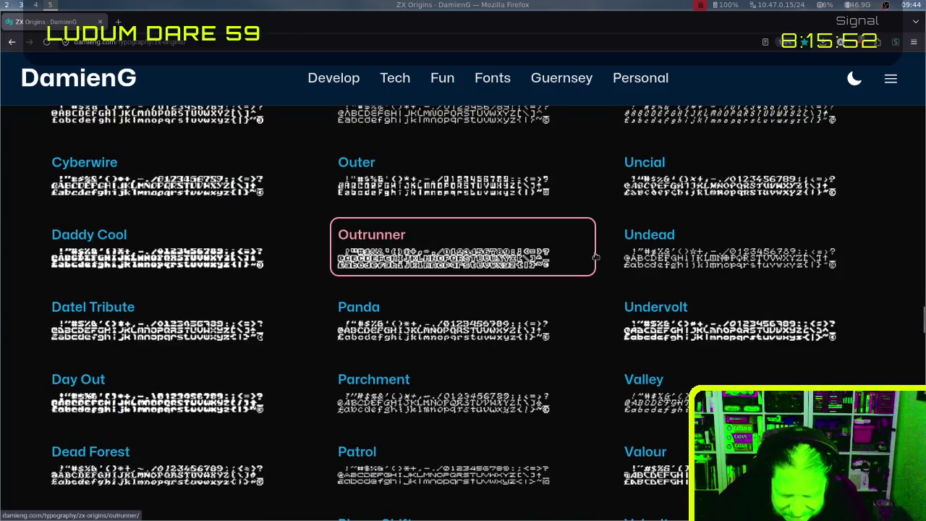
scroll(602, 251, "down", 1)
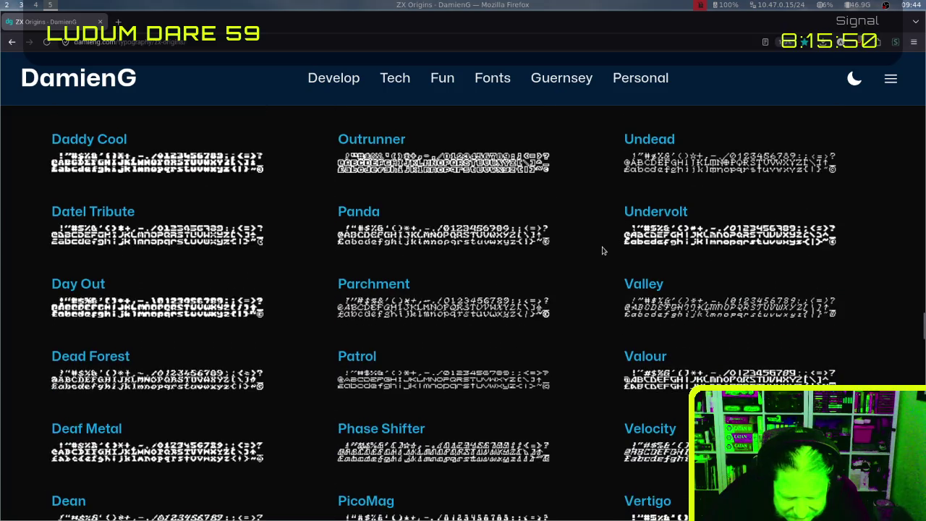
scroll(602, 251, "down", 10)
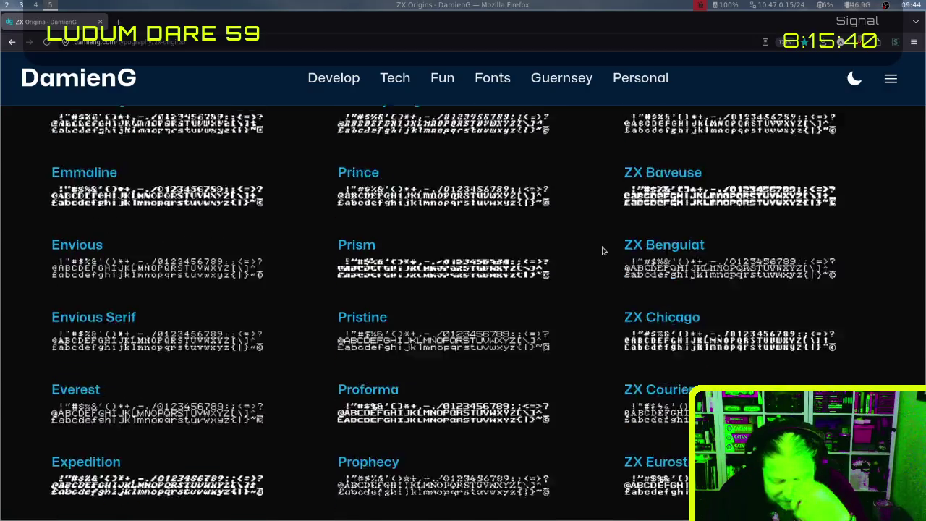
scroll(602, 251, "down", 1)
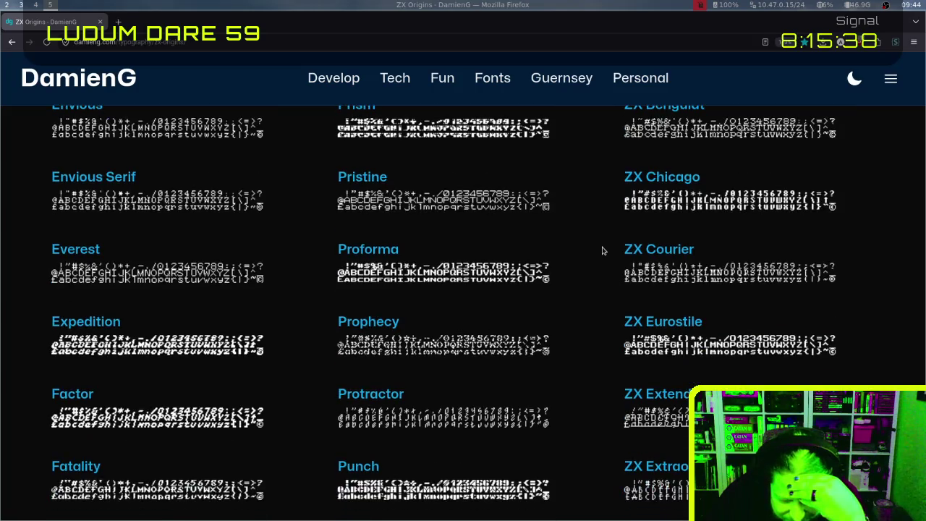
scroll(602, 251, "down", 1)
scroll(601, 251, "down", 1)
scroll(601, 251, "down", 3)
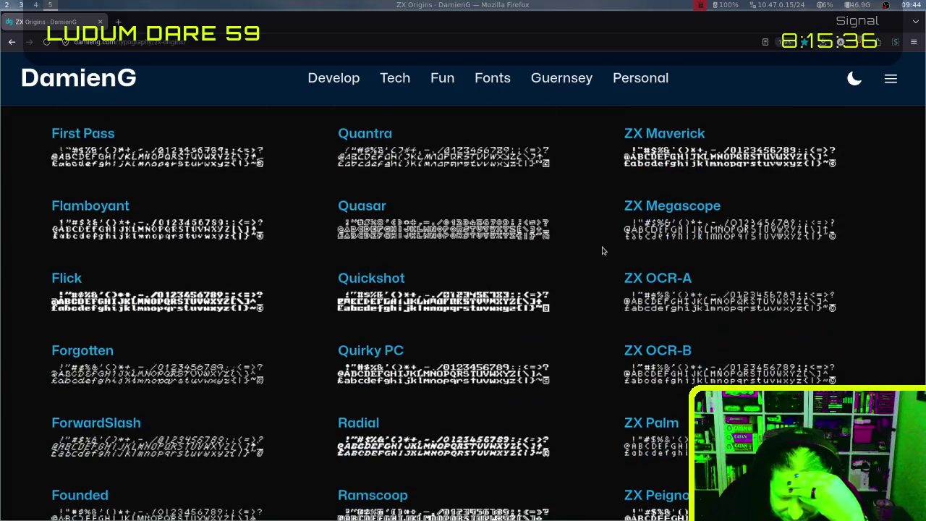
scroll(602, 251, "down", 1)
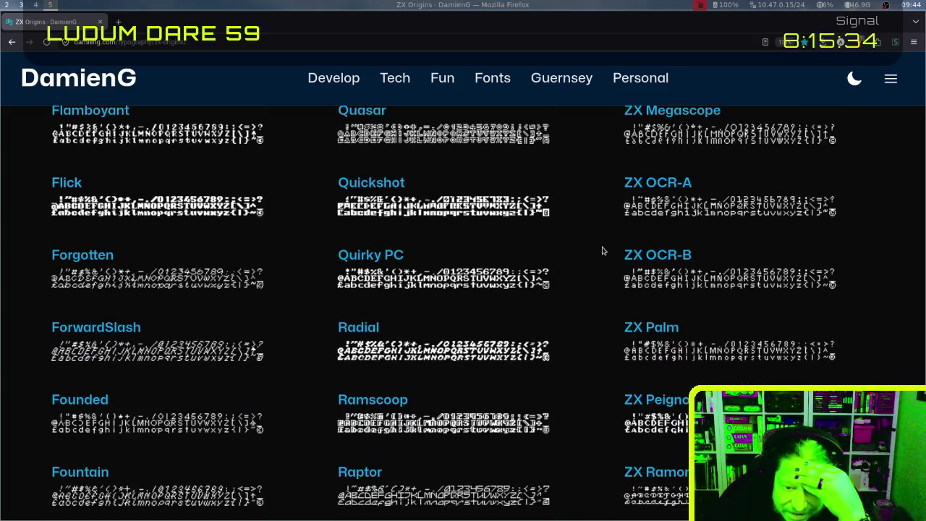
scroll(602, 251, "down", 2)
scroll(602, 251, "down", 1)
scroll(602, 251, "down", 1)
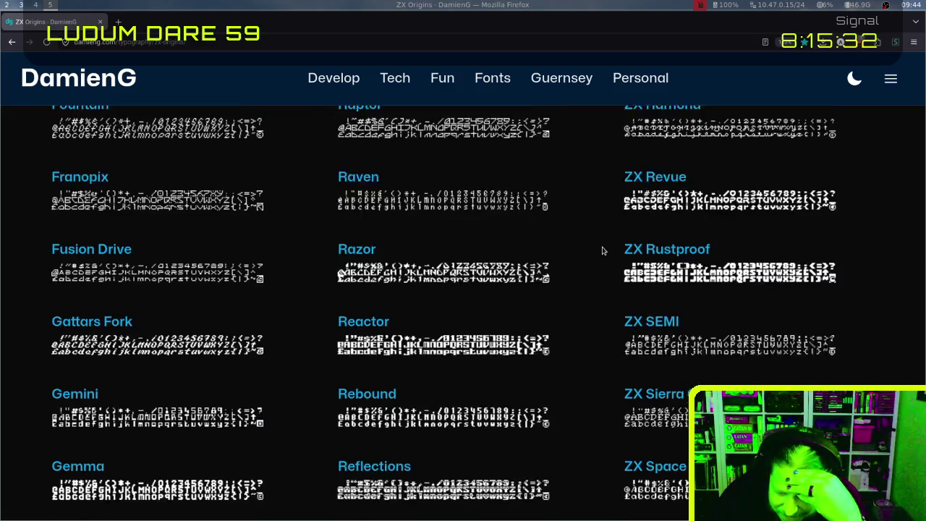
scroll(601, 251, "down", 1)
scroll(602, 251, "down", 1)
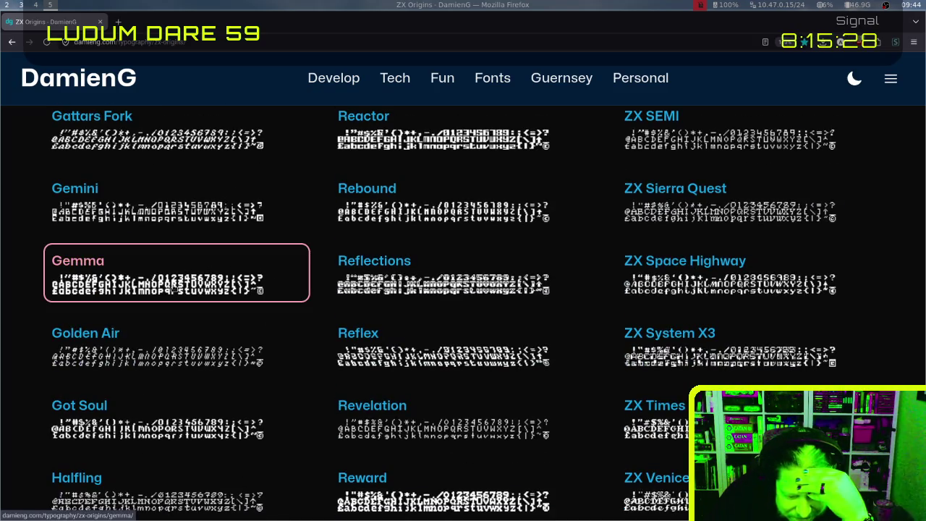
Download Gemma.zip (131 KB) from the Gemma font's detail page
left_click(225, 269)
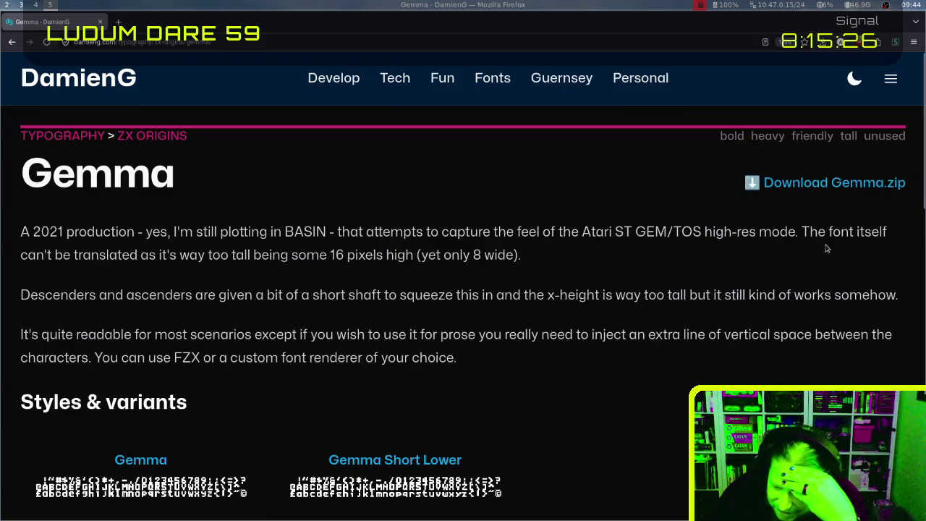
left_click(817, 183)
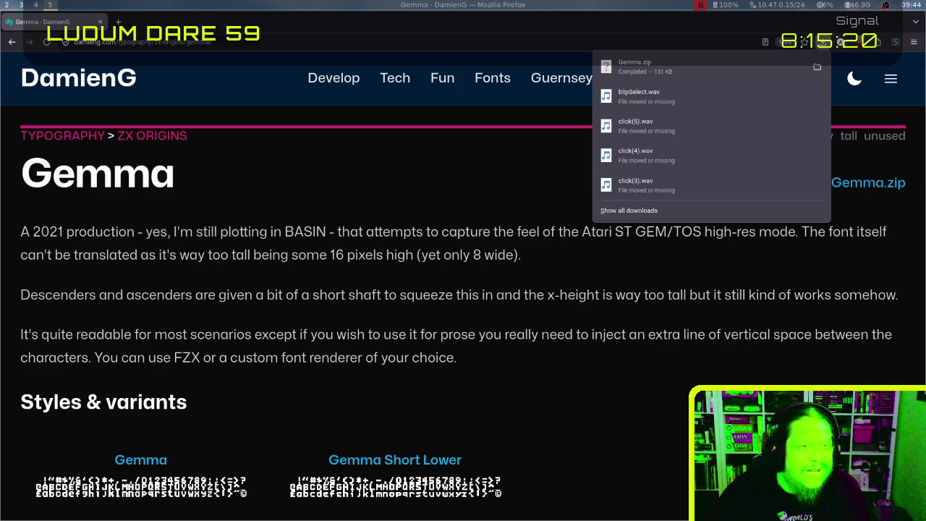
key("Escape")
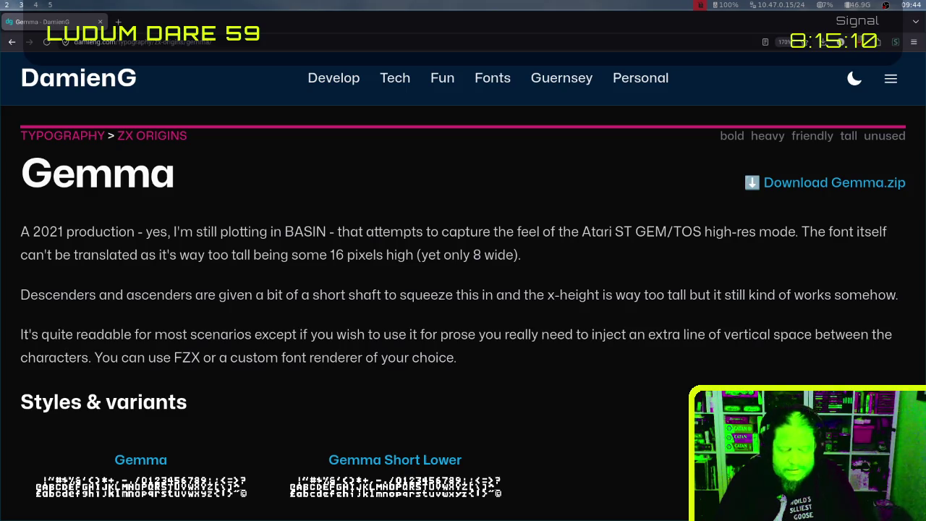
In a new terminal, move into the ~/source/ld59/content folder
key("super+Return")
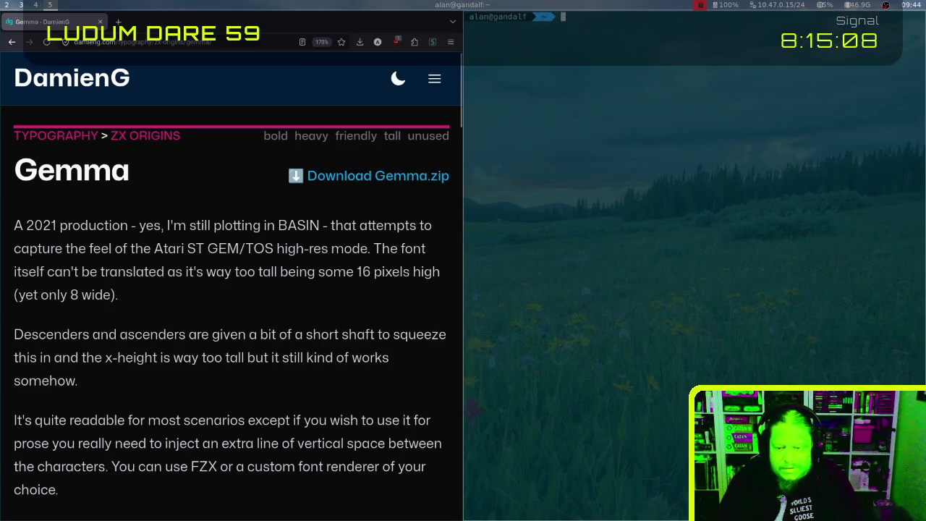
type("cdsource")
key("Return")
type("cd")
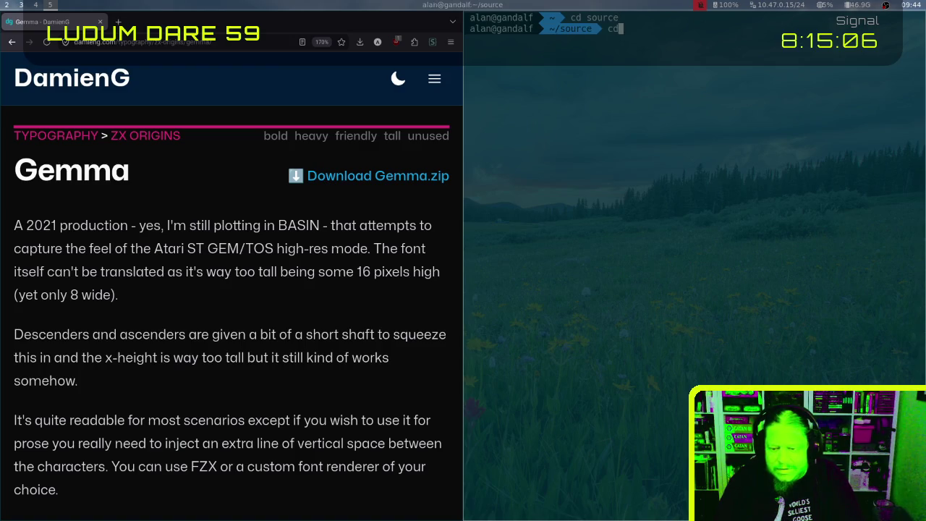
type(" ld59")
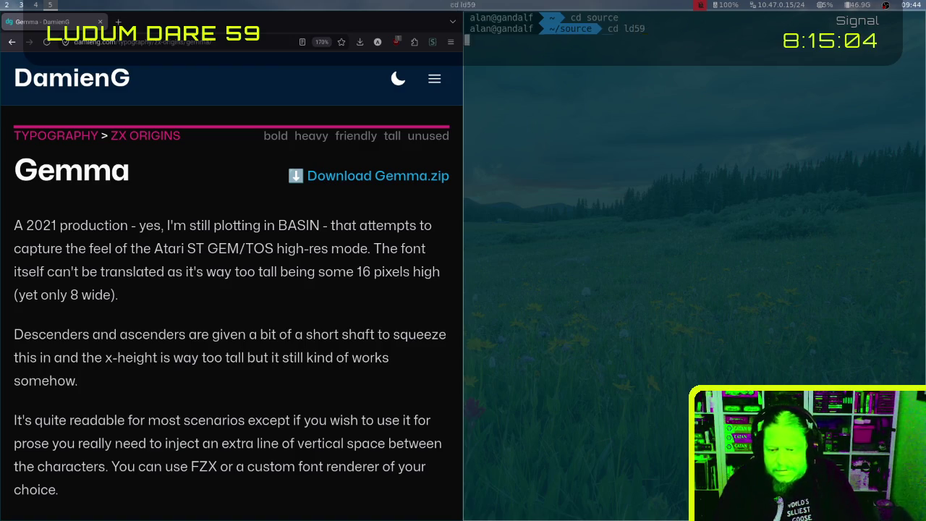
type("ls")
key("Return")
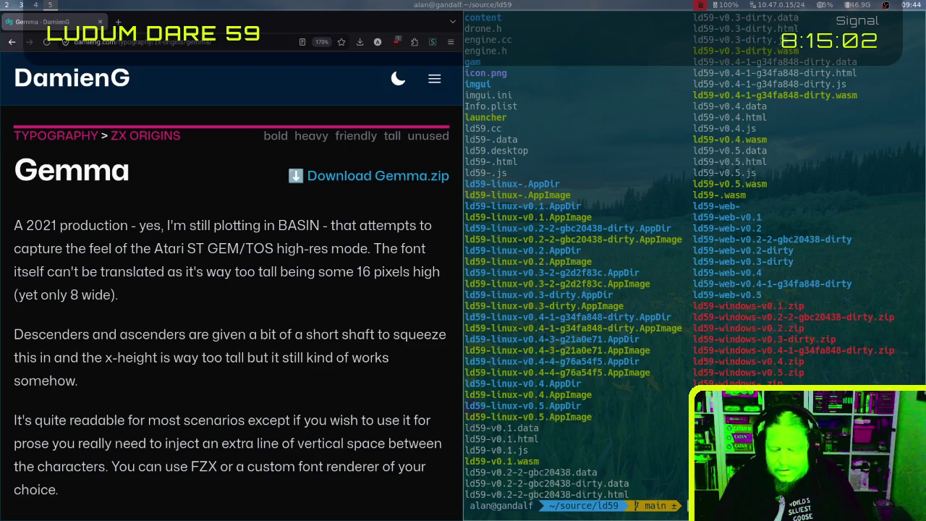
type("cd content")
key("Return")
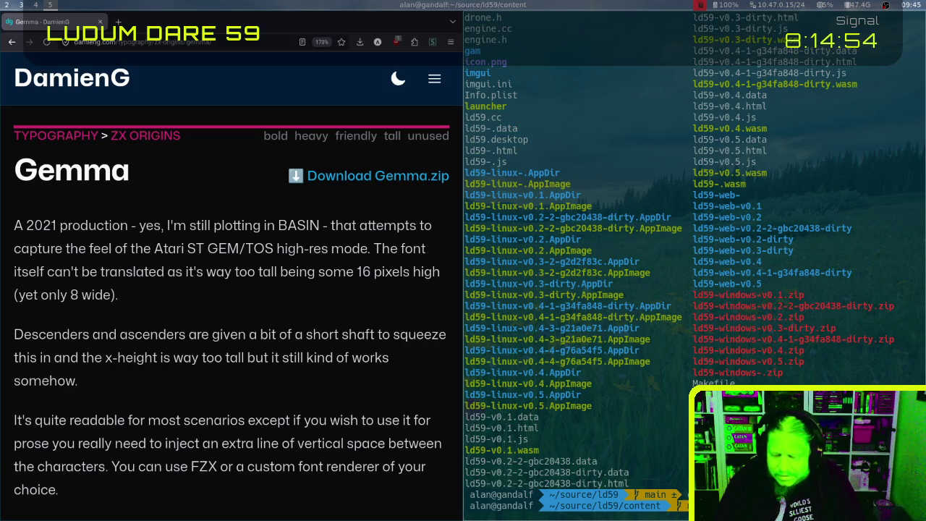
Unzip Gemma.png from ~/Downloads/Gemma.zip, preview it in sxiv, then close the terminal and Firefox
type("g")
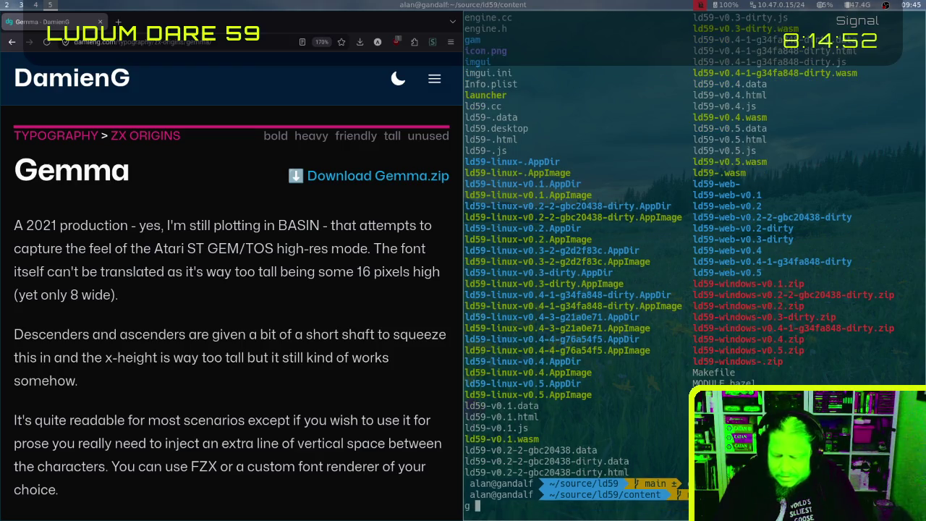
key("Return")
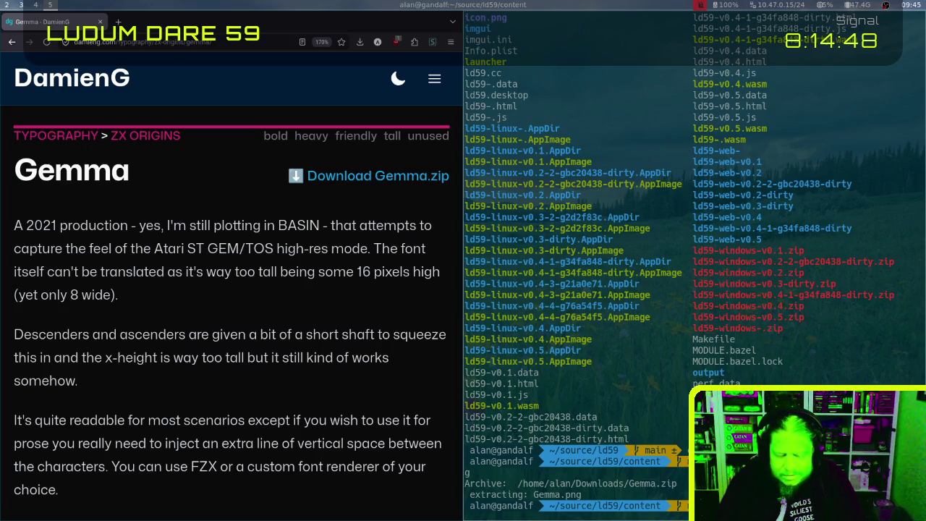
key("Return")
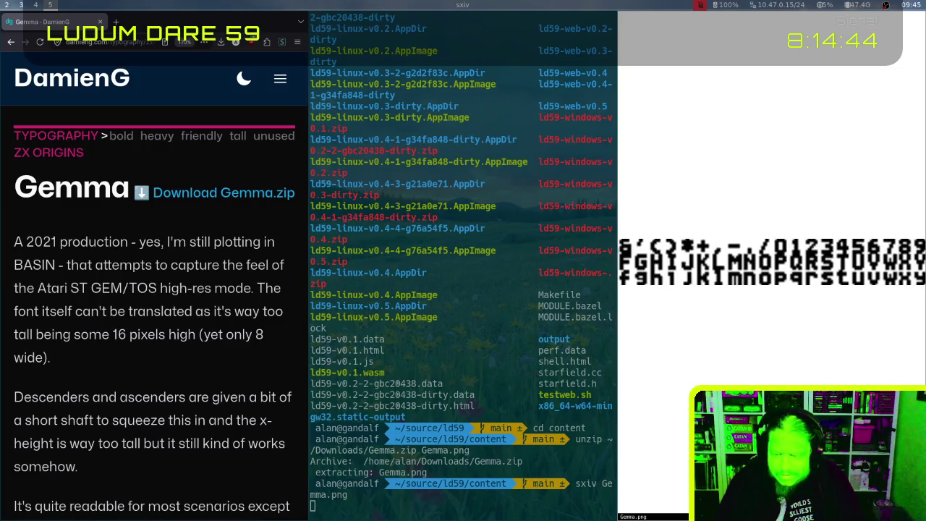
key("q")
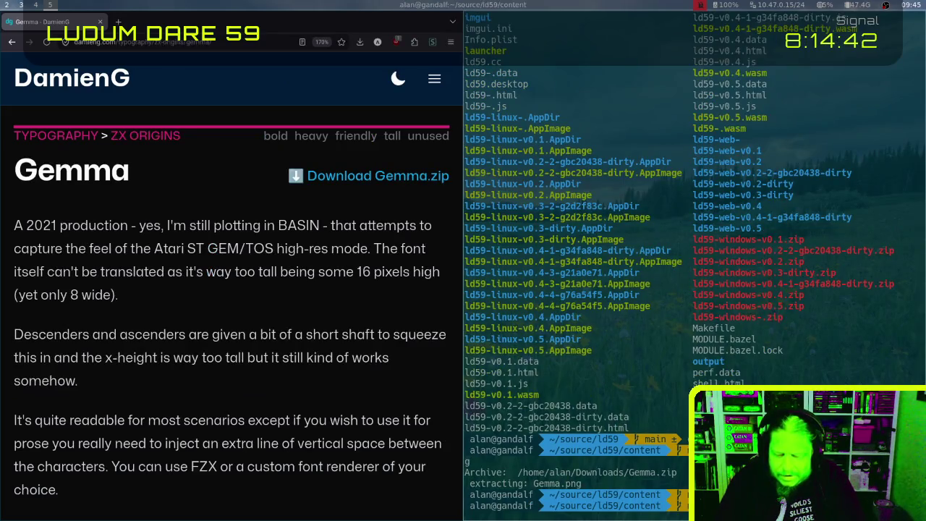
key("ctrl+d")
key("ctrl+w")
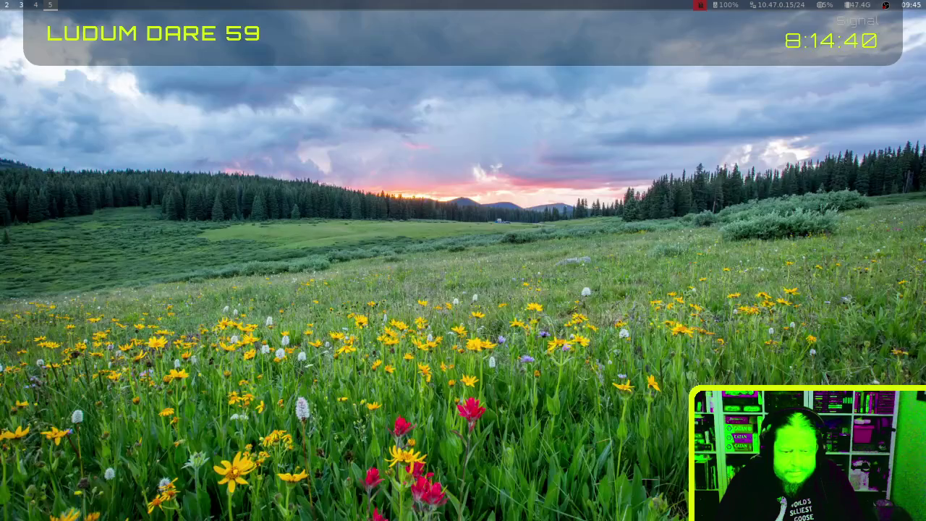
Switch to the Aseprite workspace and open the 256×24 Gemma.png font sheet
key("super+3")
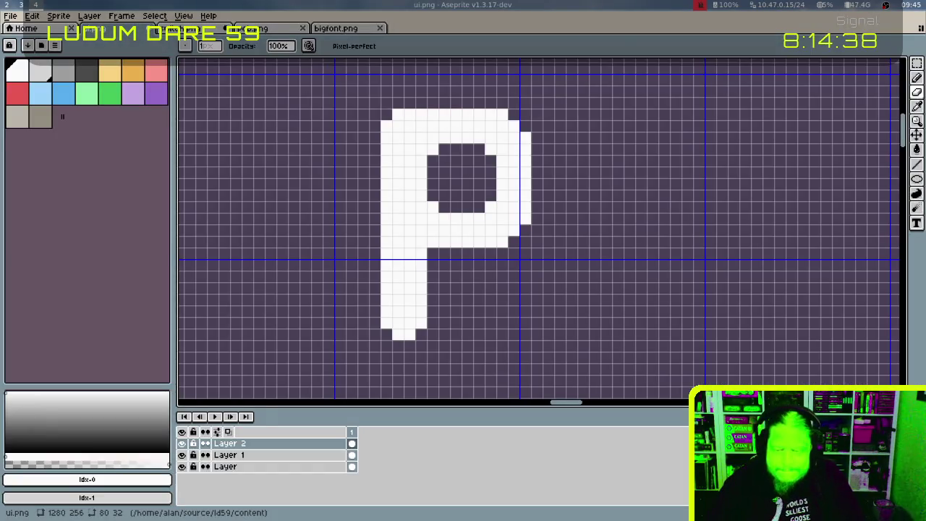
key("ctrl+o")
type("gemma")
key("Return")
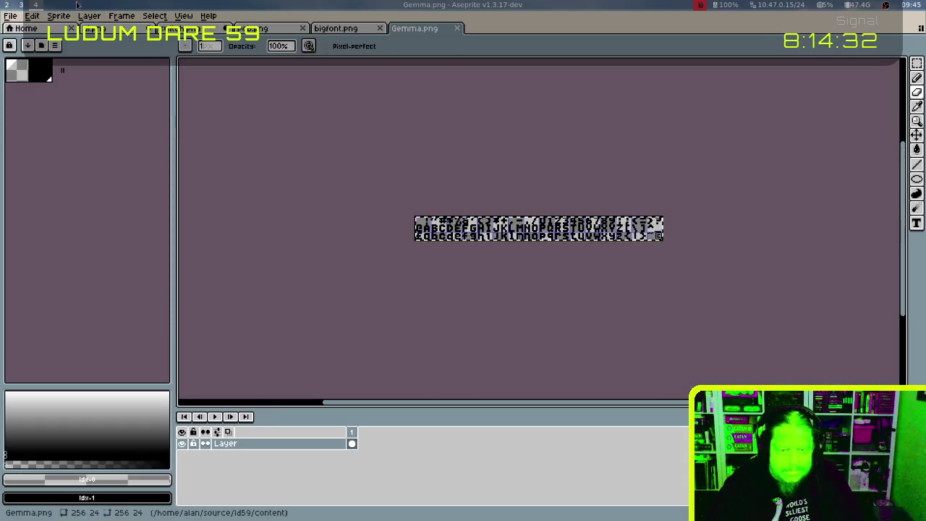
left_click(32, 19)
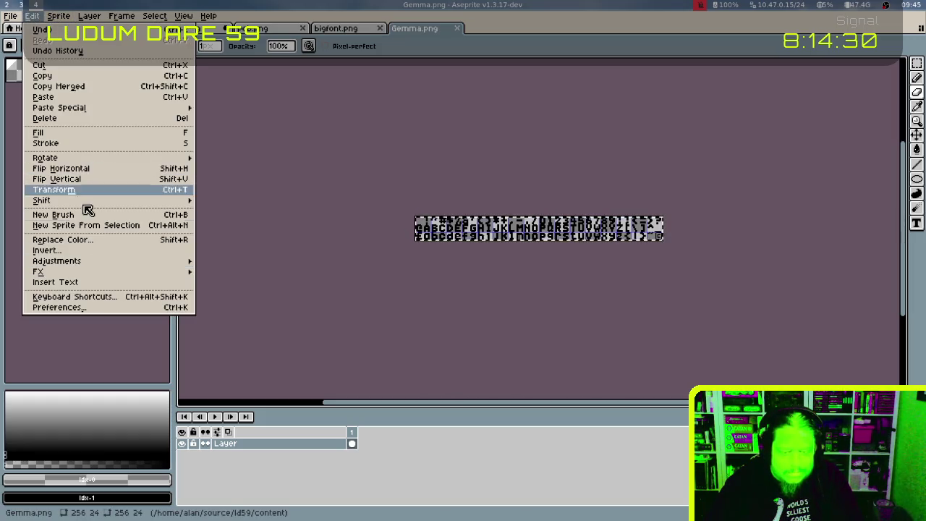
Apply Edit > Invert Color to the Gemma sheet, then reopen the Invert Color dialog
mouse_move(56, 260)
left_click(86, 251)
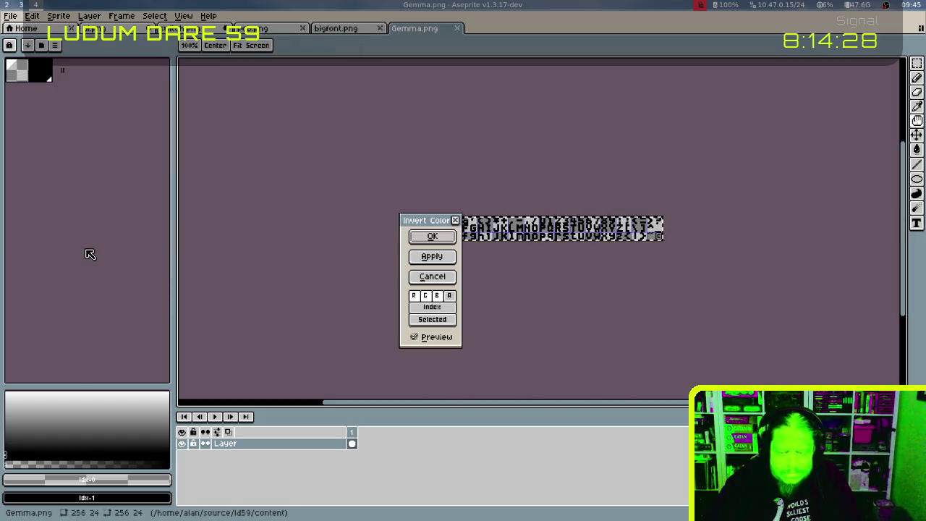
left_click(431, 237)
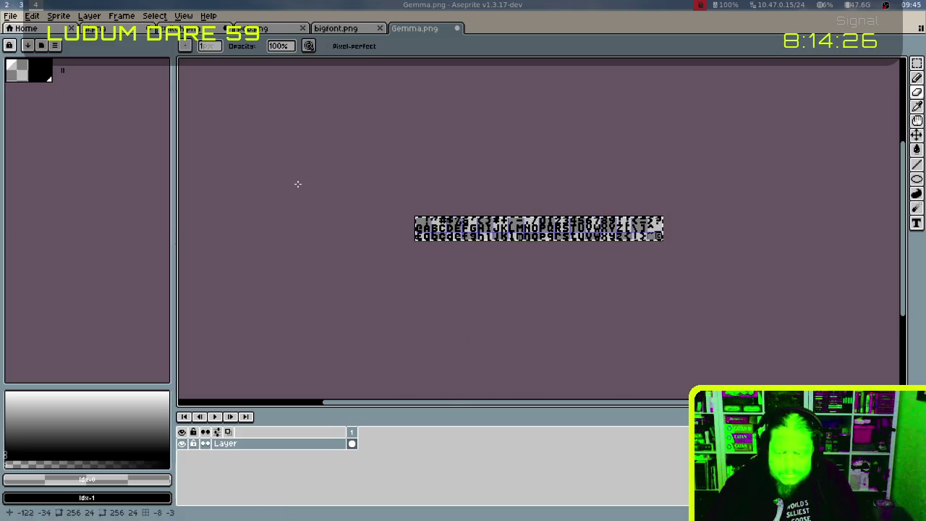
left_click(32, 15)
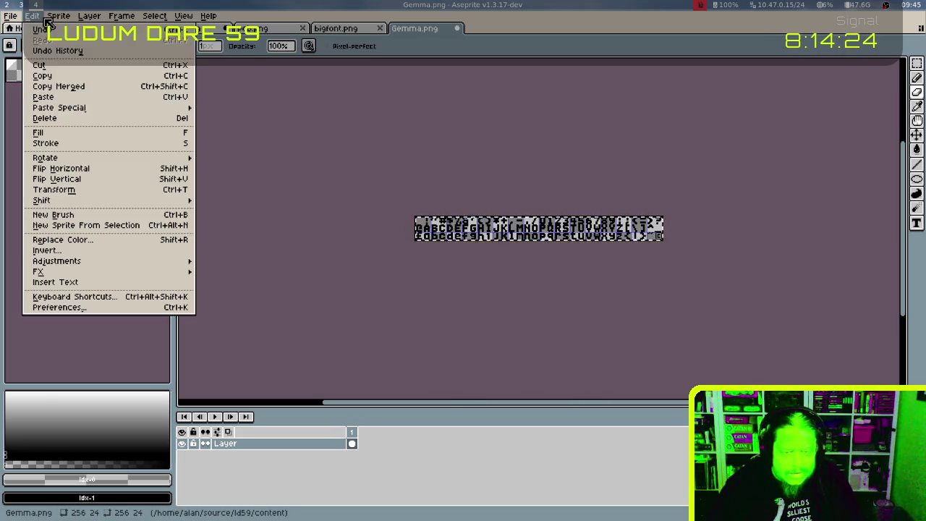
left_click(63, 250)
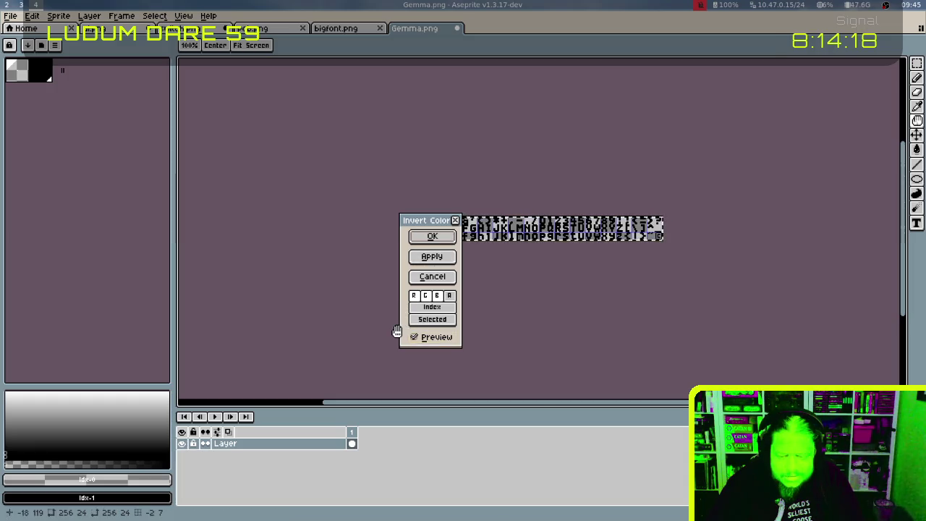
left_click(432, 257)
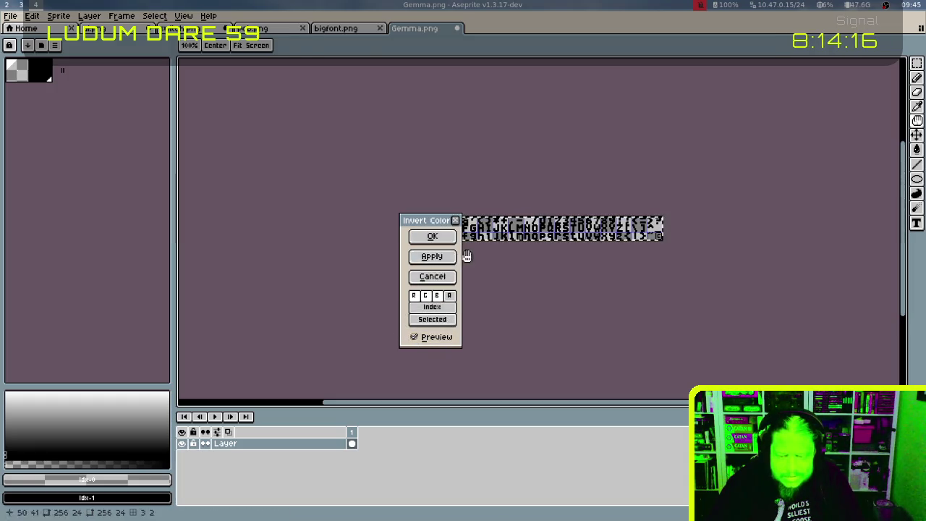
left_click(432, 236)
scroll(542, 239, "up", 2)
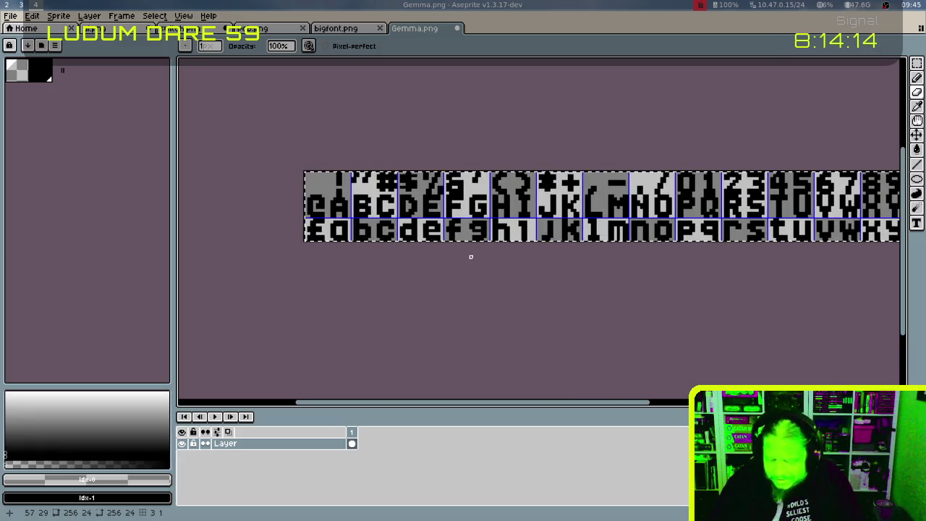
Set the grid on the Gemma.png font sheet to 8×8 cells
key("i")
key("ctrl+shift+apostrophe")
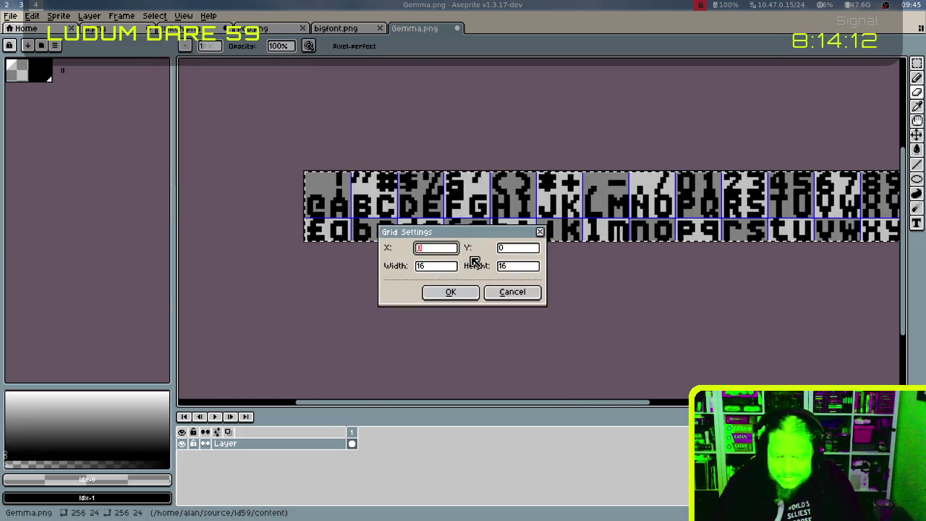
key("Tab")
key("Tab")
key("Tab")
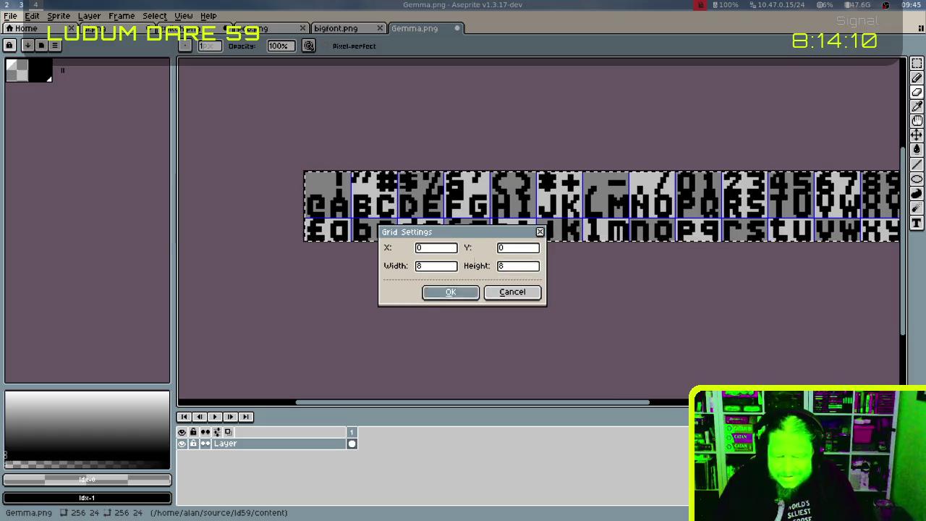
key("Return")
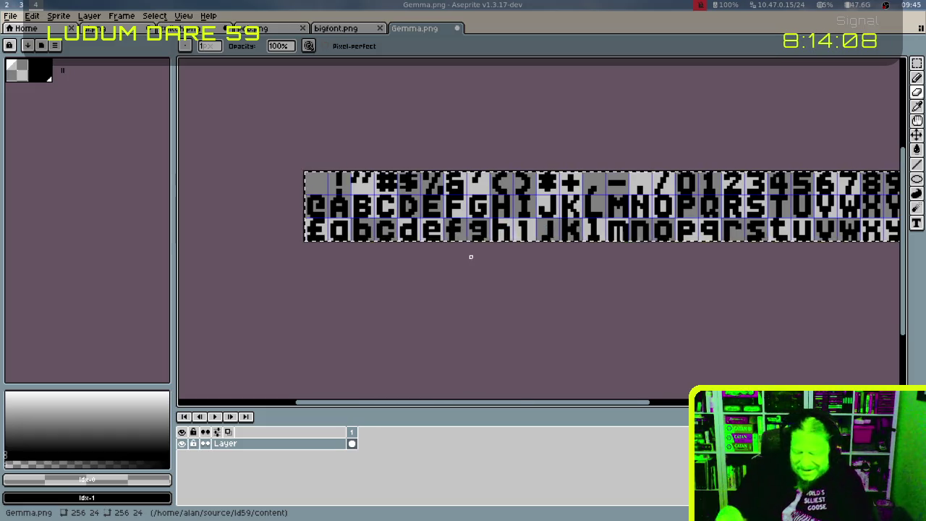
Marquee-select the glyph cells from E through R on the font sheet
key("m")
left_click(470, 256)
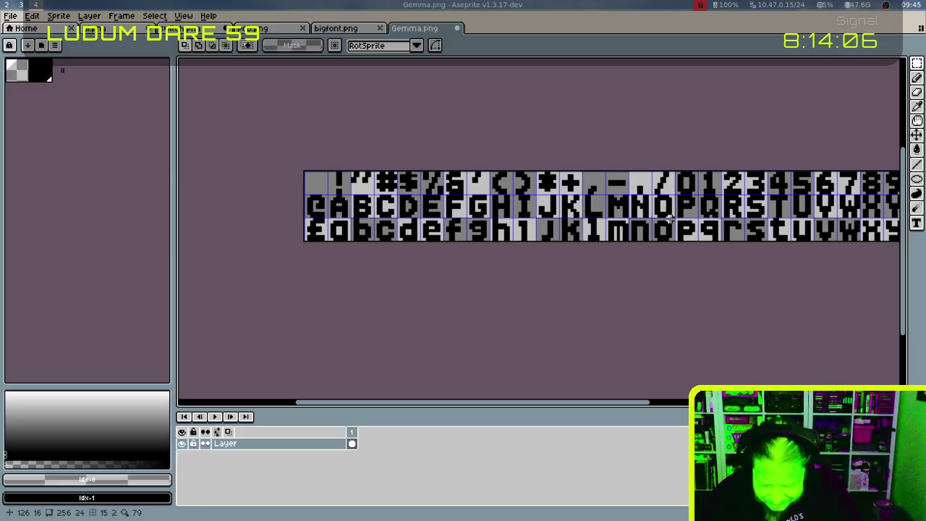
left_click_drag(656, 200, 700, 217)
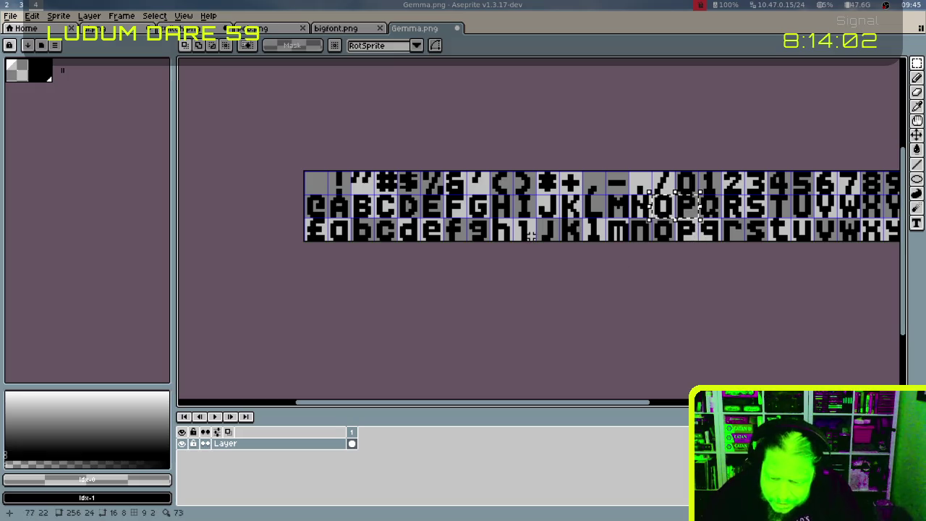
left_click_drag(420, 195, 745, 215)
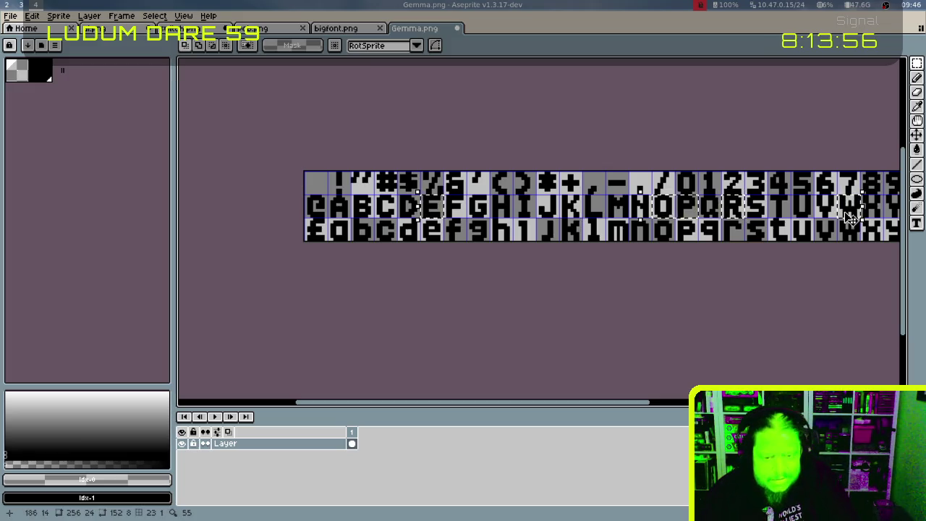
Paste the copied letters into ui.png, nudge them two pixels left, and drop them
left_click(116, 28)
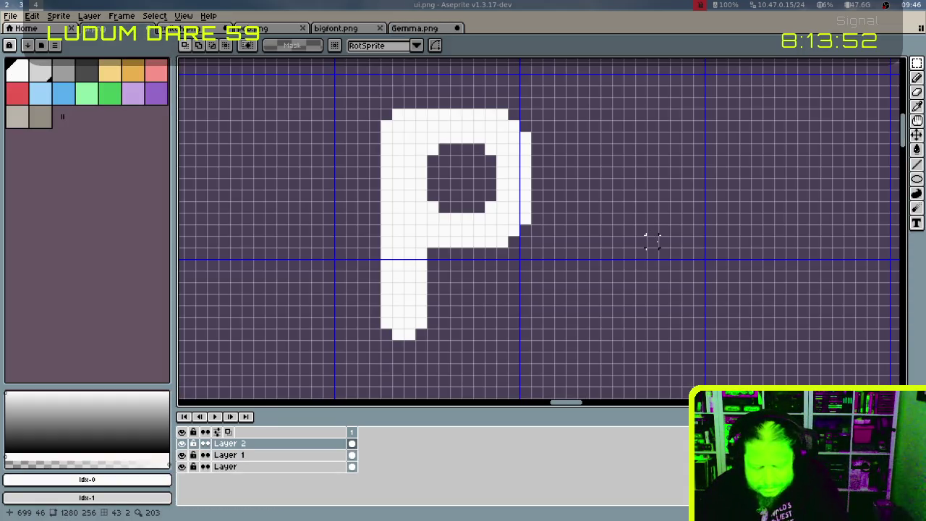
scroll(648, 246, "down", 2)
scroll(655, 244, "down", 1)
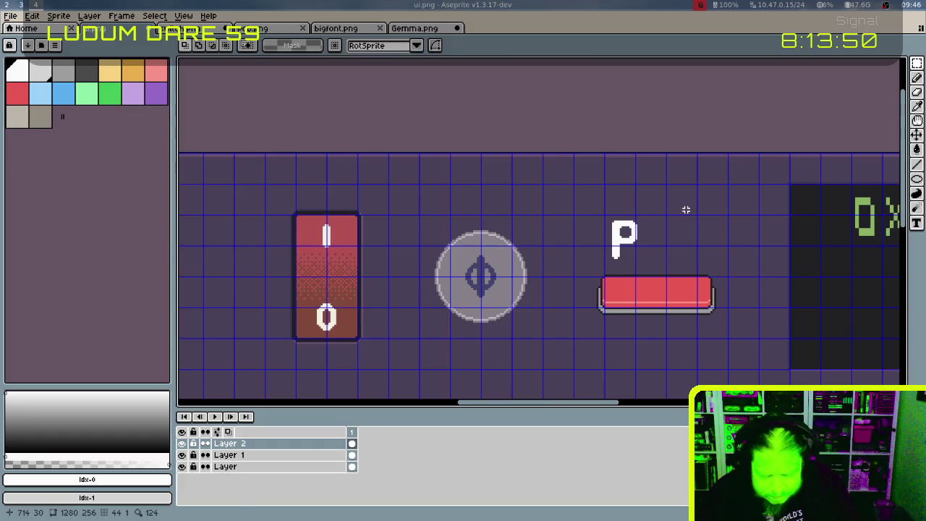
key("ctrl+v")
scroll(694, 208, "up", 1)
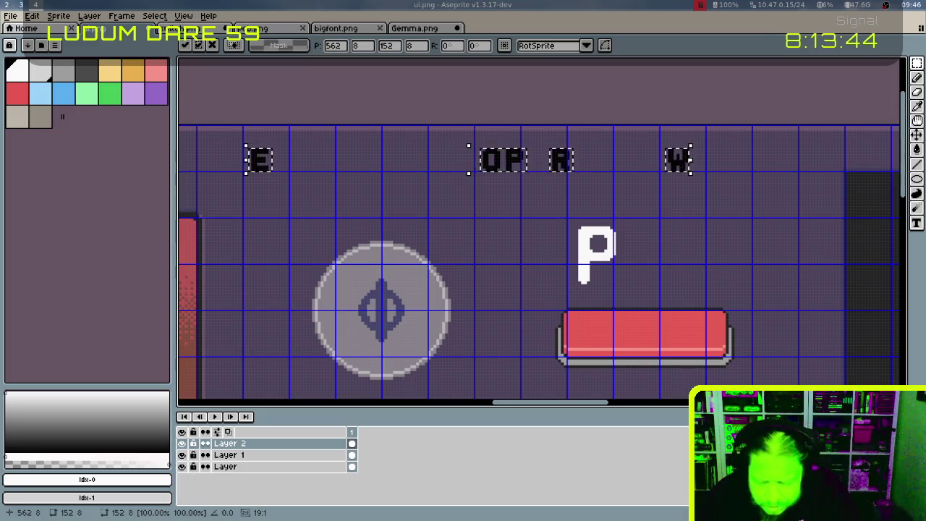
key("shift+Left")
key("shift+Right")
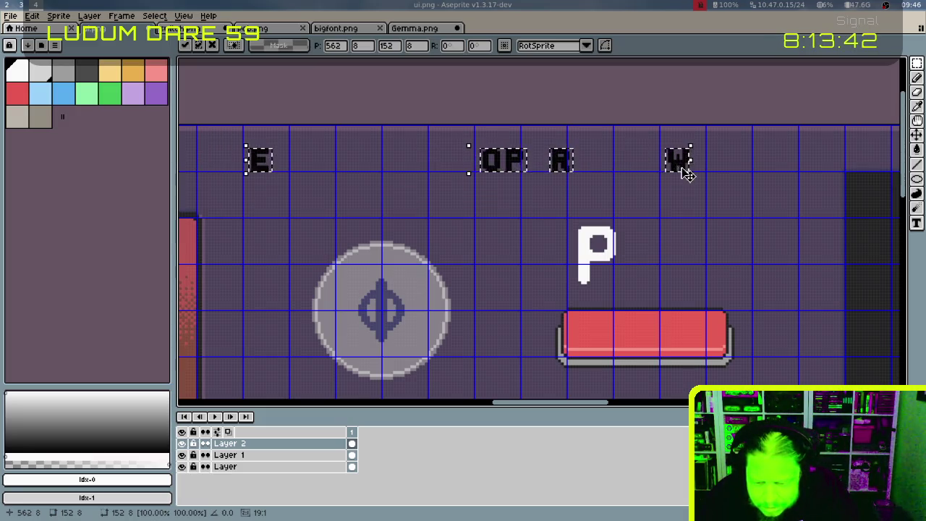
key("Left")
key("Left")
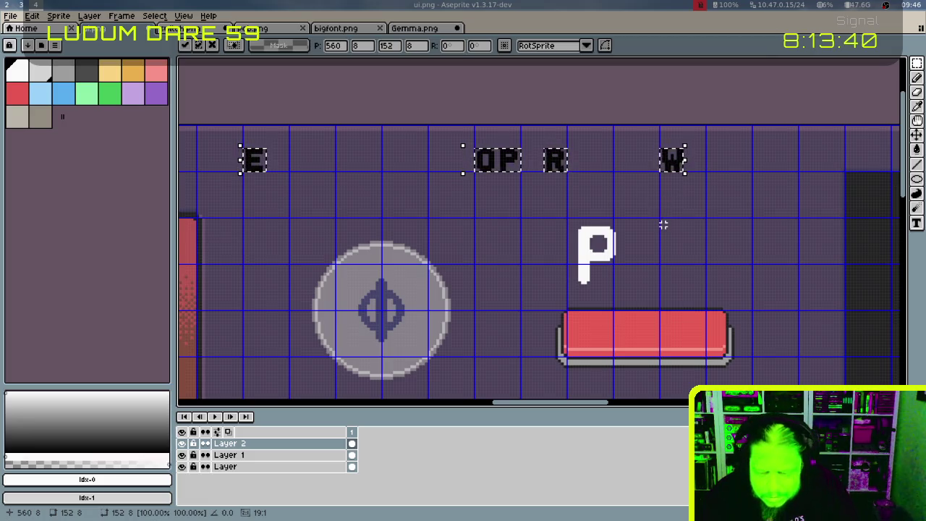
left_click(662, 225)
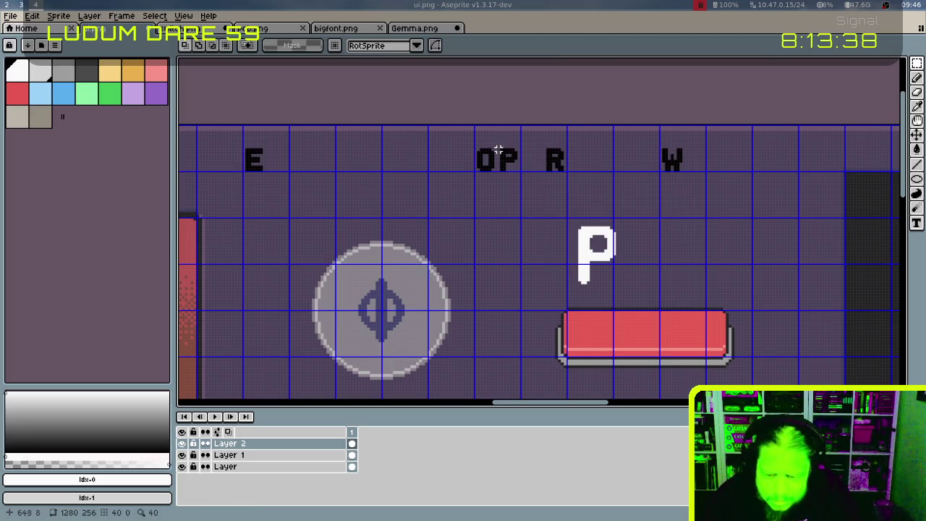
Move the E beside the W and the OP cells three cells right
left_click_drag(501, 150, 529, 178)
left_click(527, 175)
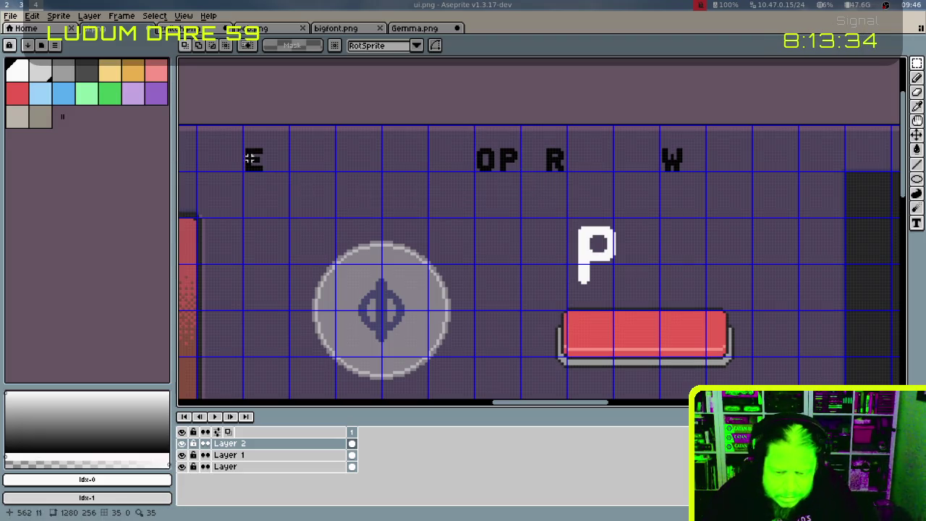
mouse_move(246, 137)
left_mouse_down()
mouse_move(285, 166)
mouse_move(721, 174)
left_mouse_up()
left_click_drag(543, 149, 726, 156)
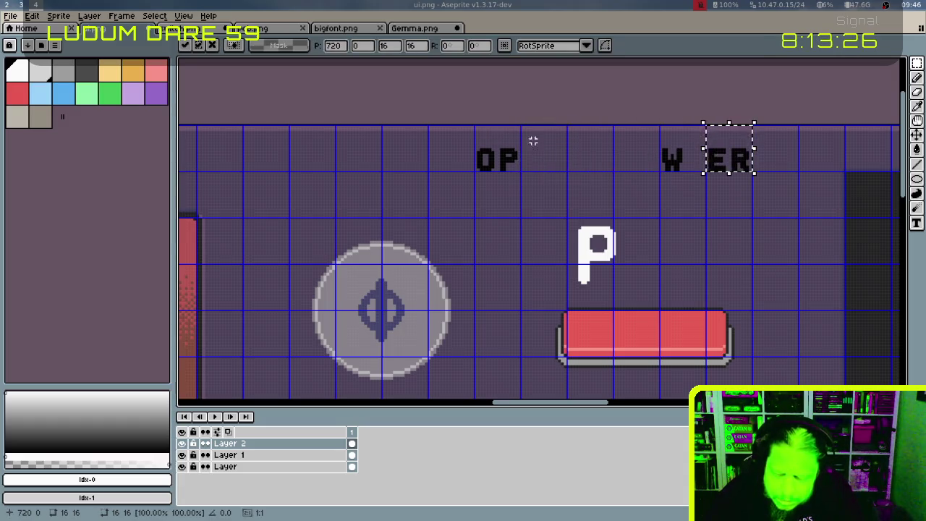
mouse_move(515, 151)
left_mouse_down()
mouse_move(517, 163)
mouse_move(741, 169)
left_mouse_up()
left_click(721, 238)
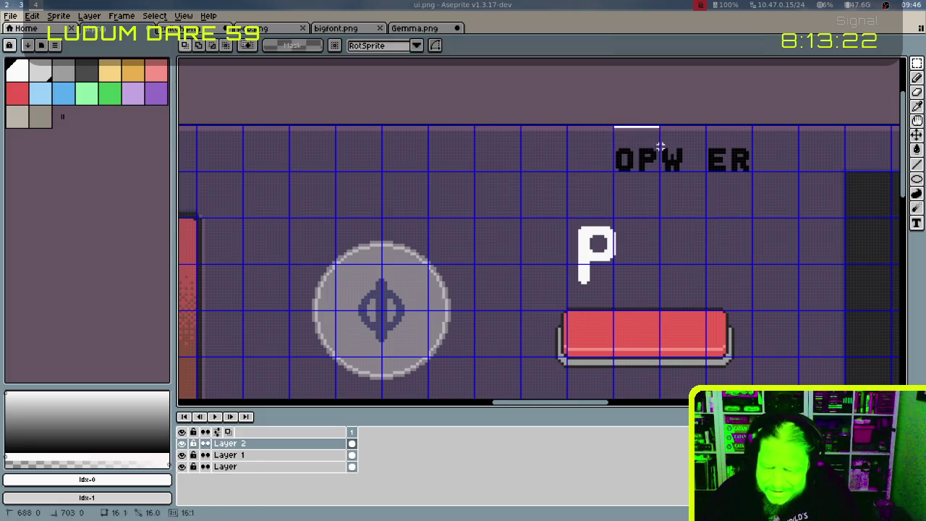
Enlarge the lettering, then shift the W and O right so it spells POWER
mouse_move(612, 182)
left_mouse_down()
mouse_move(547, 274)
mouse_move(539, 255)
mouse_move(546, 250)
mouse_move(487, 294)
left_mouse_up()
left_click(593, 230)
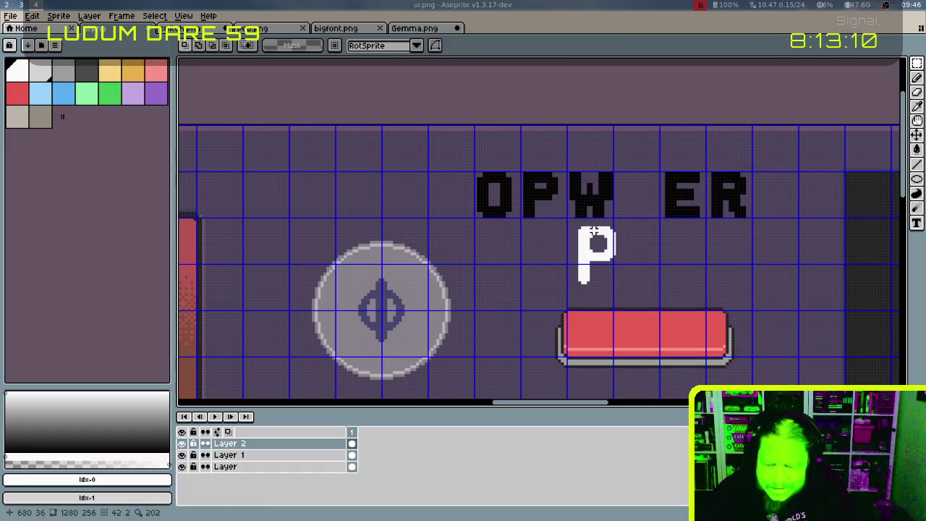
left_click_drag(571, 174, 612, 215)
key("shift+Right")
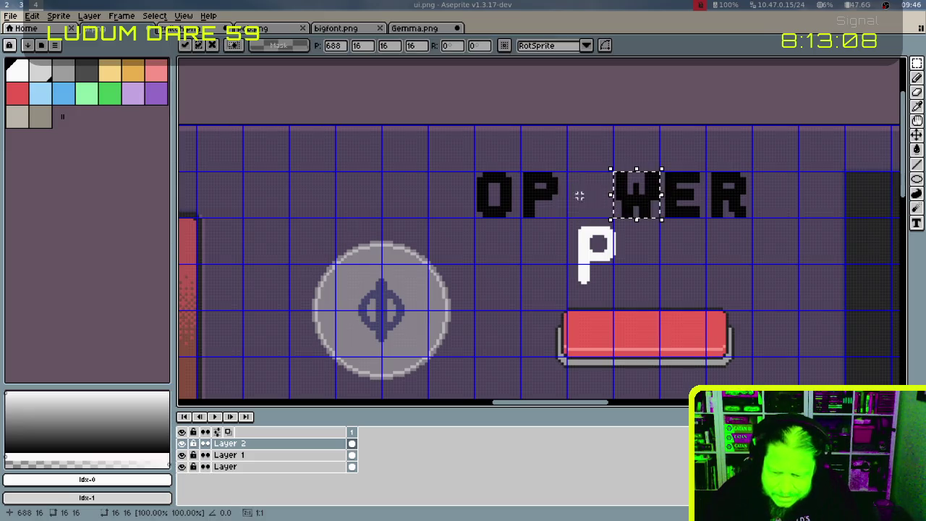
left_click_drag(479, 182, 517, 215)
key("shift+Right")
key("shift+Right")
left_click(717, 225)
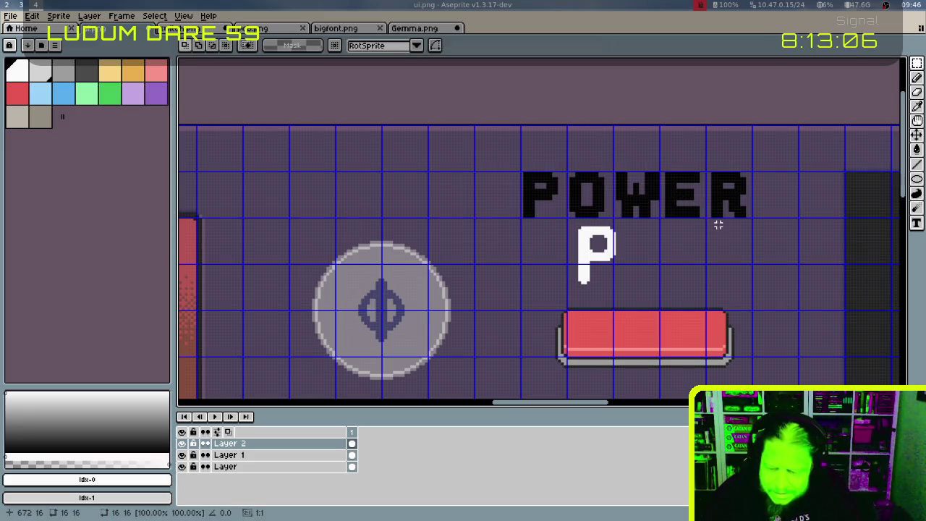
Flood-fill P, O, W, E and R white and hide the grid overlay
key("g")
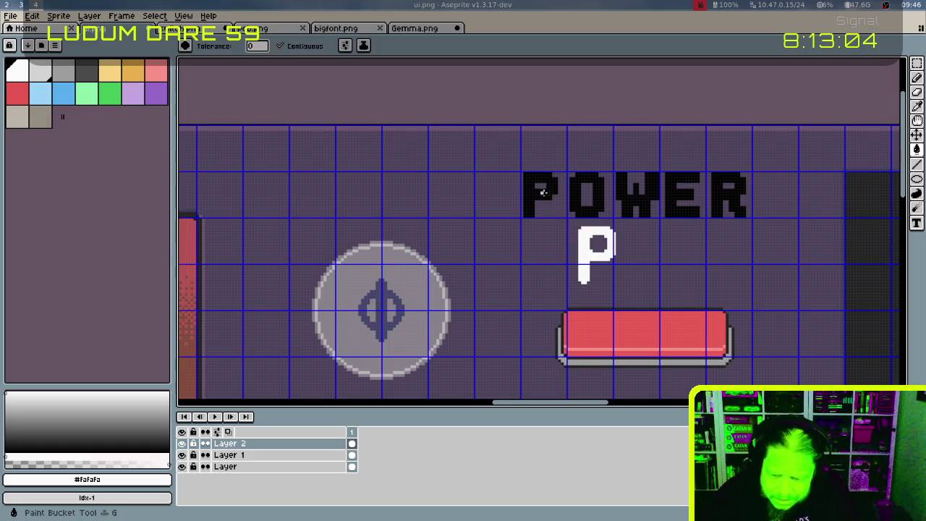
left_click(543, 193)
left_click(602, 183)
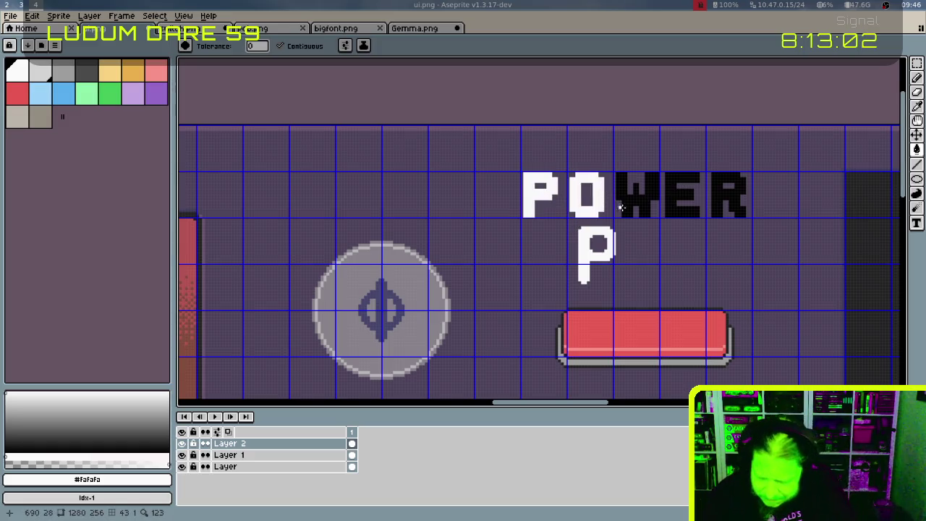
key("ctrl+apostrophe")
left_click(634, 191)
left_click(675, 176)
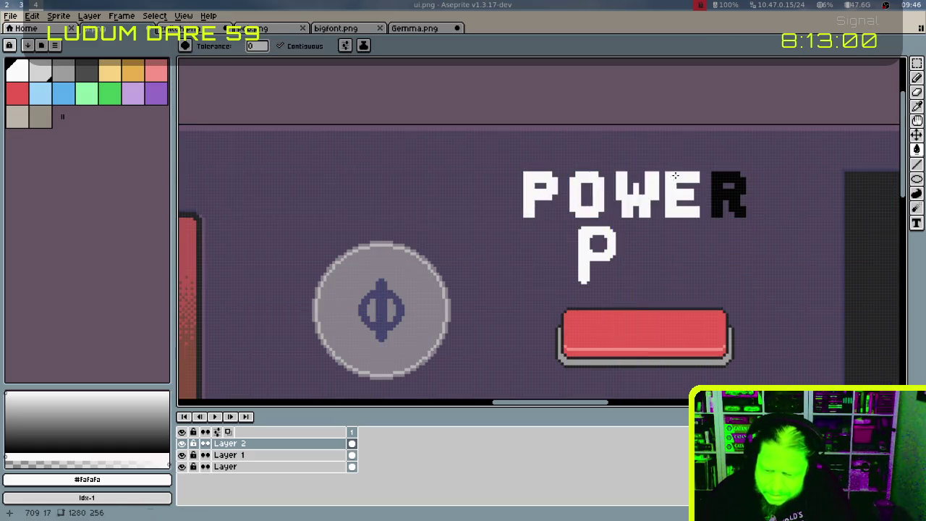
left_click(721, 183)
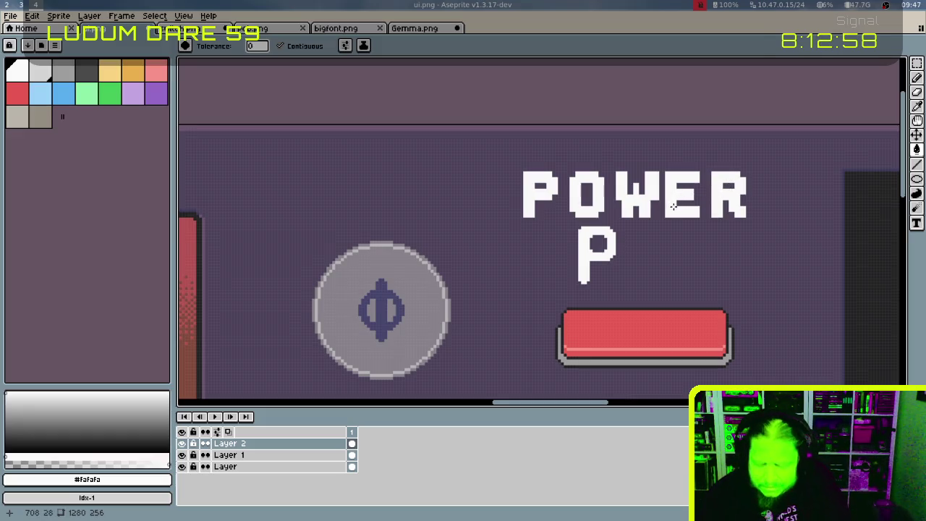
Zoom in on the lettering and flood-fill the purple background white
scroll(727, 186, "up", 1)
scroll(719, 182, "up", 2)
scroll(708, 175, "up", 1)
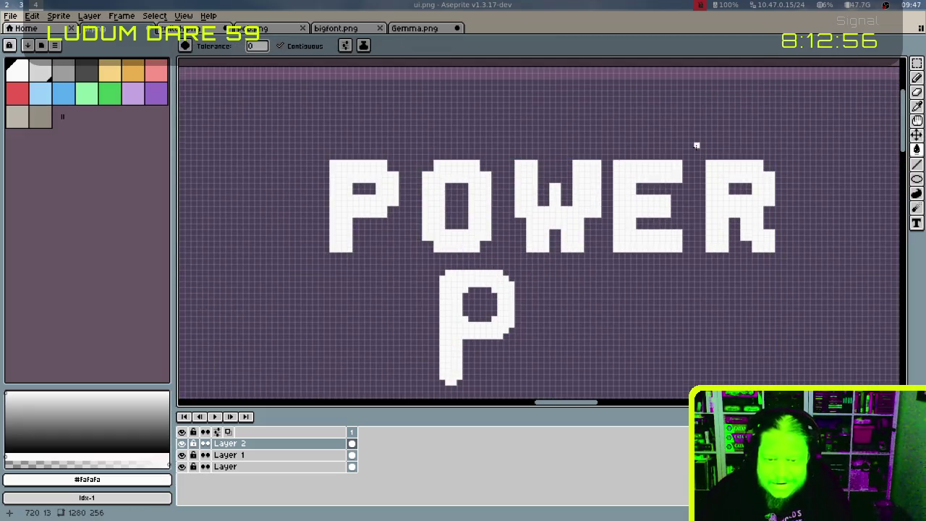
scroll(651, 162, "right", 2)
scroll(605, 166, "left", 2)
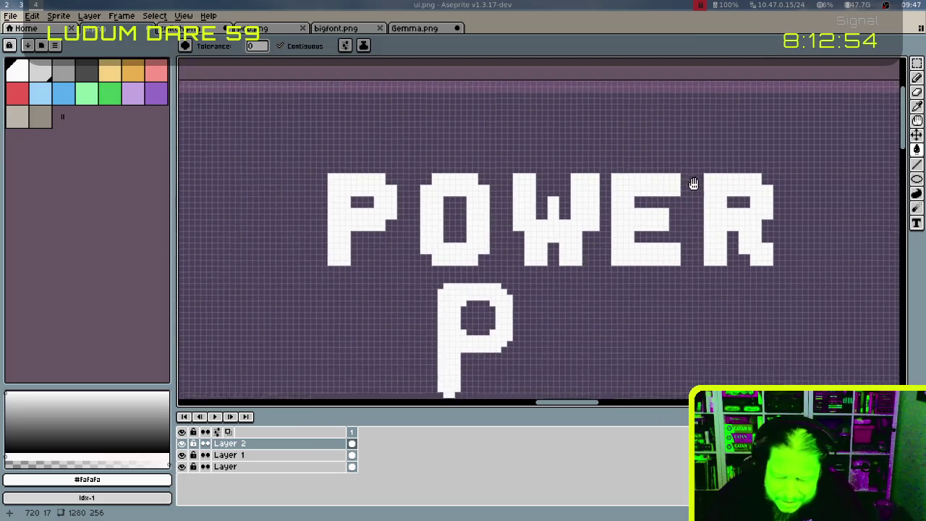
scroll(449, 209, "up", 1)
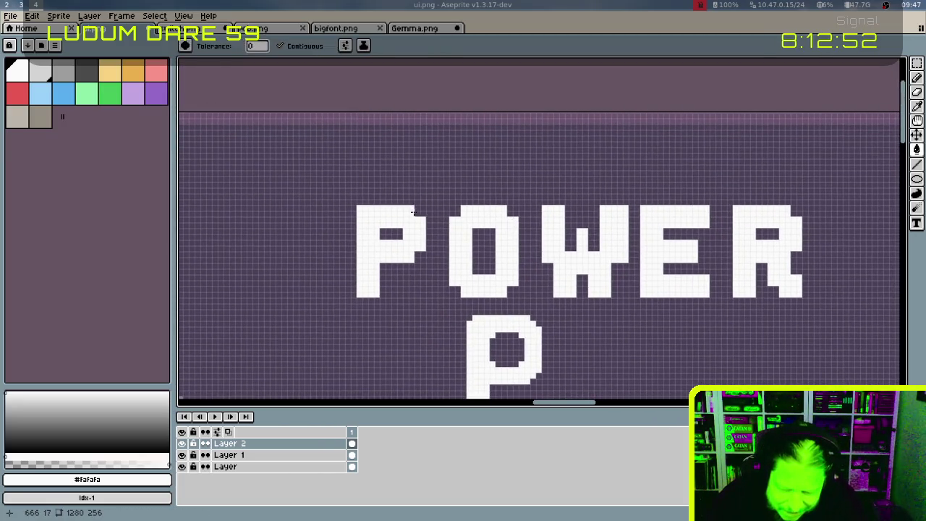
left_click(417, 213)
Undo the stray fills and extend the O's hole downward in background purple
key("ctrl+z")
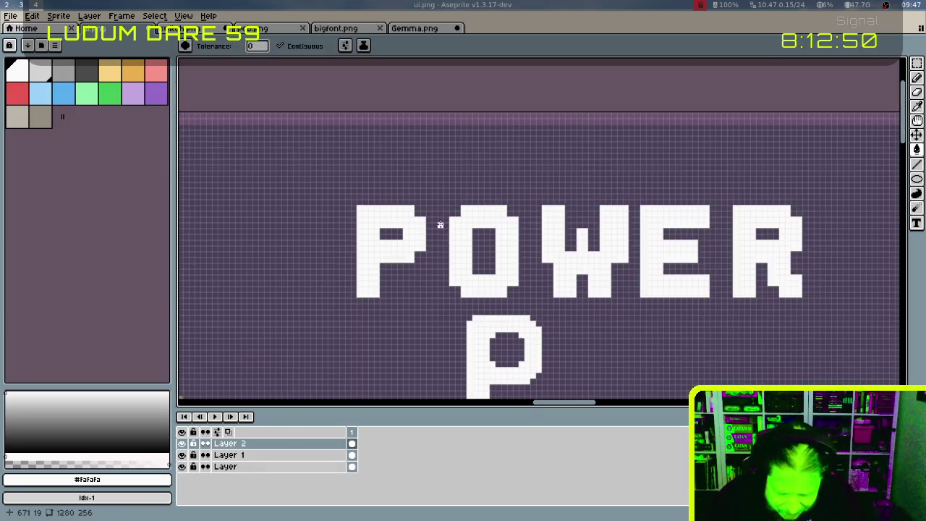
key("b")
key("ctrl+z")
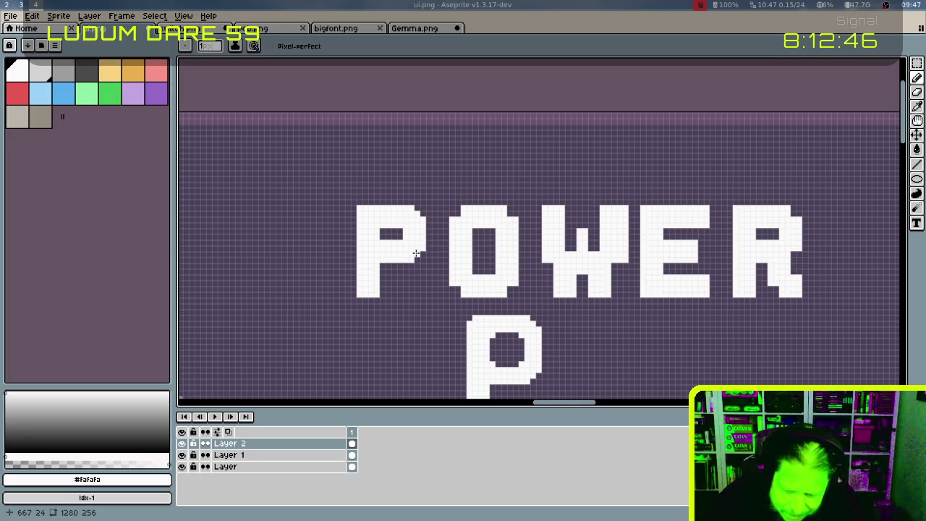
left_click(382, 241, "alt")
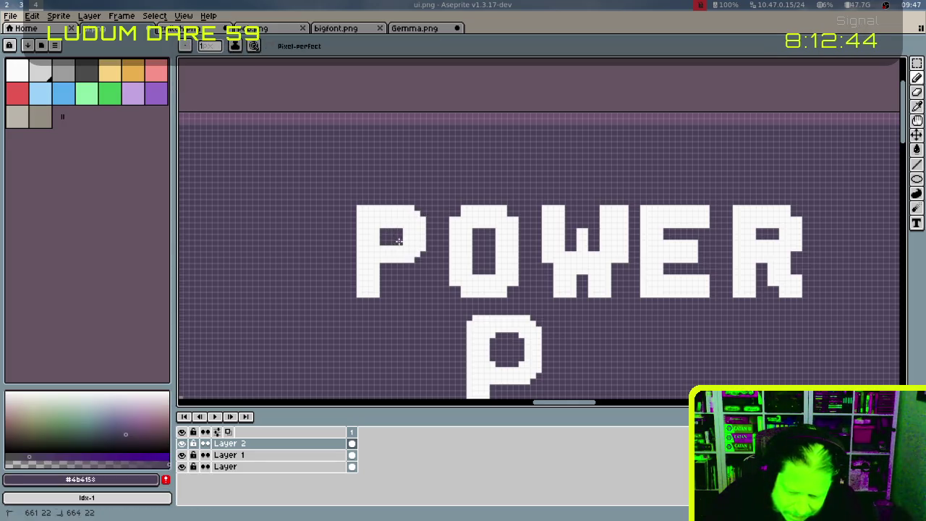
left_click(385, 225)
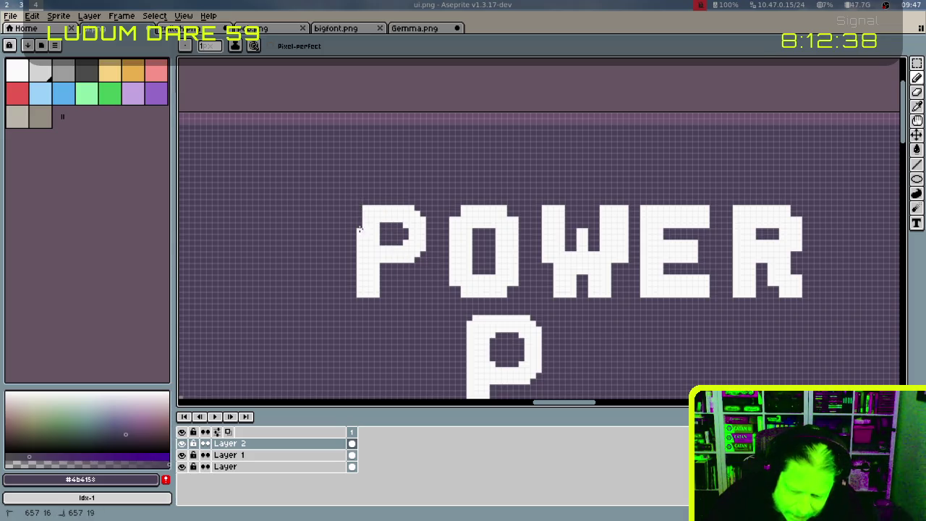
left_click_drag(359, 229, 357, 299)
key("ctrl+z")
key("ctrl+z")
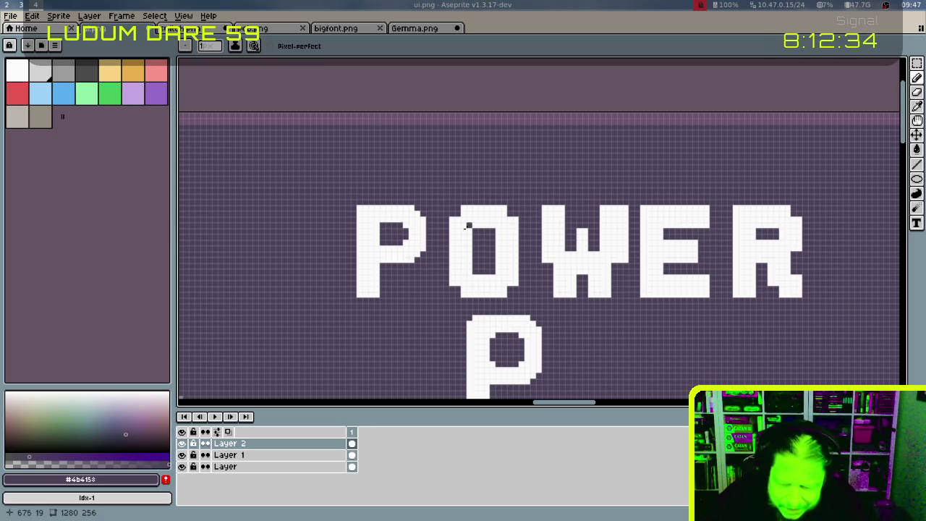
left_click(467, 217, "alt")
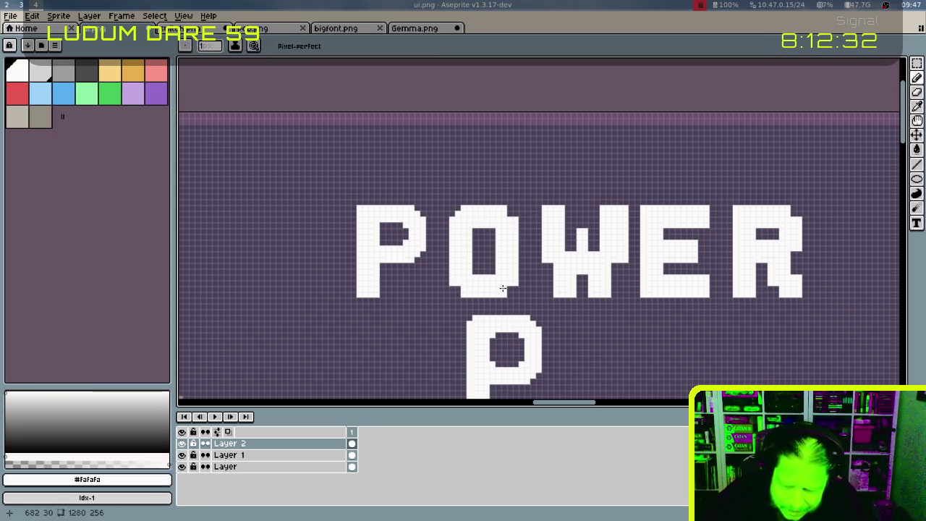
left_click(496, 232, "alt")
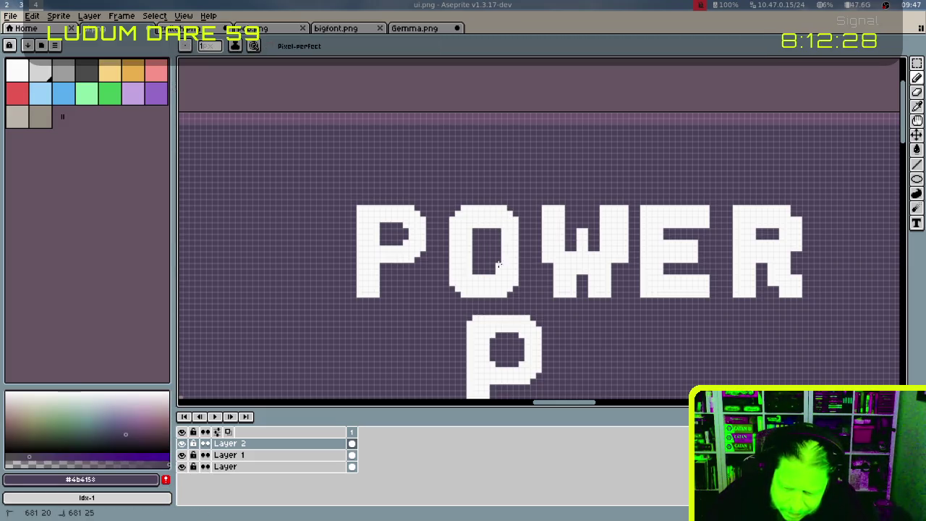
mouse_move(478, 276)
left_mouse_down()
mouse_move(488, 276)
mouse_move(471, 232)
left_mouse_up()
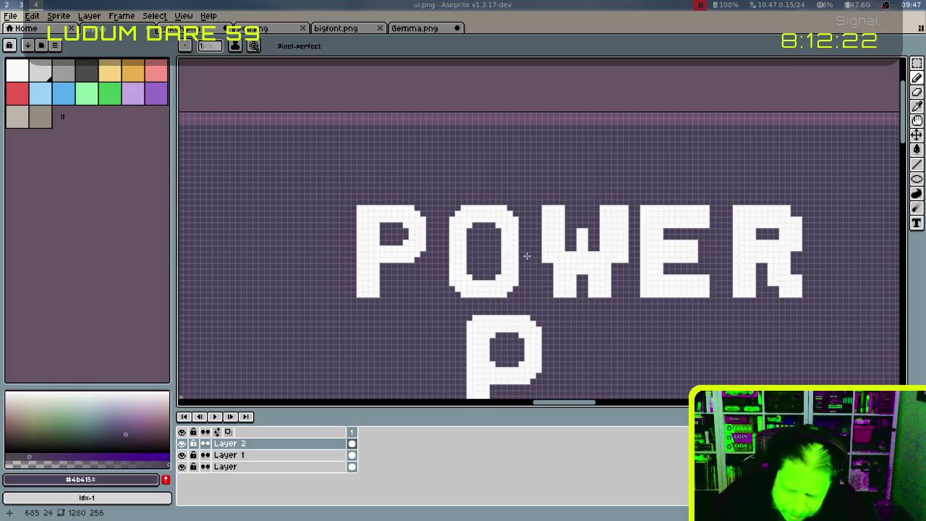
Fill part of the W's central gap with white, undoing a trial eraser stroke
left_click(561, 239, "alt")
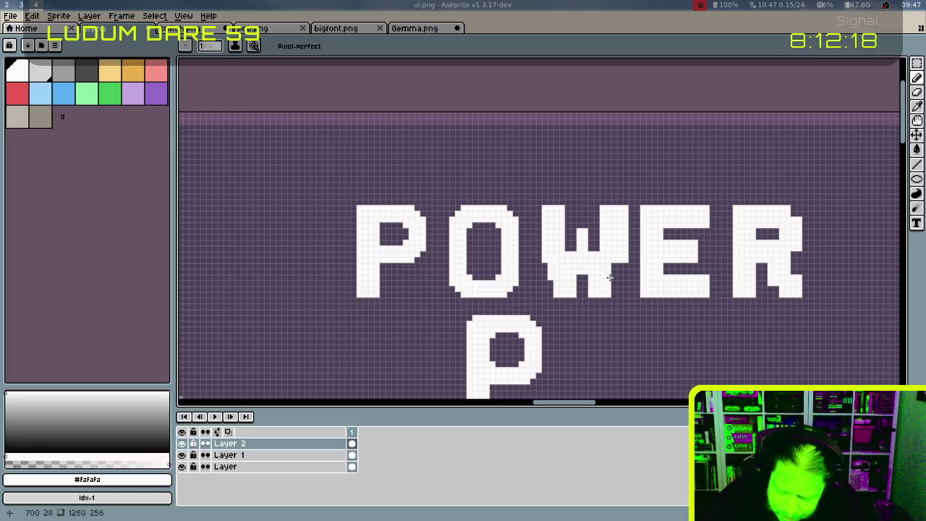
left_click(613, 267)
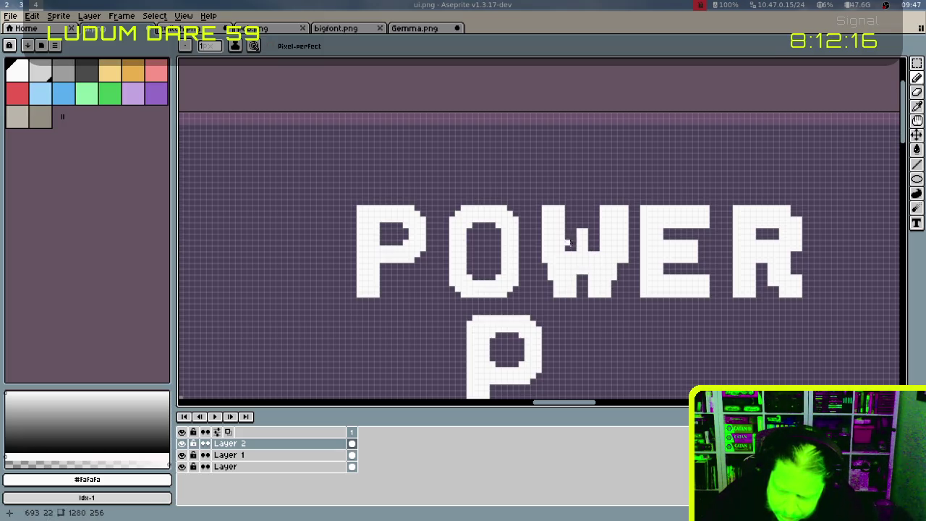
left_click_drag(570, 249, 578, 284)
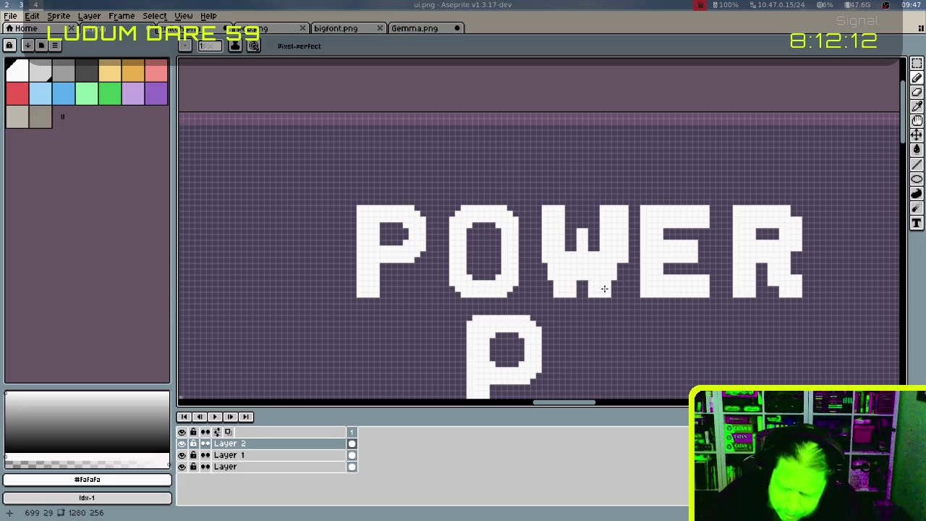
left_click(582, 235, "alt")
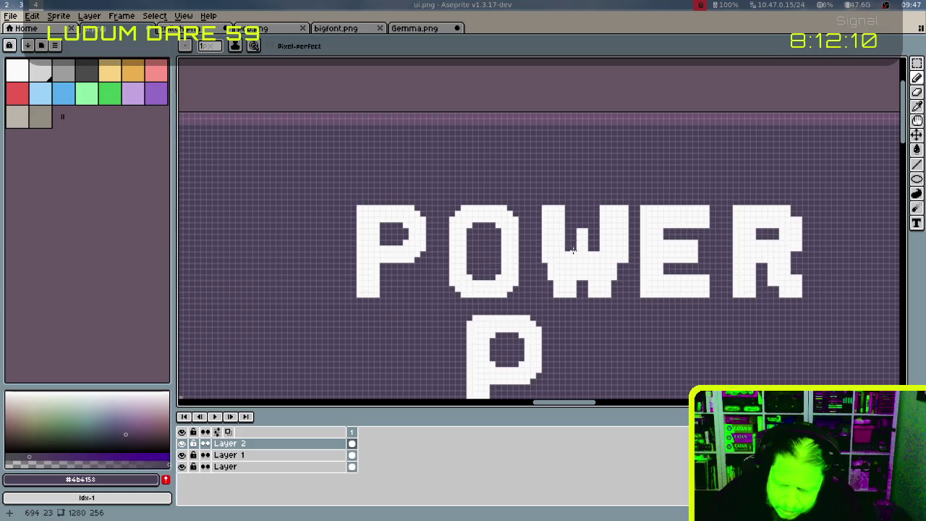
key("e")
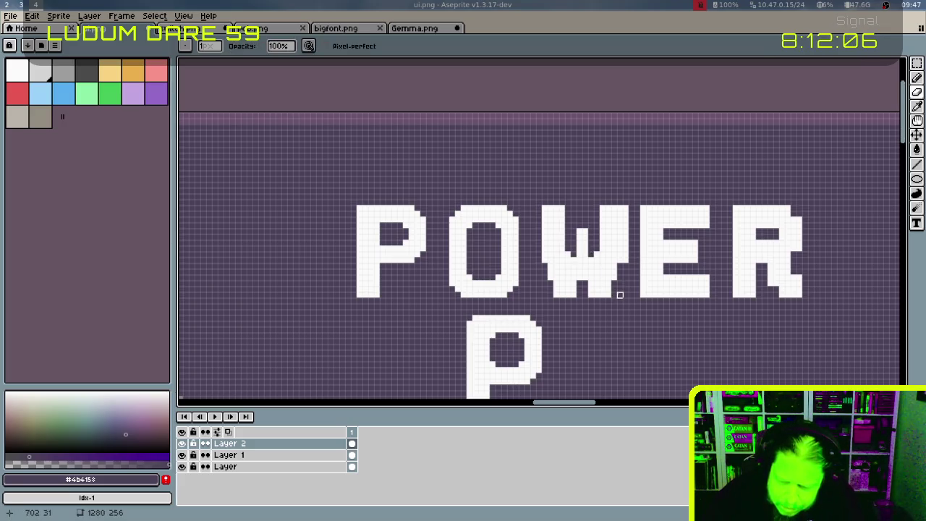
left_click_drag(579, 295, 573, 294)
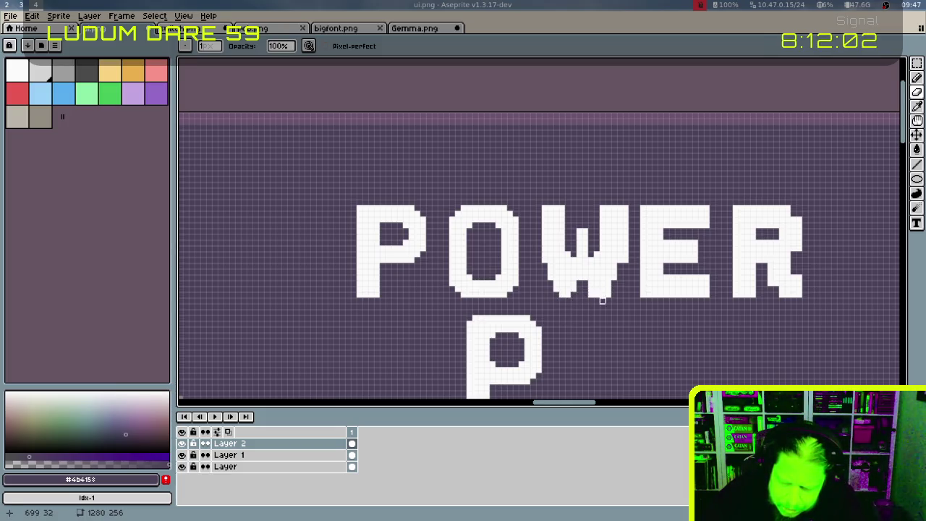
key("ctrl+z")
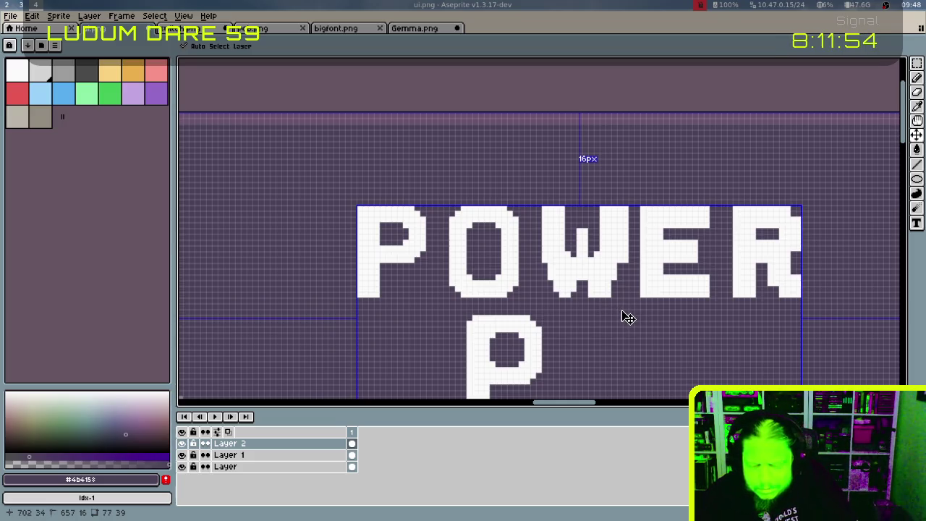
Paint over the E's middle row and redraw the R's leg as a white diagonal
key("b")
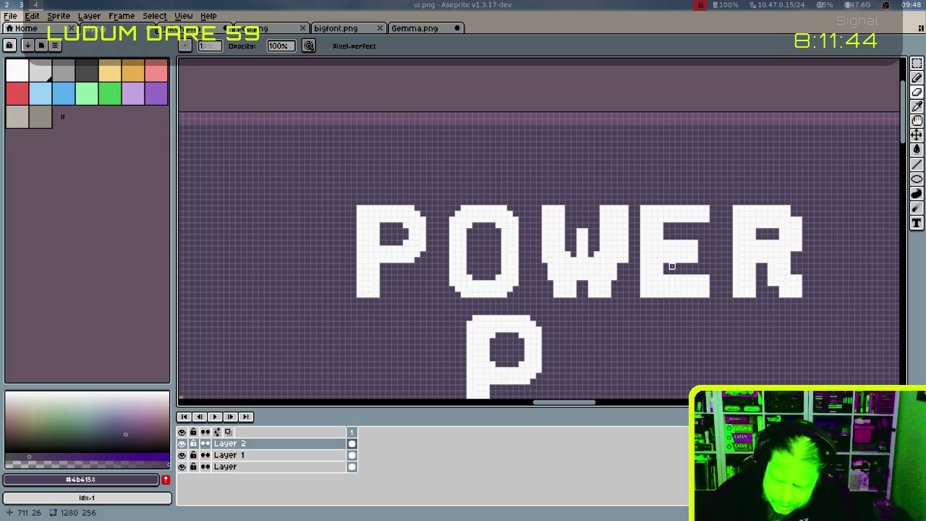
mouse_move(667, 260)
left_mouse_down()
mouse_move(695, 261)
mouse_move(695, 278)
mouse_move(718, 284)
left_mouse_up()
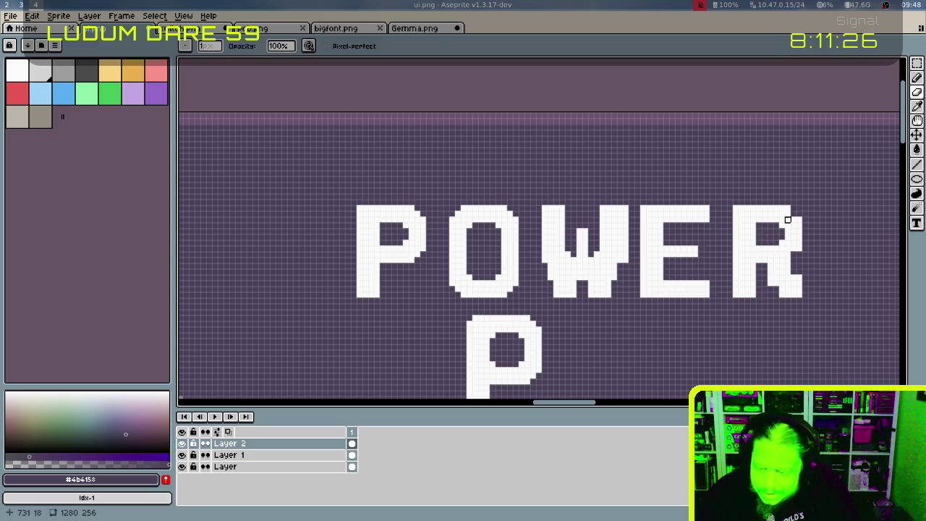
left_click(793, 236, "alt")
key("b")
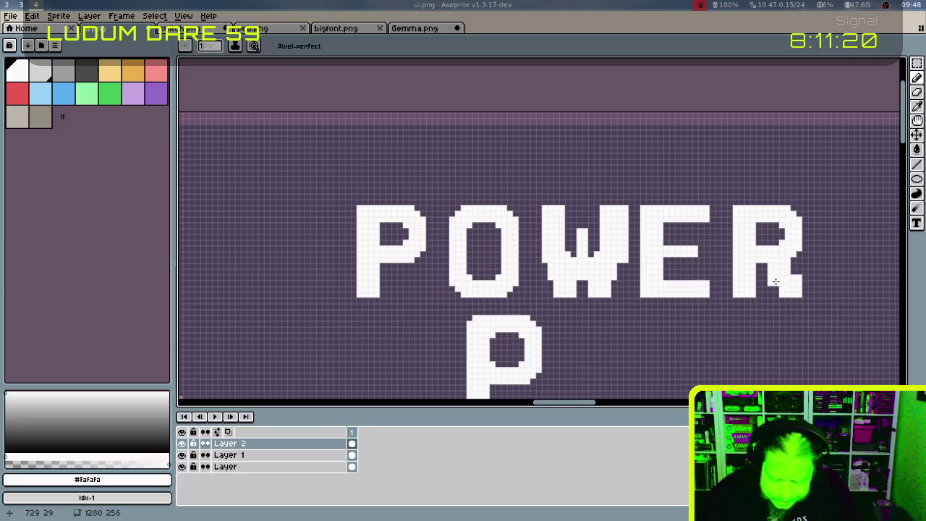
key("e")
mouse_move(773, 269)
left_mouse_down()
mouse_move(799, 272)
mouse_move(771, 289)
mouse_move(799, 289)
left_mouse_up()
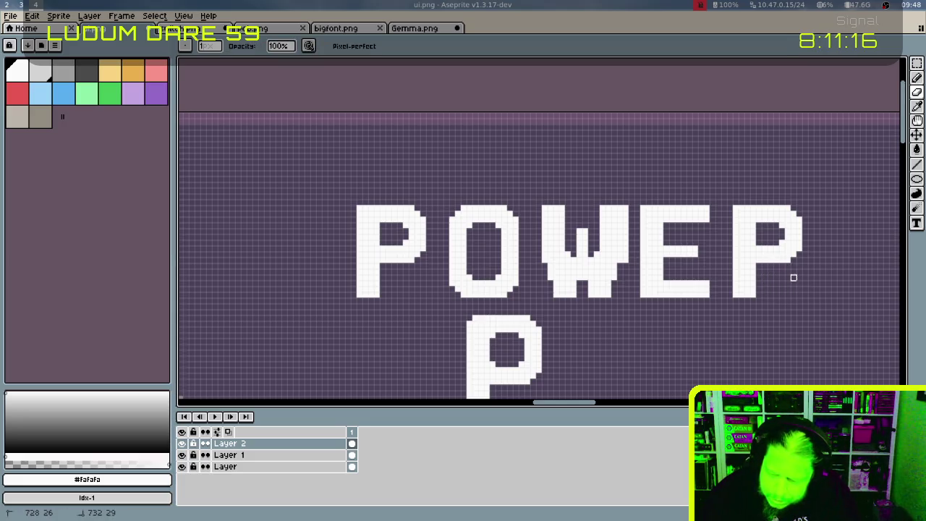
key("b")
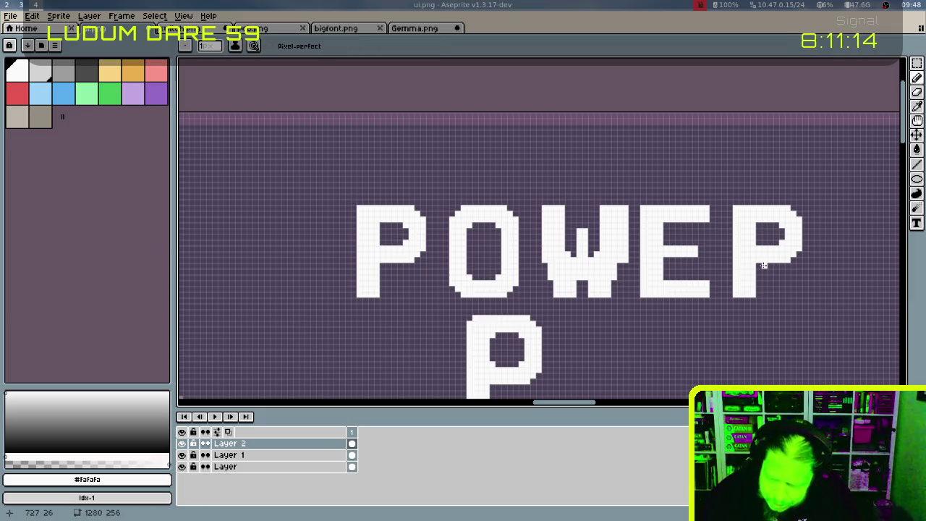
left_click_drag(766, 268, 799, 294)
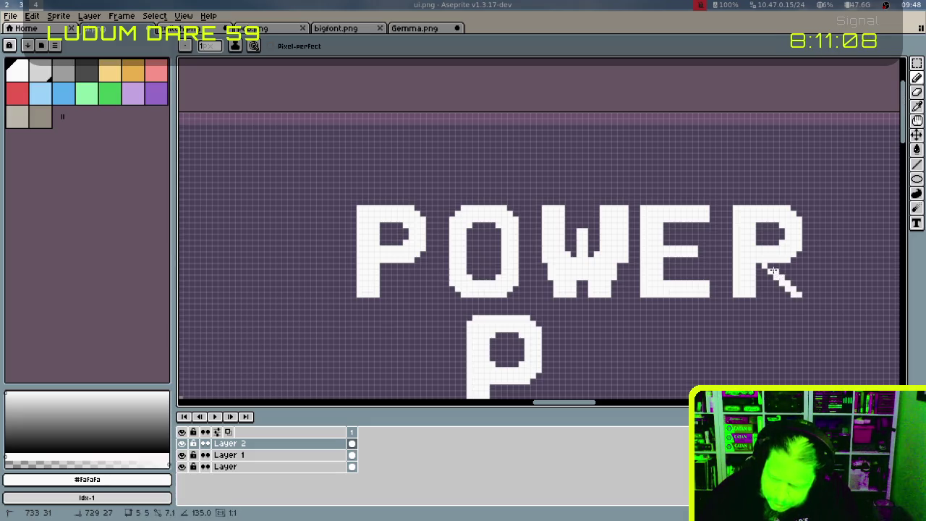
mouse_move(773, 270)
left_mouse_down()
mouse_move(796, 284)
mouse_move(788, 293)
left_mouse_up()
left_click(785, 266)
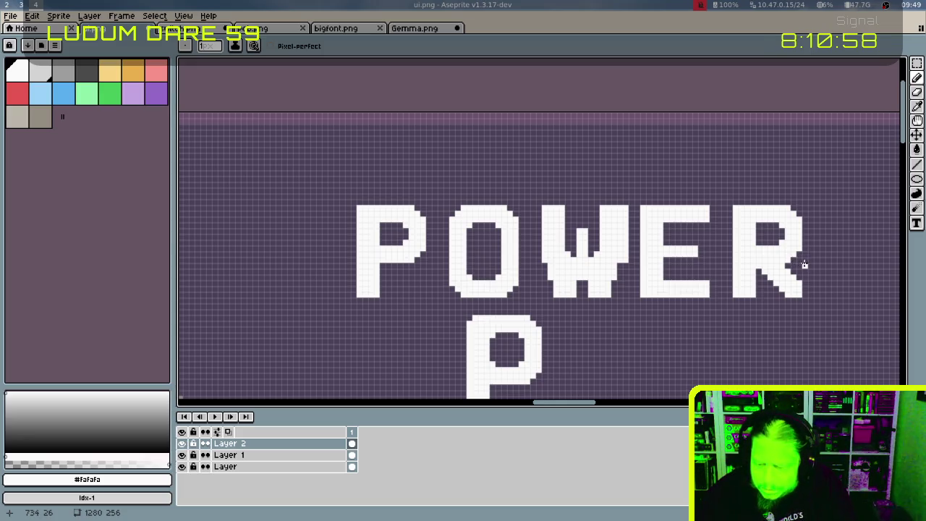
Erase the leftmost pixel columns of the R and E and reshape the R's leg
left_click(803, 261, "alt")
key("e")
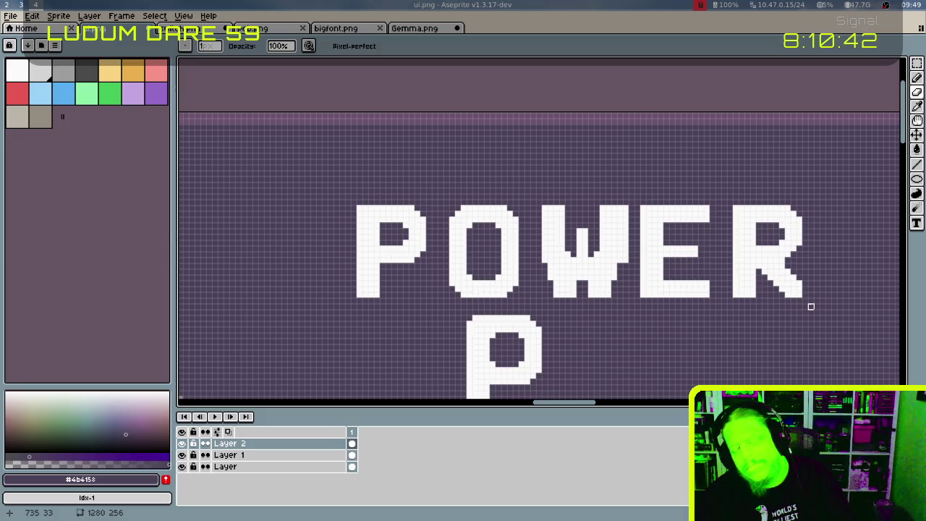
left_click_drag(733, 203, 736, 312)
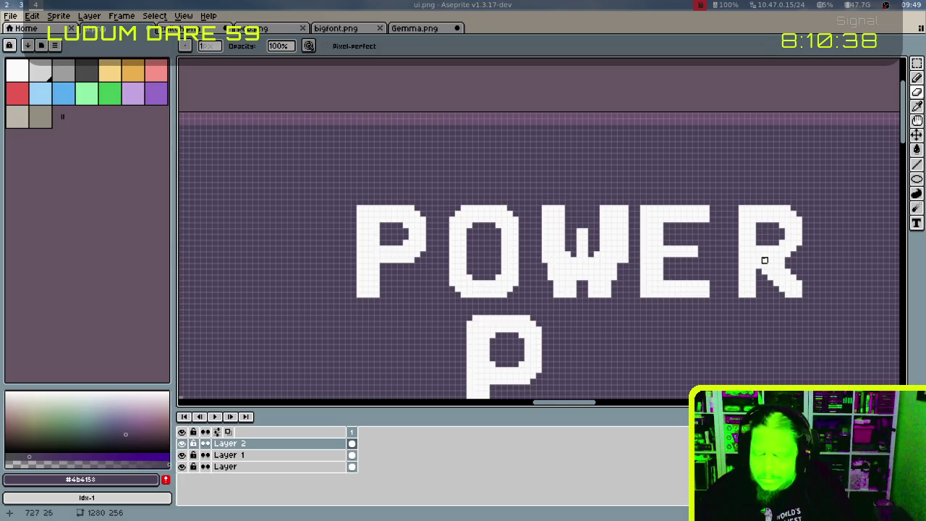
left_click_drag(757, 261, 787, 297)
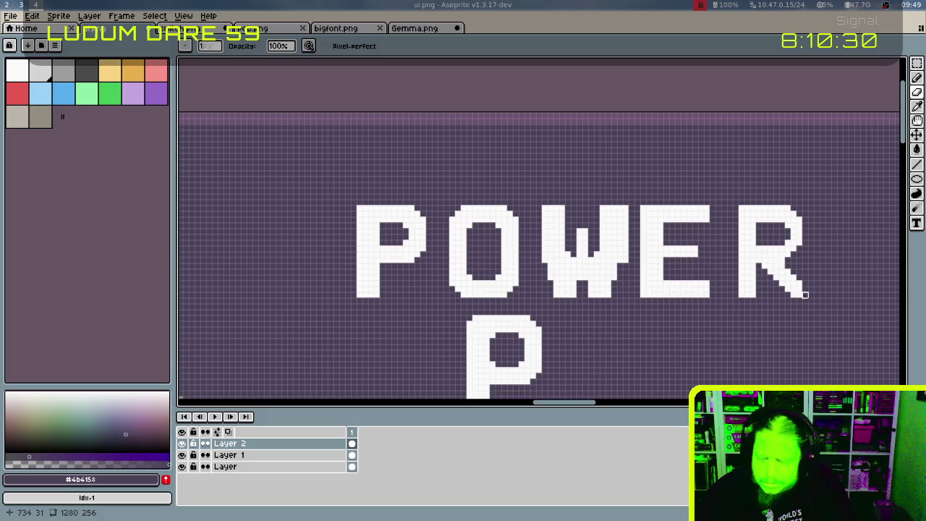
key("ctrl")
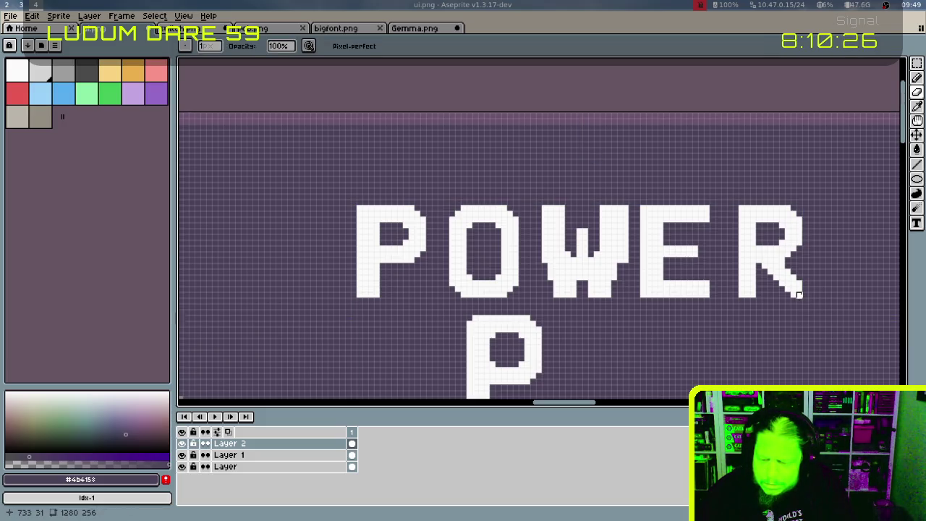
left_click_drag(643, 208, 641, 304)
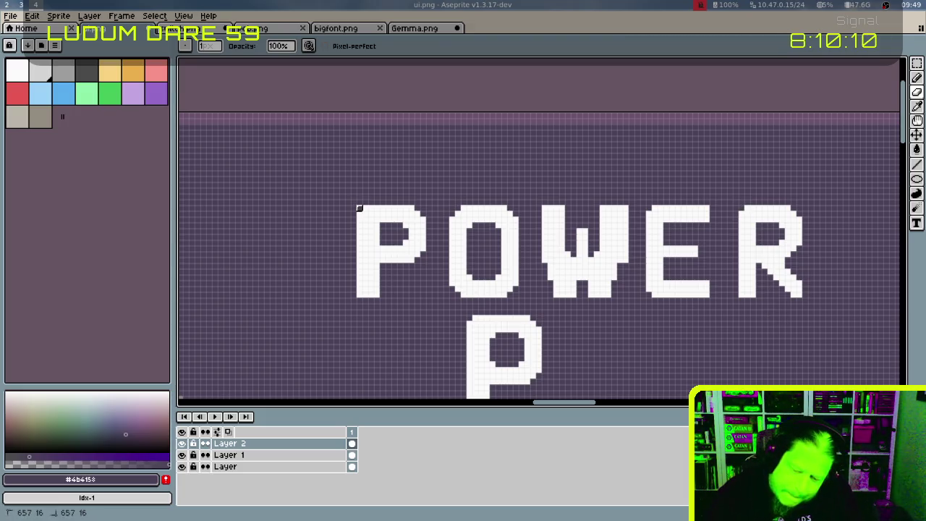
Clear the P's leftmost pixel column with background purple
left_click_drag(359, 207, 359, 296)
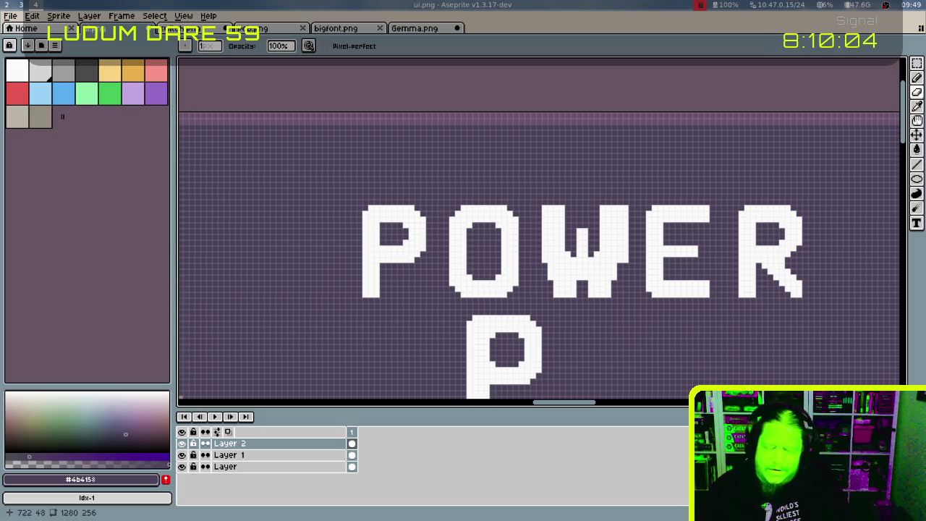
key("m")
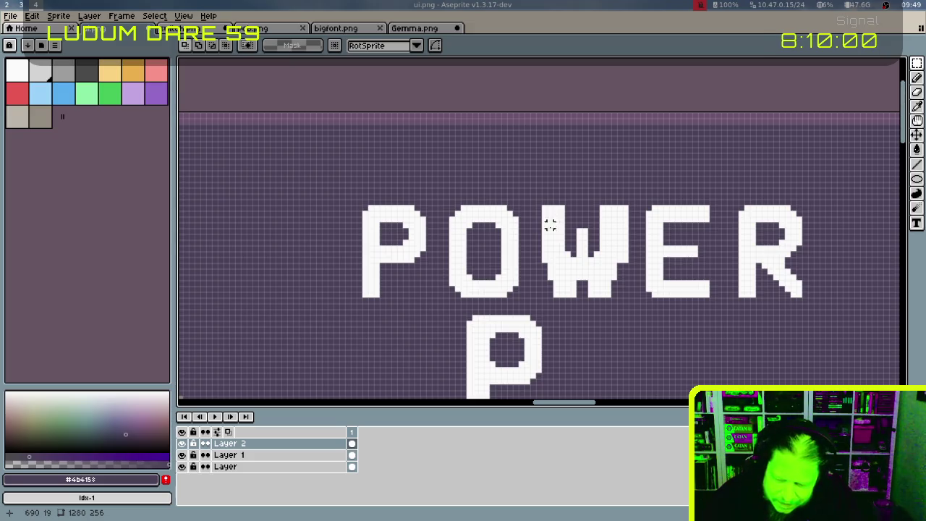
key("b")
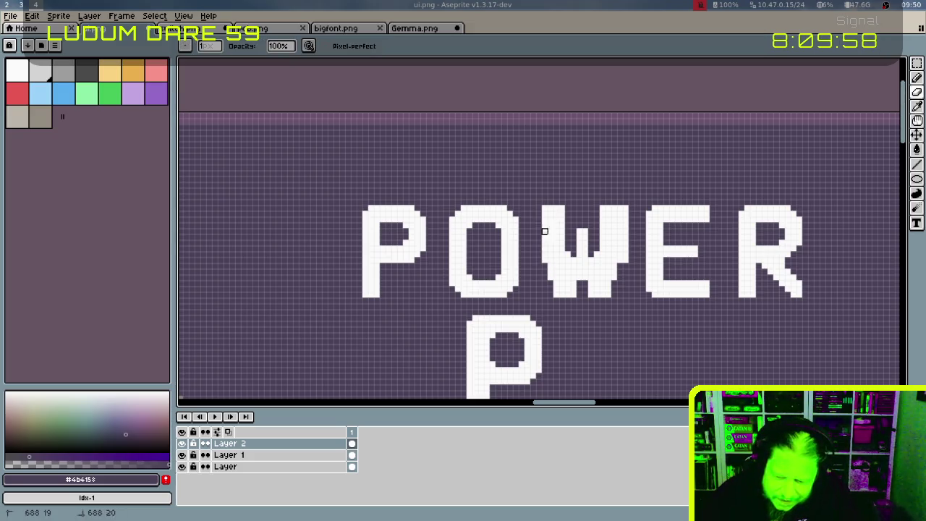
Trim the W's left and right strokes and fill its top-right corner white
left_click_drag(552, 256, 555, 266)
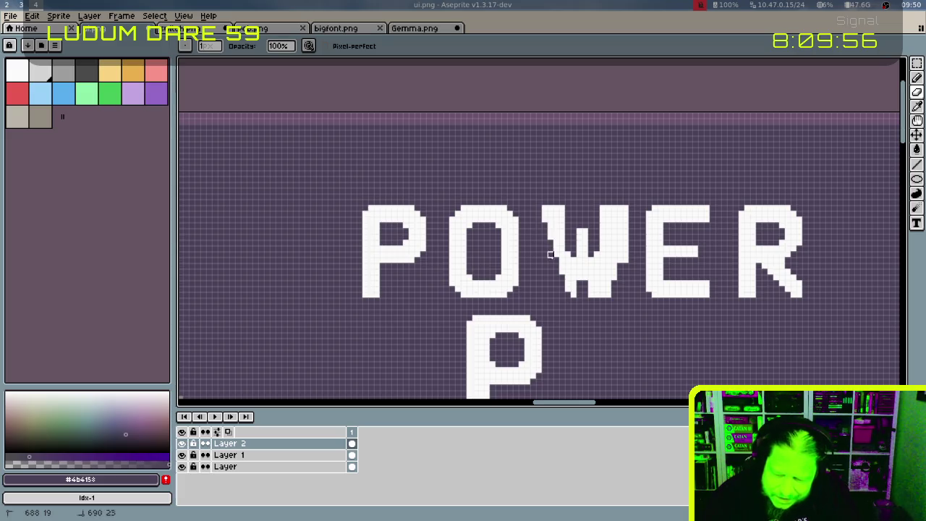
left_click_drag(621, 207, 624, 243)
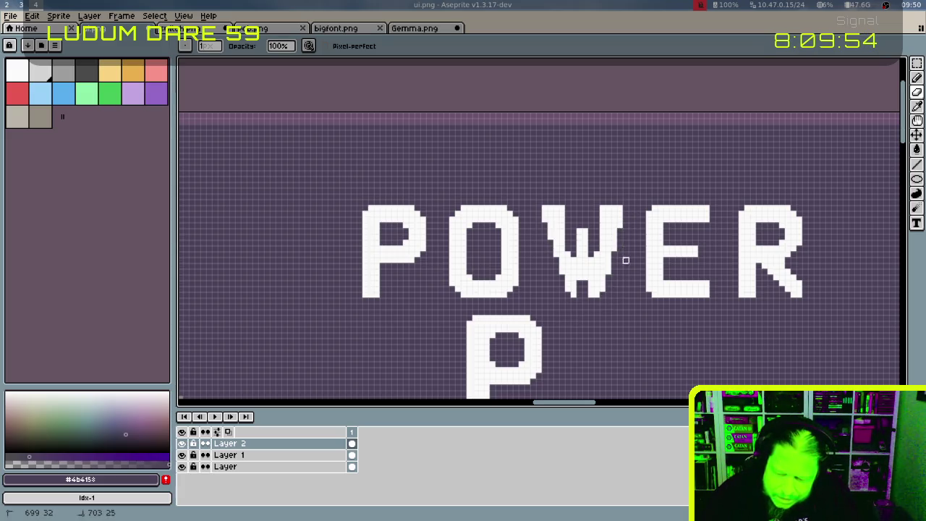
key("ctrl+z")
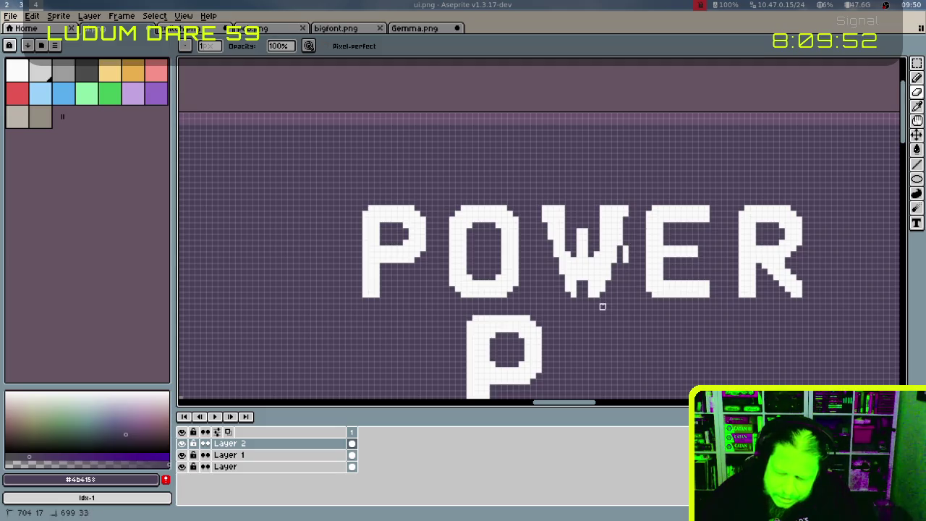
left_click_drag(624, 261, 622, 248)
left_click(625, 214, "alt")
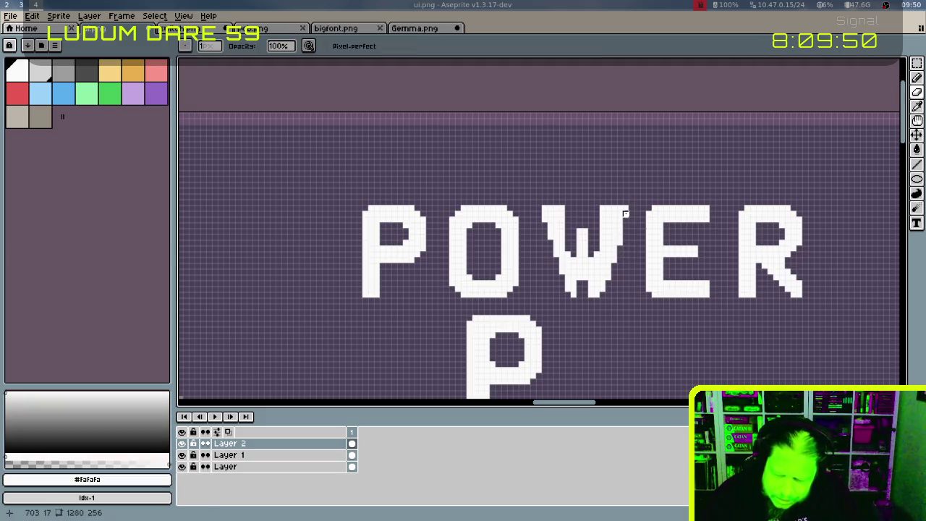
left_click(625, 209)
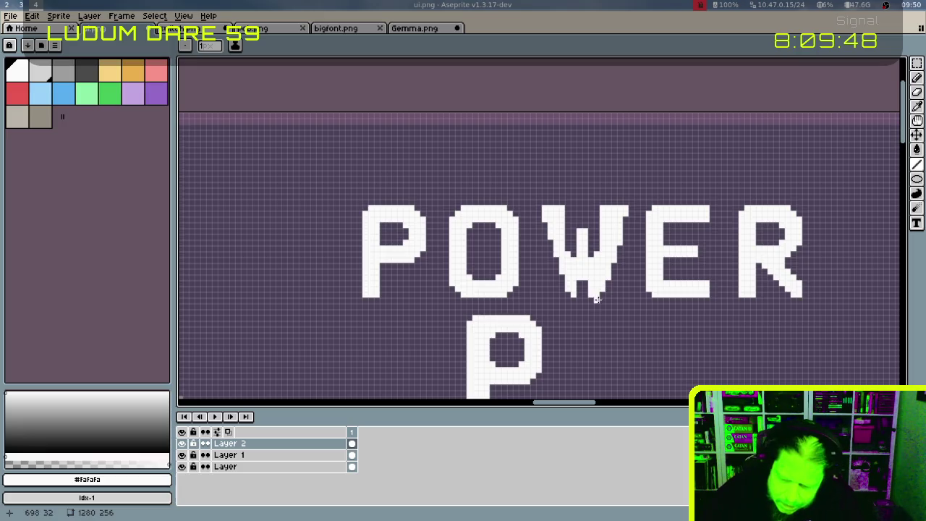
left_click_drag(306, 214, 468, 196)
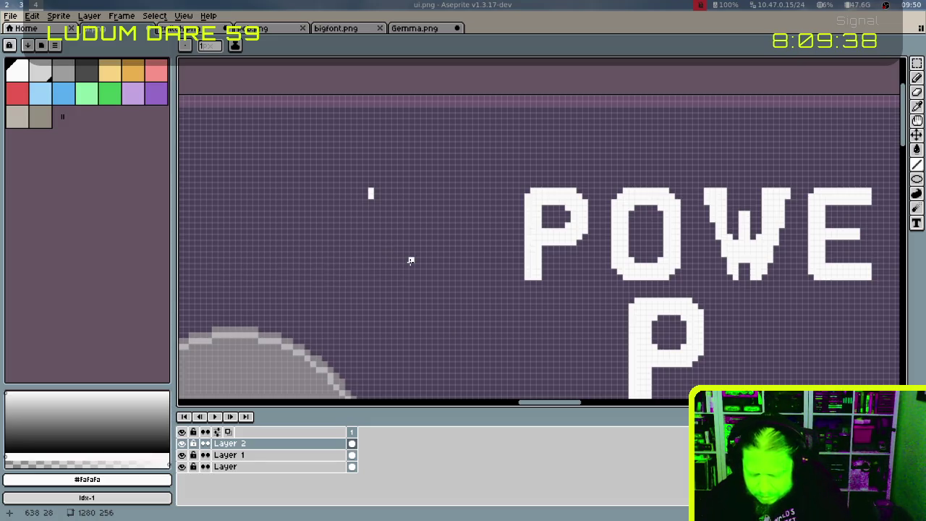
Show the grid, draw a long white diagonal stroke, and thicken it with an offset copy
key("ctrl+apostrophe")
left_click(371, 200)
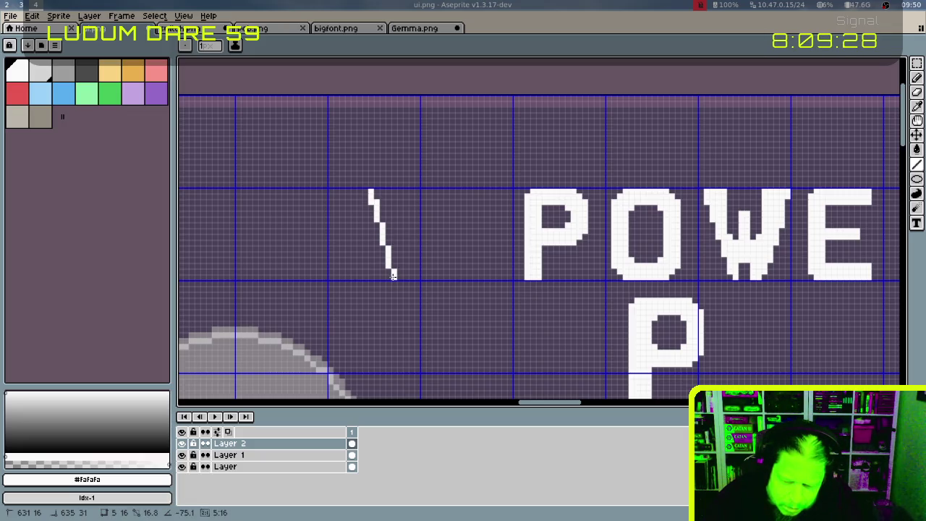
left_click(392, 275, "shift")
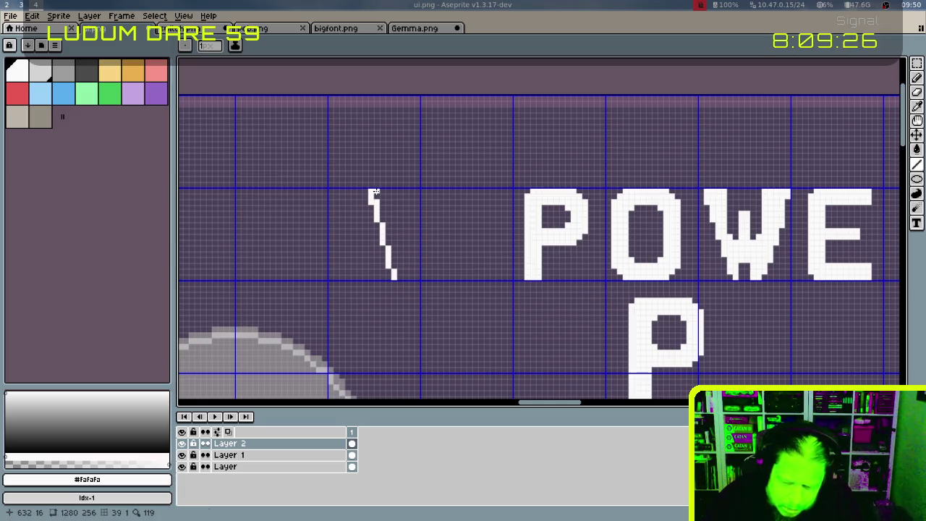
key("m")
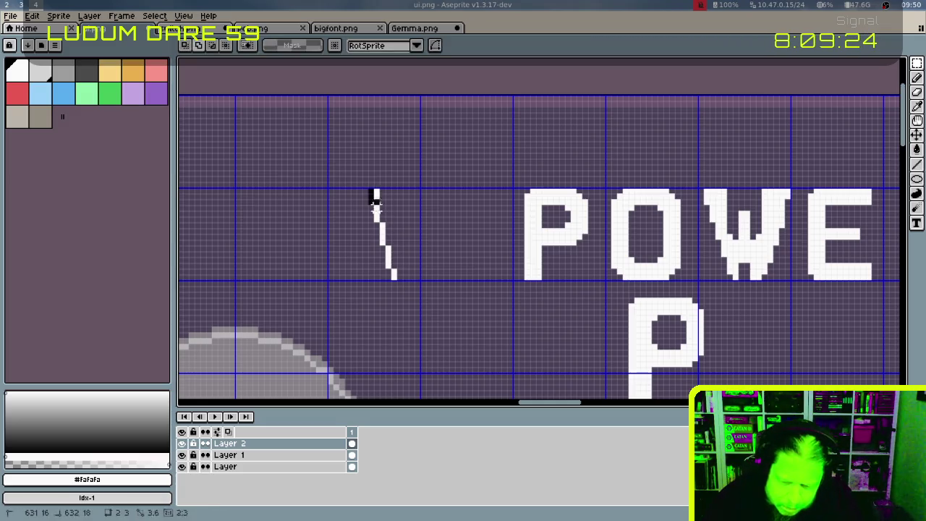
left_click_drag(369, 189, 396, 276)
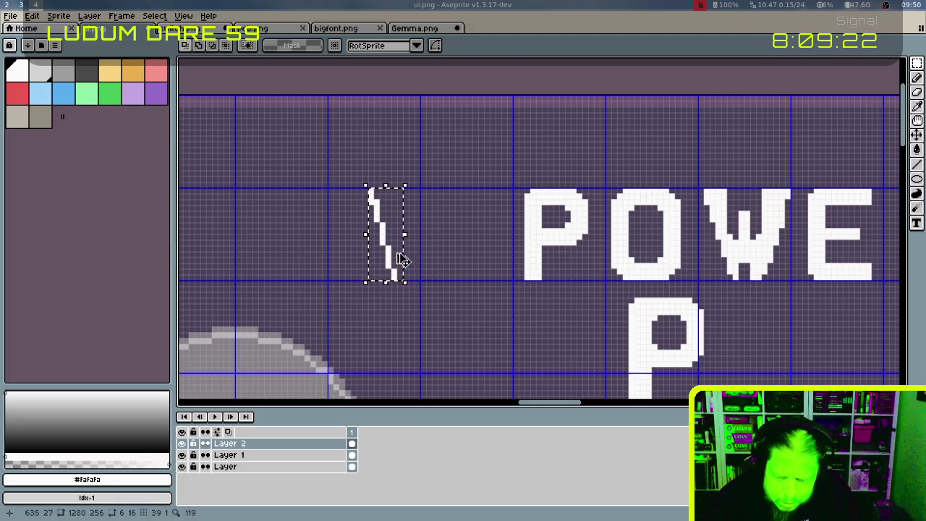
left_click(389, 241)
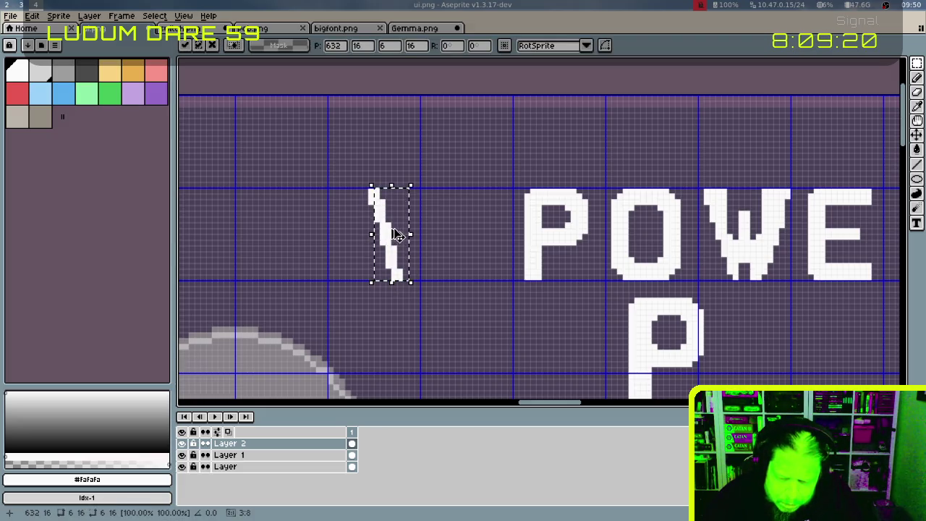
left_click_drag(398, 237, 408, 233)
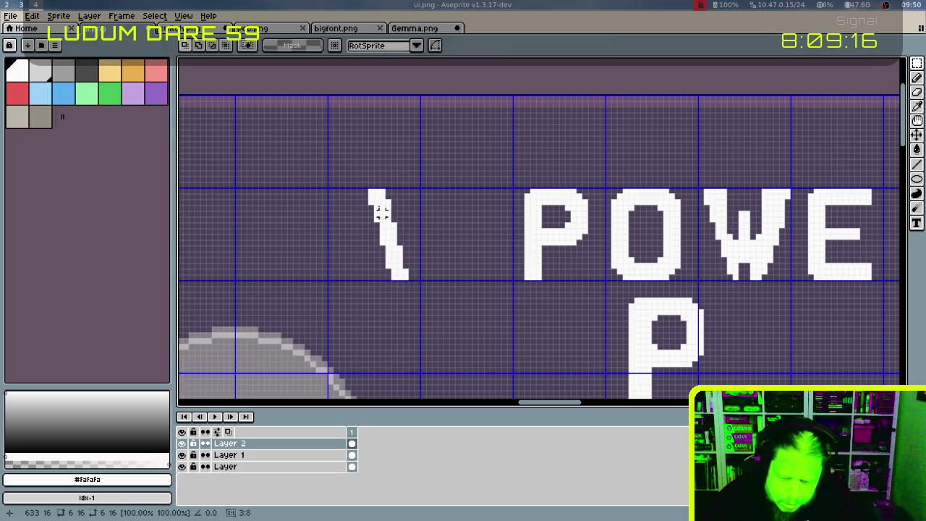
left_click_drag(369, 190, 418, 281)
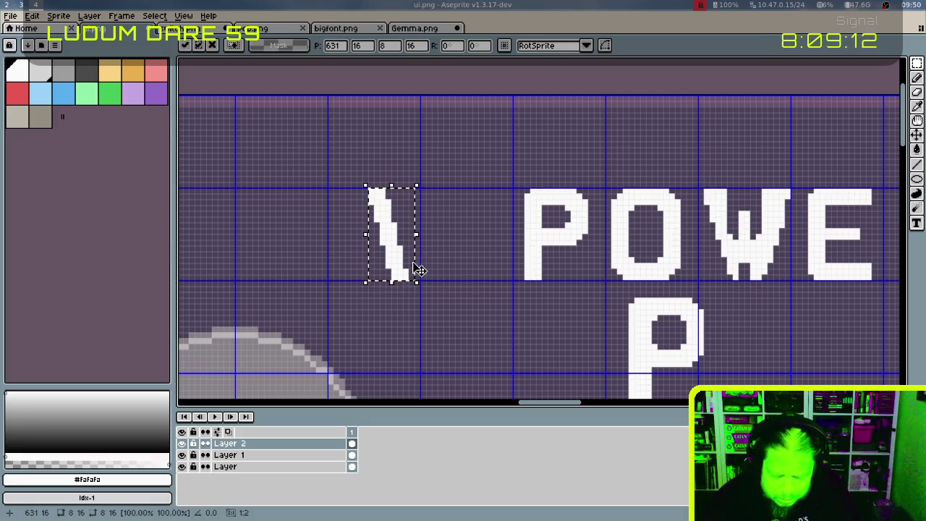
Mirror the stroke into a V, duplicate it, and overlap both Vs into a W
key("ctrl+z")
left_click_drag(403, 233, 437, 234)
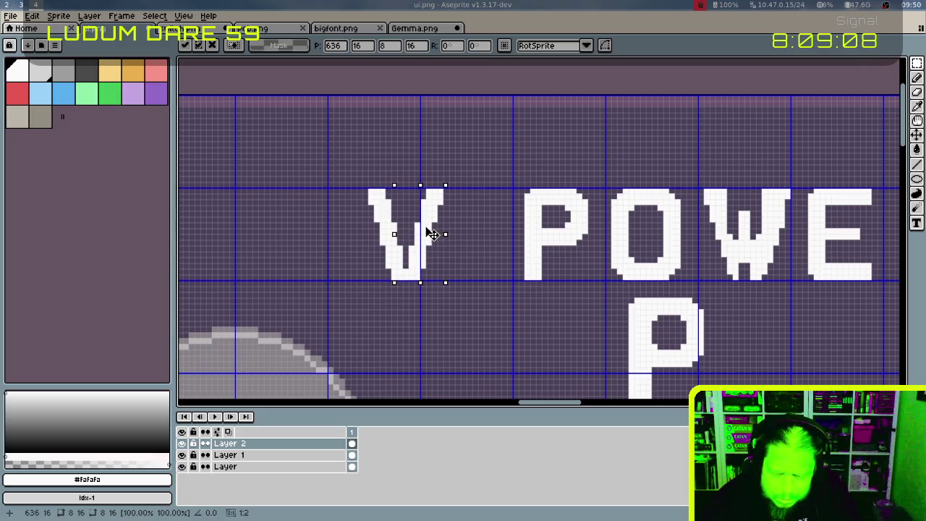
key("Left")
key("Return")
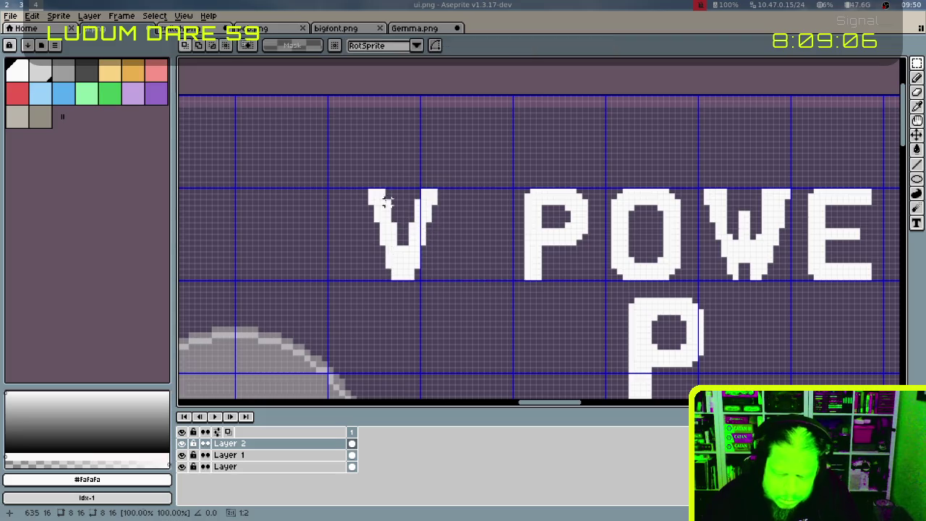
mouse_move(368, 184)
left_mouse_down()
mouse_move(439, 283)
mouse_move(474, 244)
mouse_move(456, 246)
mouse_move(498, 243)
left_mouse_up()
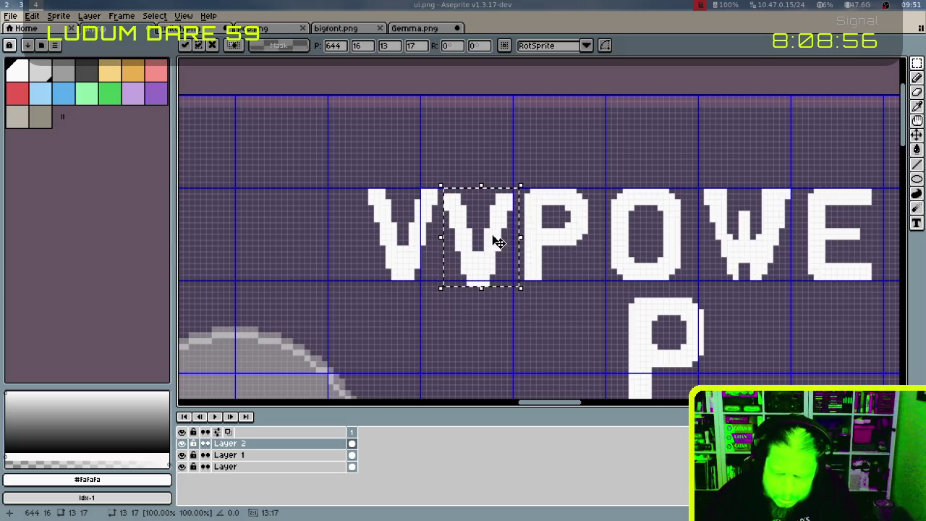
key("ctrl+d")
left_click_drag(410, 173, 470, 220)
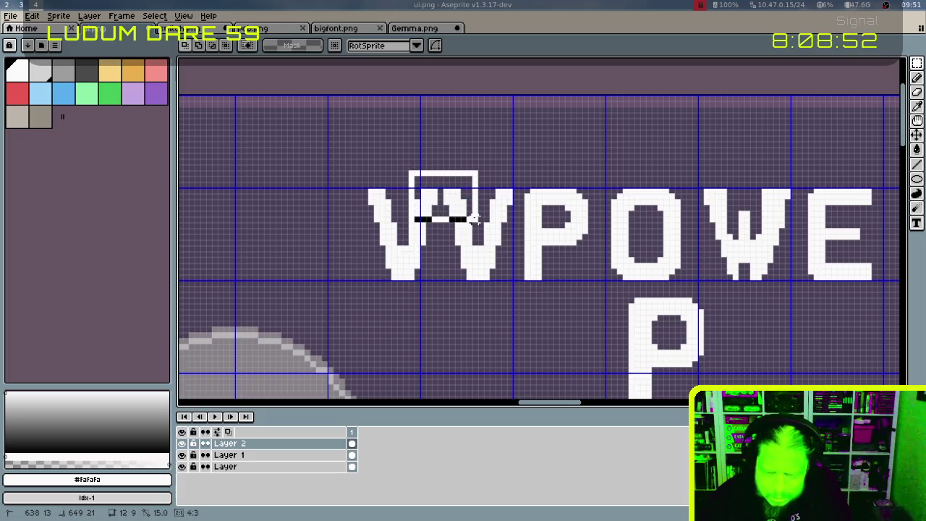
key("ctrl+d")
mouse_move(449, 175)
left_mouse_down()
mouse_move(518, 288)
mouse_move(454, 262)
mouse_move(465, 262)
left_mouse_up()
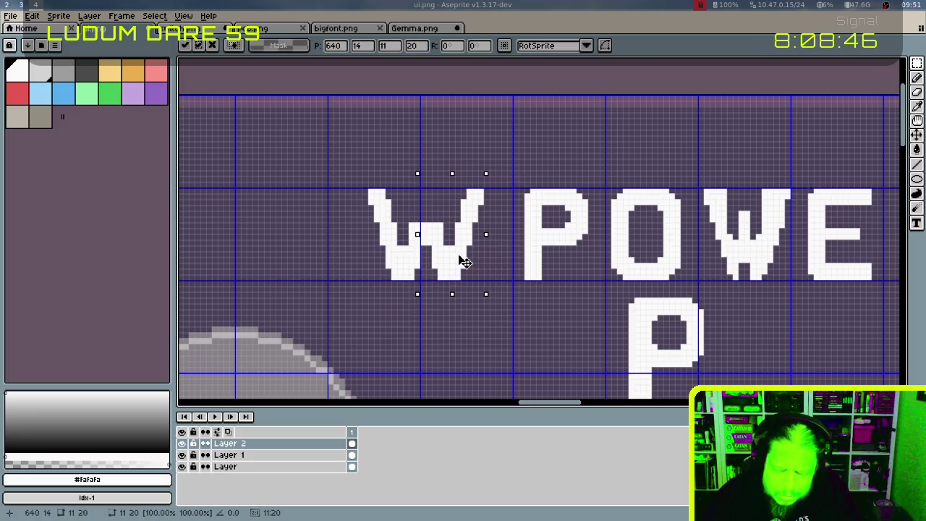
left_click_drag(459, 256, 448, 255)
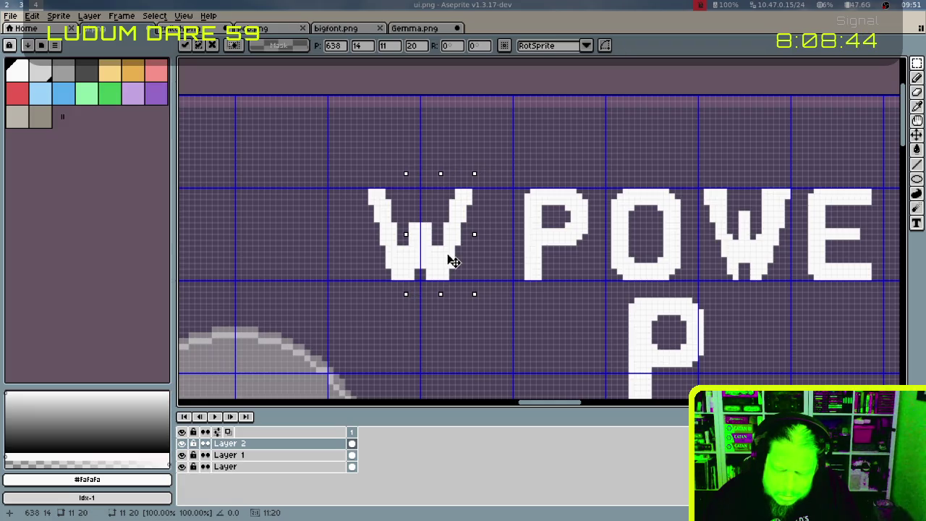
left_click(476, 261)
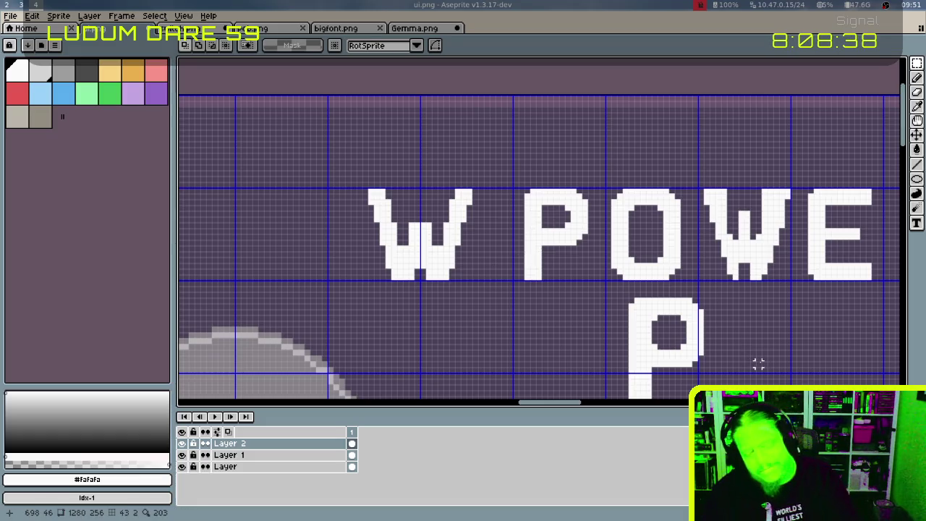
Pencil in the missing pixels at the bottom centre of the new W
key("b")
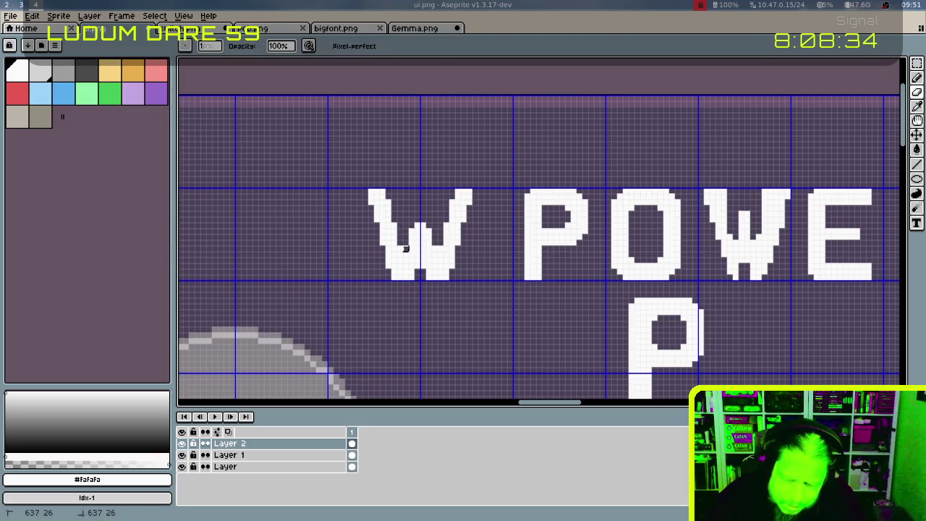
left_click_drag(424, 268, 434, 255)
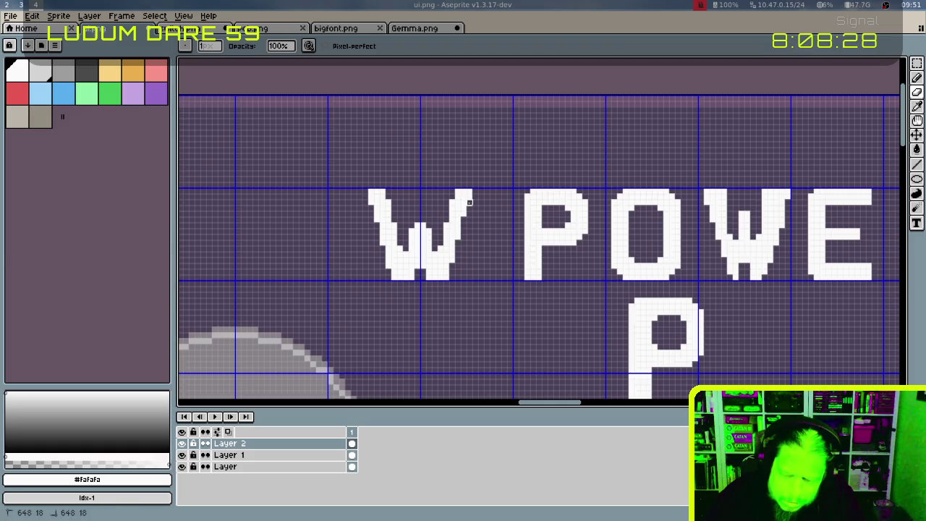
key("v")
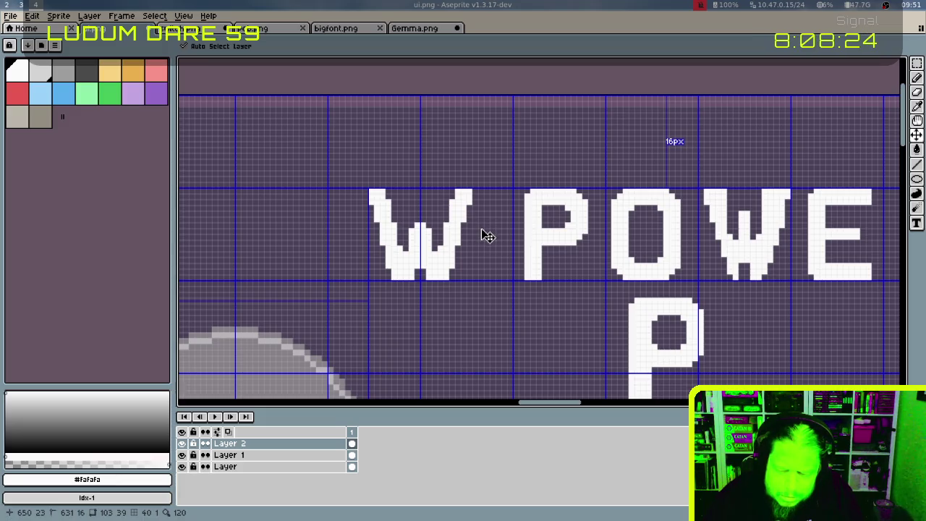
key("b")
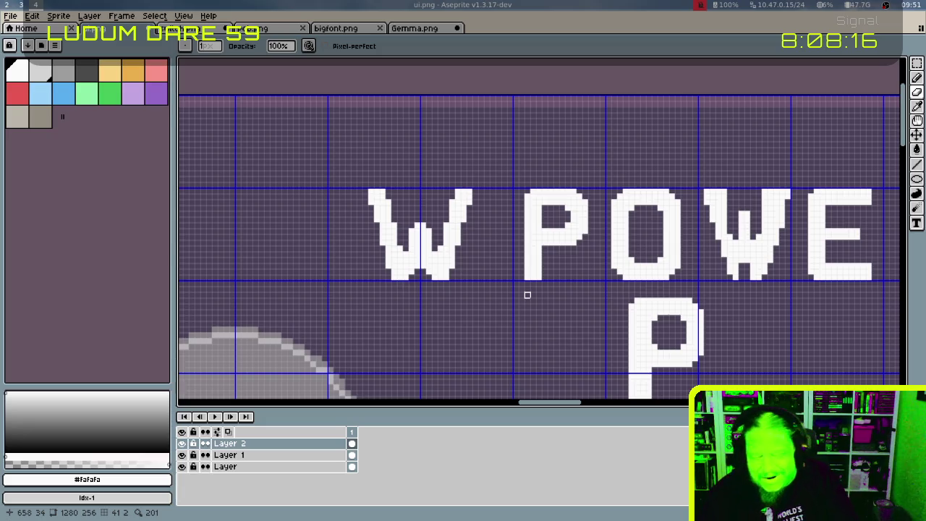
Select and delete the old W from POWE
key("m")
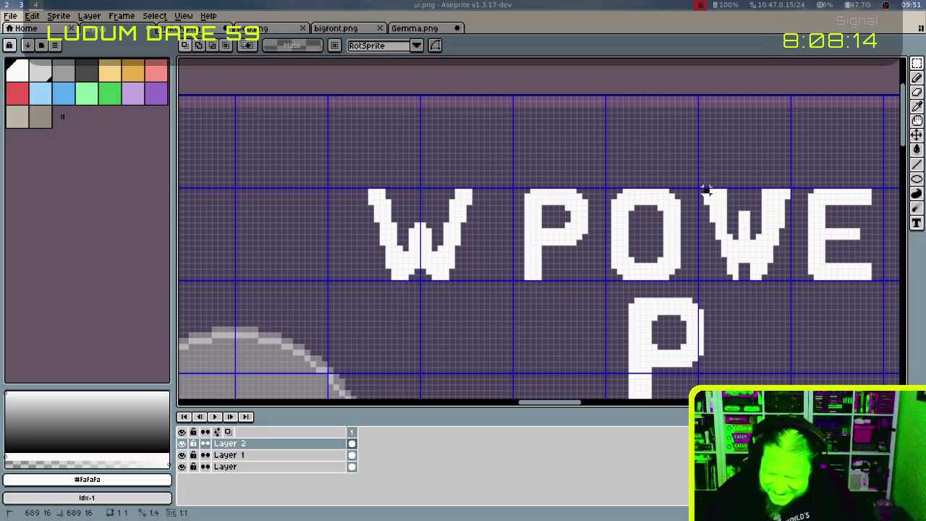
left_click_drag(705, 191, 789, 278)
key("Delete")
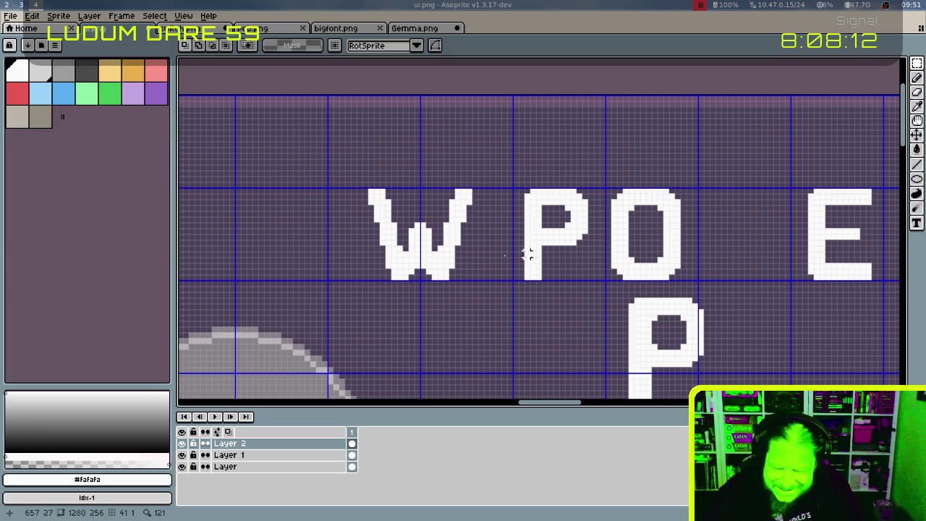
left_click_drag(372, 191, 471, 275)
Nudge the P and O left beside the new W to read POW
left_click_drag(525, 192, 689, 276)
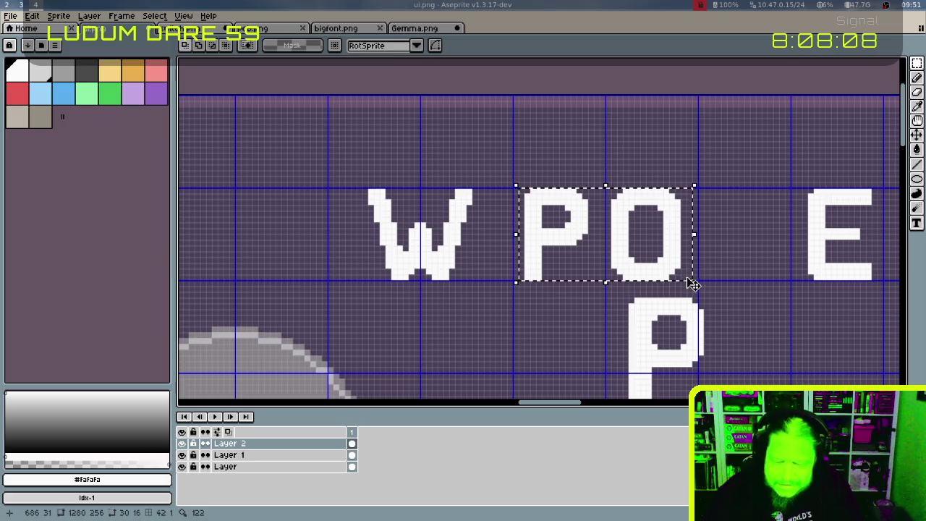
key("shift+Left")
key("shift+Left")
key("shift+Left")
key("shift+Left")
key("shift+Right")
key("shift+Left")
key("Right")
key("Right")
key("Right")
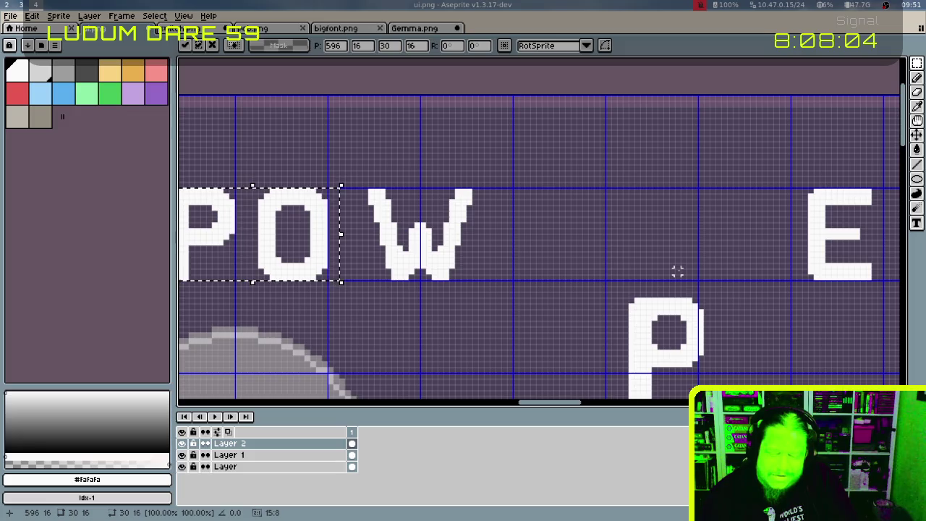
key("Right")
key("Right")
key("Right")
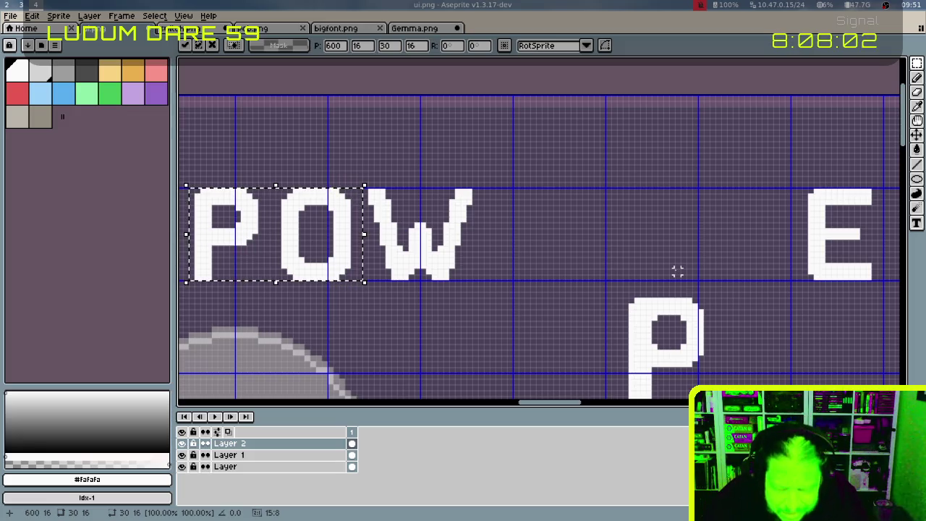
key("Left")
left_click(677, 259)
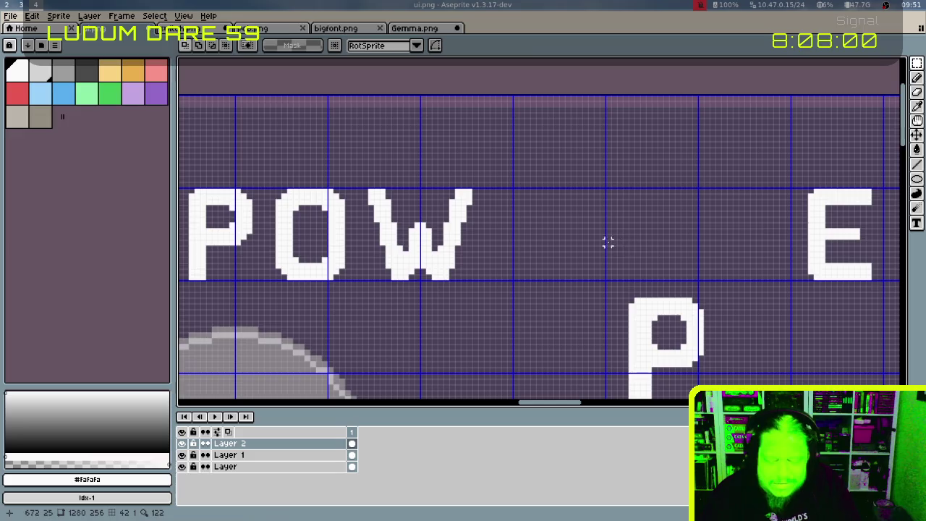
left_click_drag(607, 241, 705, 241)
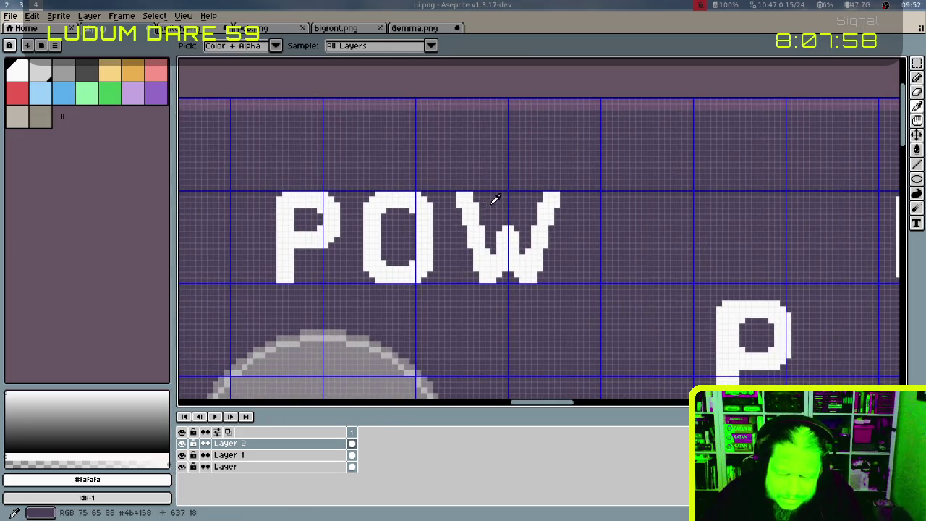
key("b")
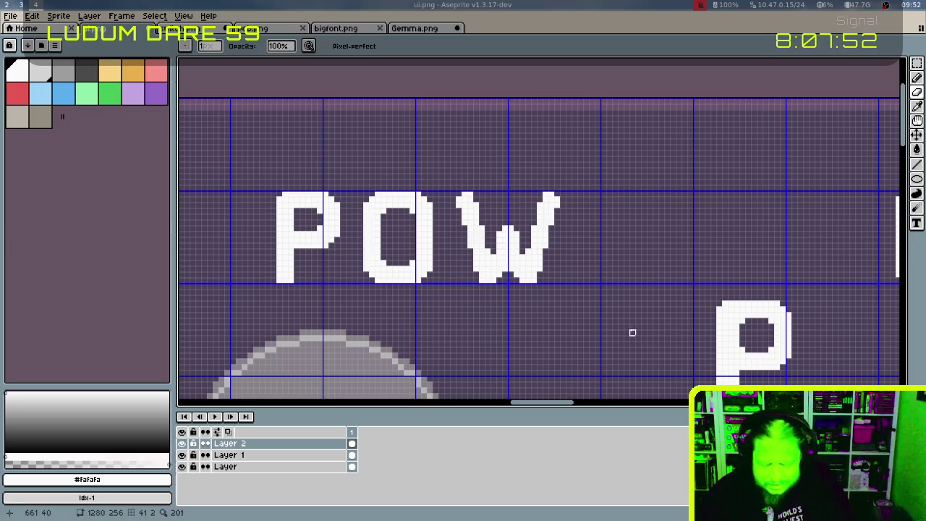
key("v")
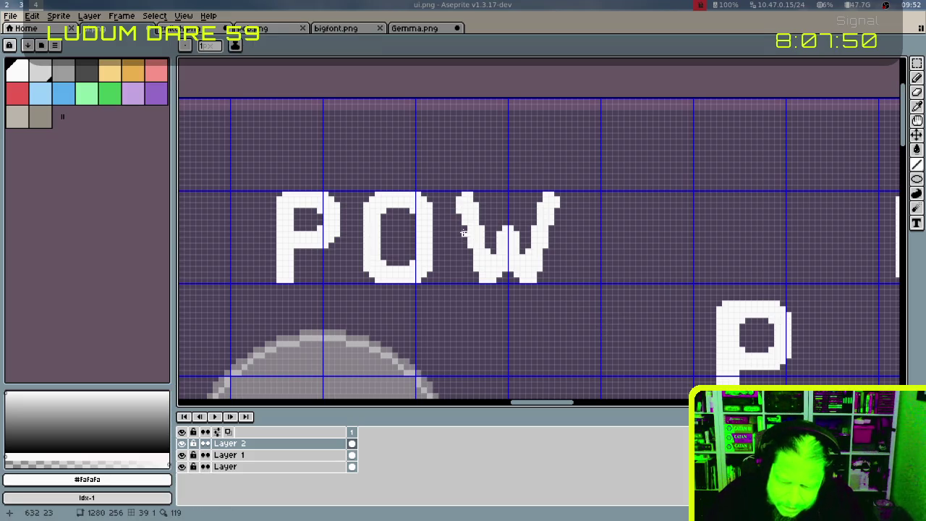
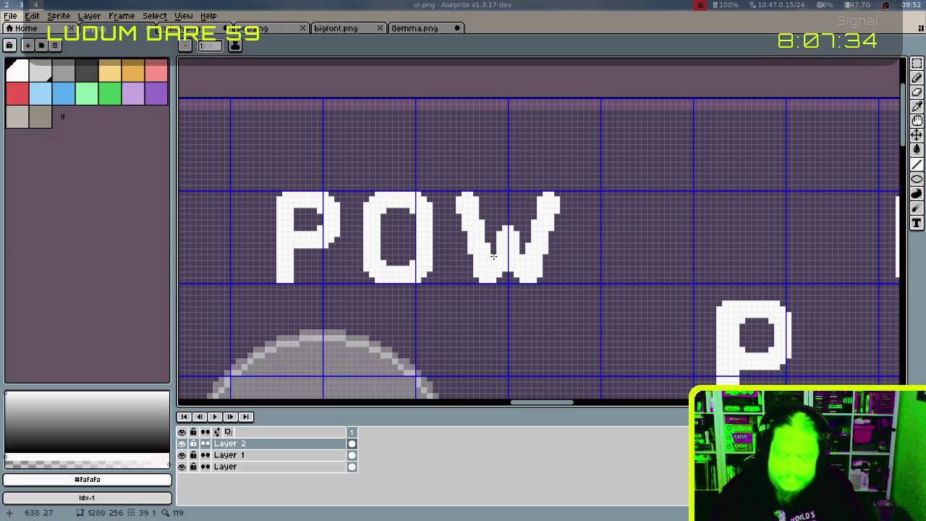
Move POW beside ER and shift the R left to even the spacing of POWER
key("m")
left_click_drag(263, 184, 619, 302)
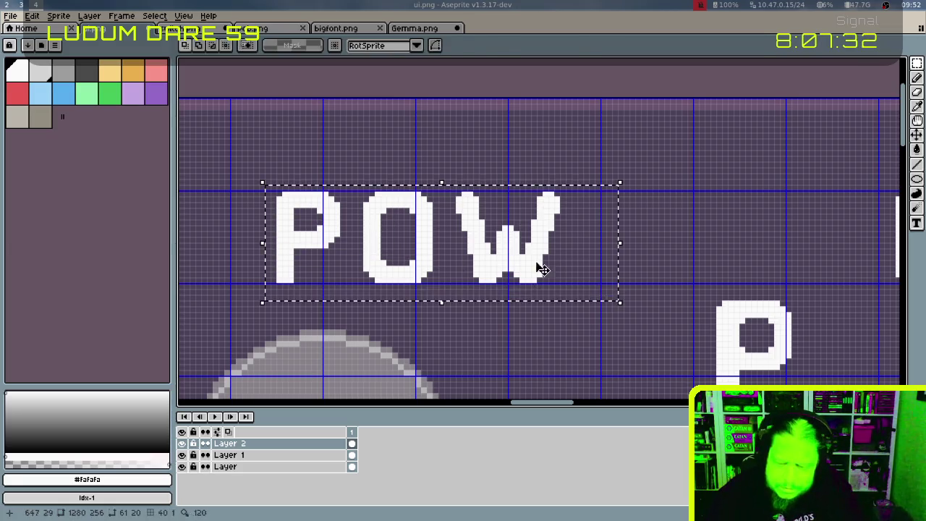
left_click_drag(541, 269, 831, 268)
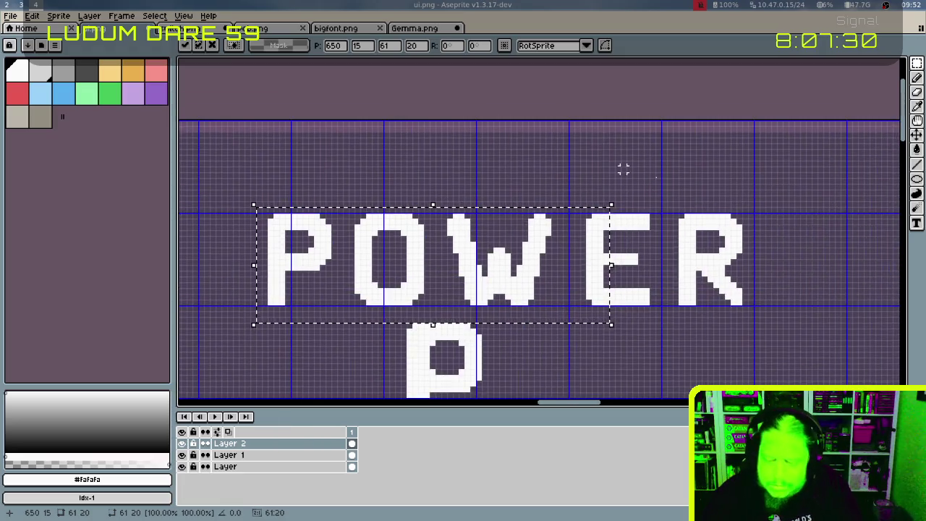
mouse_move(421, 238)
left_mouse_down()
mouse_move(447, 238)
mouse_move(434, 240)
left_mouse_up()
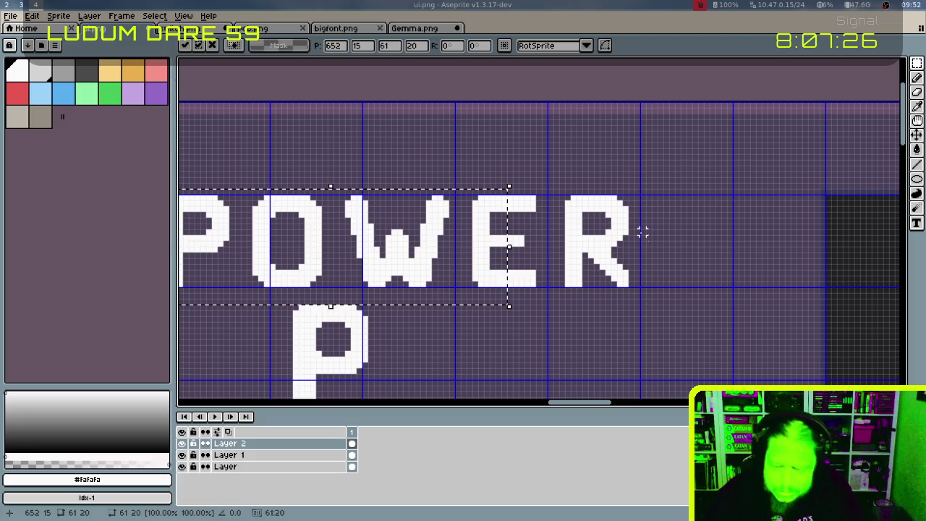
key("ctrl+d")
left_click_drag(551, 181, 666, 317)
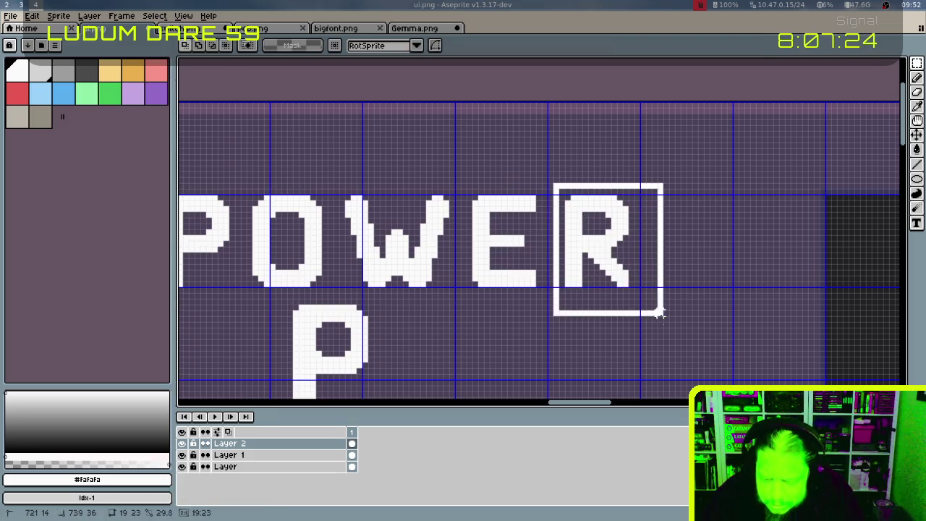
left_click_drag(624, 248, 615, 242)
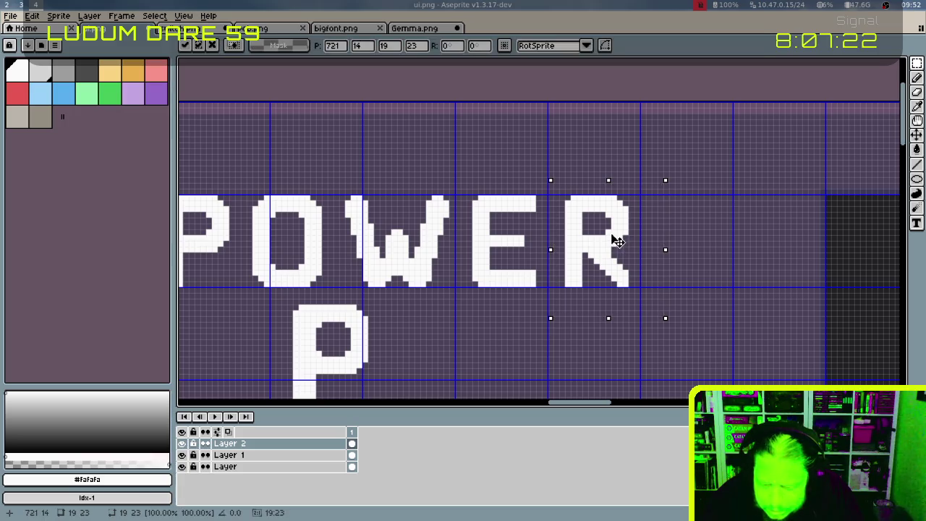
key("ctrl+d")
Erase the stray P below POWER and recentre the artwork
scroll(629, 208, "left", 3)
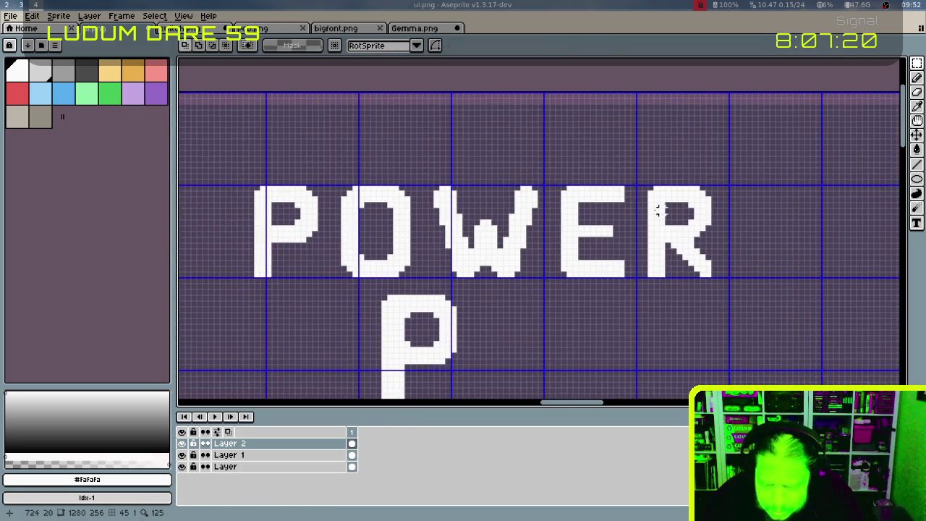
scroll(644, 222, "down", 2)
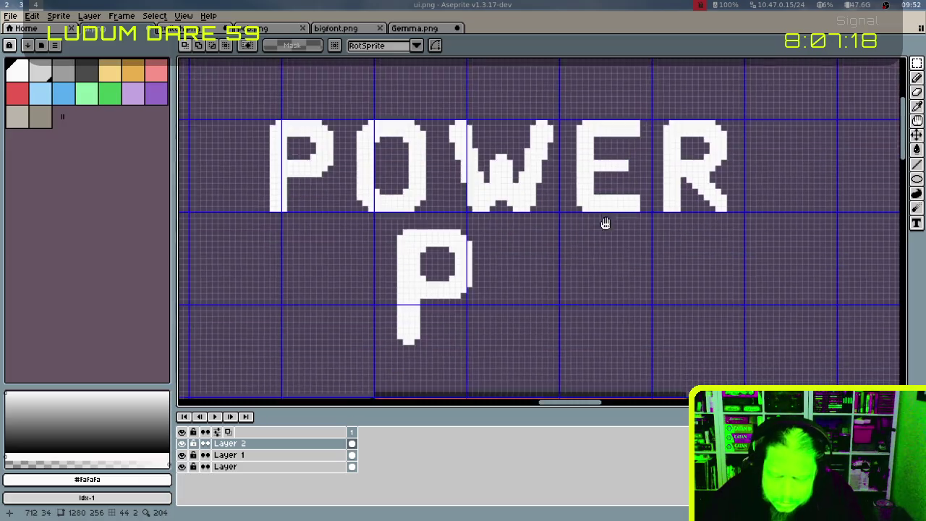
scroll(612, 240, "down", 1)
scroll(670, 236, "down", 1)
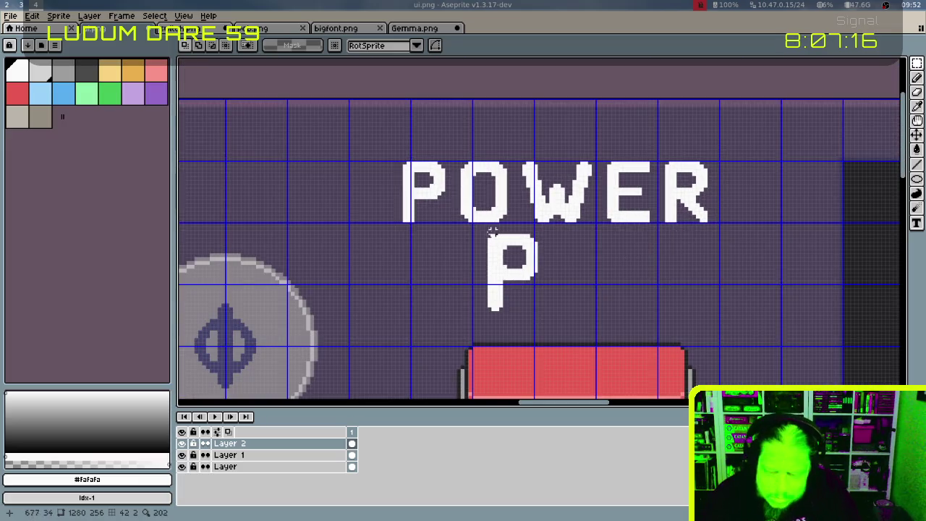
left_click_drag(483, 230, 570, 314)
key("Delete")
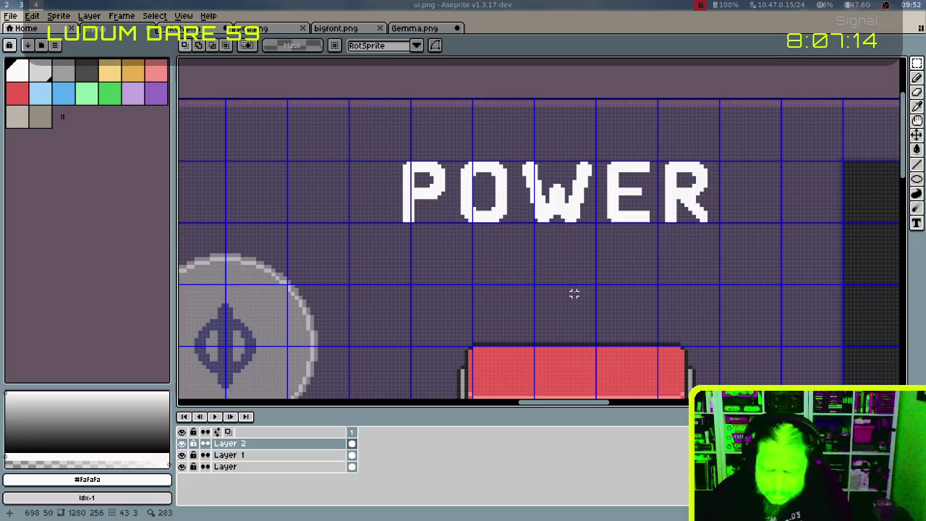
mouse_move(628, 262)
left_mouse_down()
mouse_move(587, 251)
mouse_move(608, 207)
left_mouse_up()
scroll(595, 256, "down", 1)
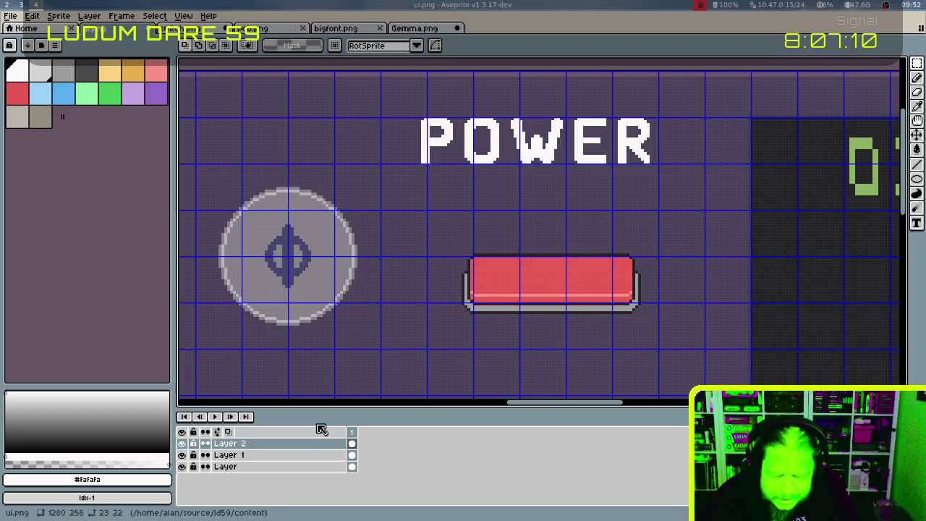
On Layer 1, move the left piece of the red bar up behind the P
left_click(330, 454)
left_click_drag(444, 228, 538, 337)
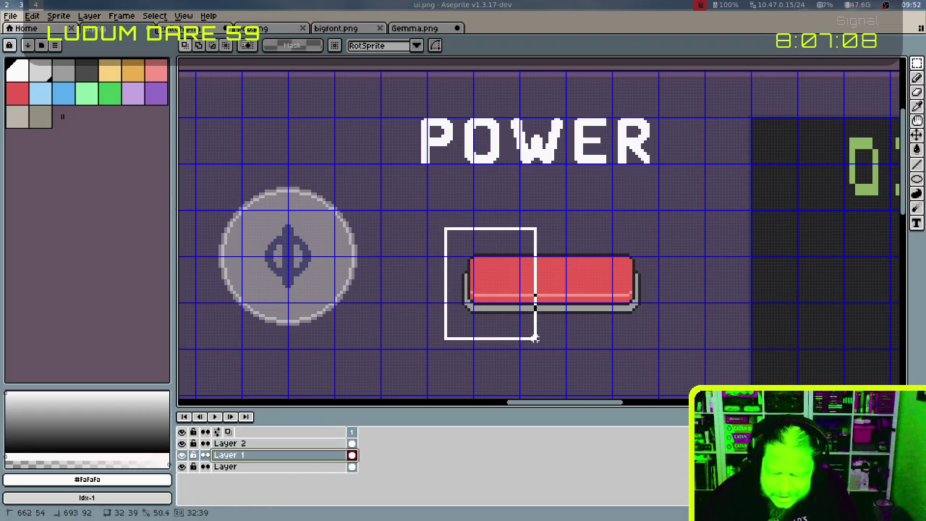
mouse_move(510, 289)
left_mouse_down()
mouse_move(432, 189)
mouse_move(439, 153)
mouse_move(440, 239)
mouse_move(434, 144)
mouse_move(444, 148)
left_mouse_up()
key("ctrl+d")
left_click_drag(379, 135, 488, 196)
left_click_drag(455, 160, 450, 177)
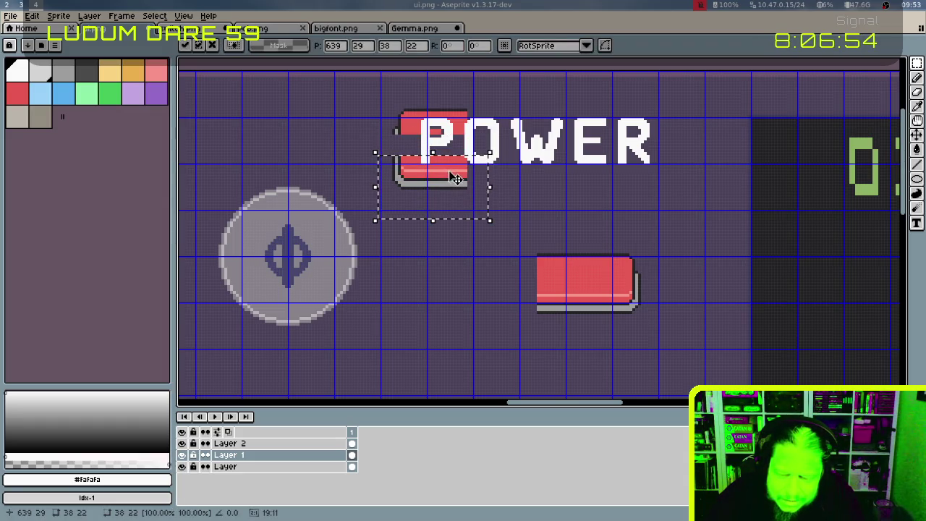
Move the remaining red bar up under ER and raise its top
left_click_drag(526, 225, 666, 336)
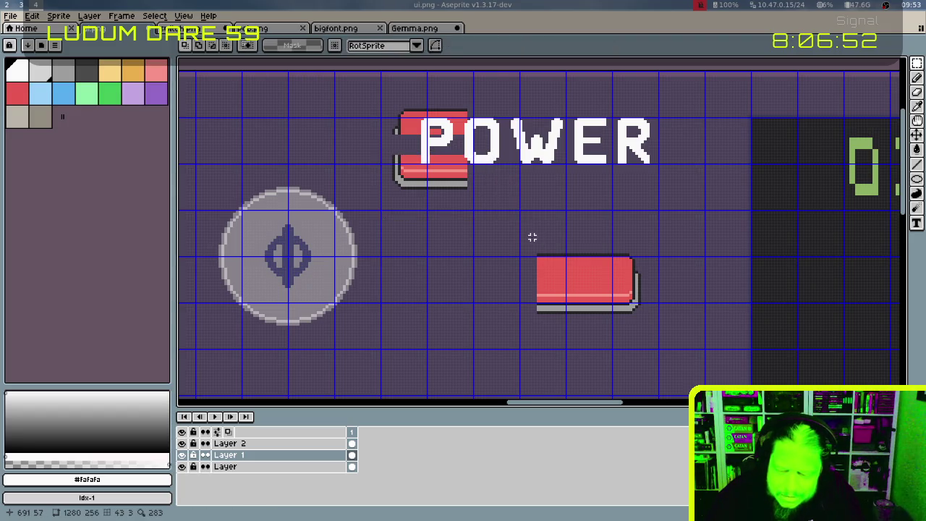
mouse_move(616, 279)
left_mouse_down()
mouse_move(663, 171)
mouse_move(671, 174)
mouse_move(538, 165)
mouse_move(611, 172)
left_mouse_up()
key("Return")
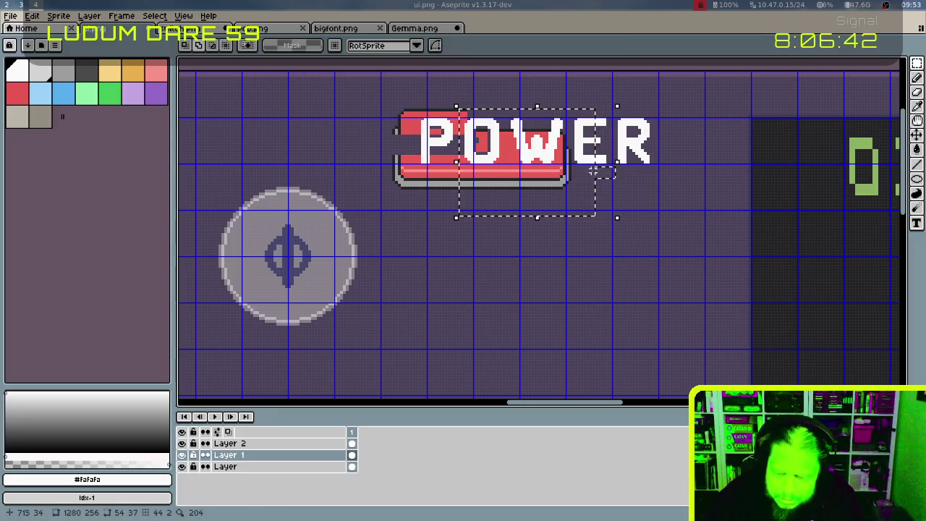
left_click_drag(552, 174, 657, 187)
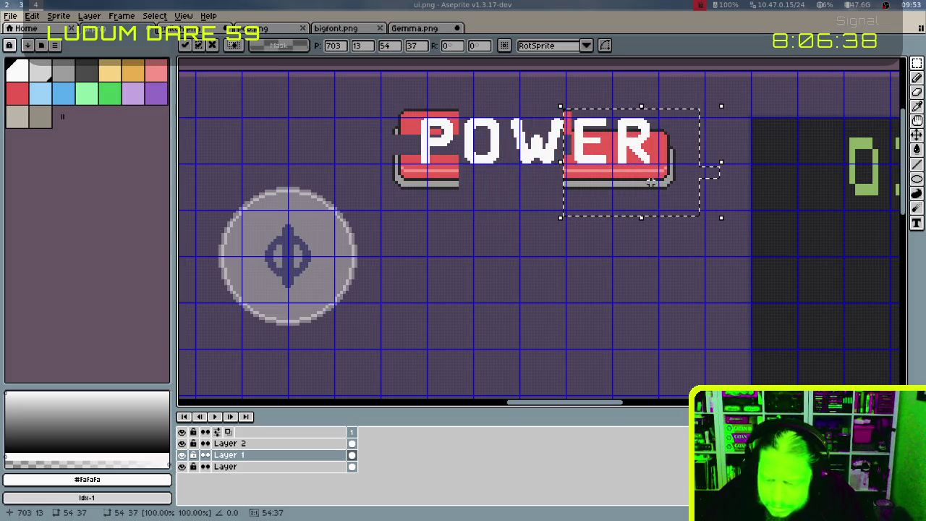
left_click(587, 98)
left_click_drag(566, 98, 579, 107)
left_click(636, 89)
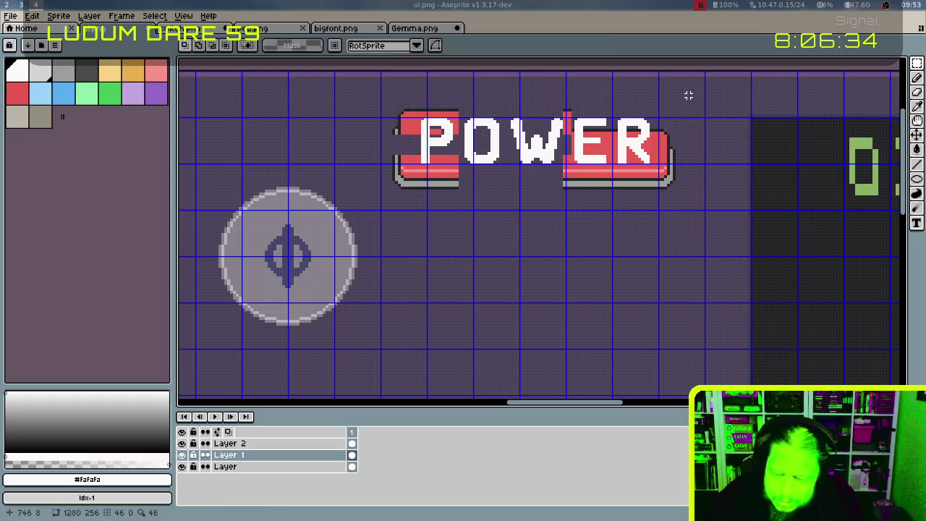
left_click_drag(709, 93, 598, 156)
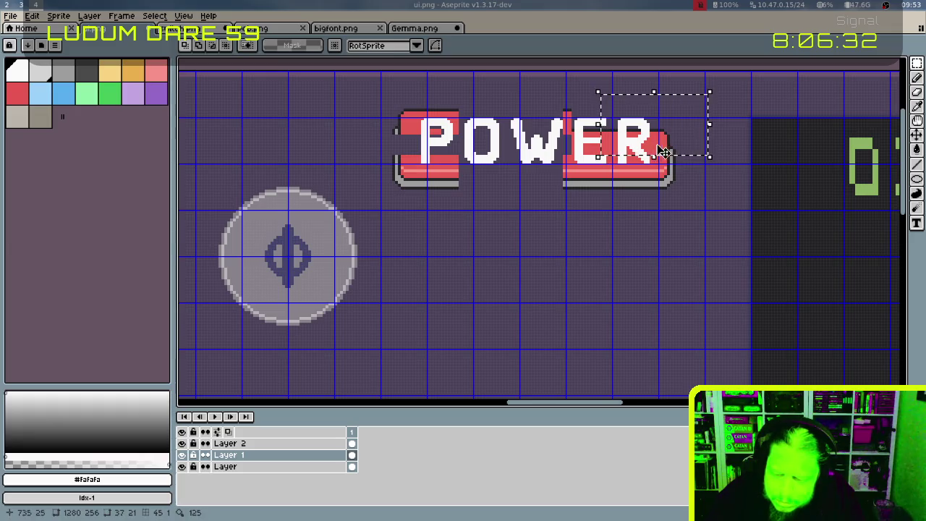
left_click_drag(663, 152, 669, 134)
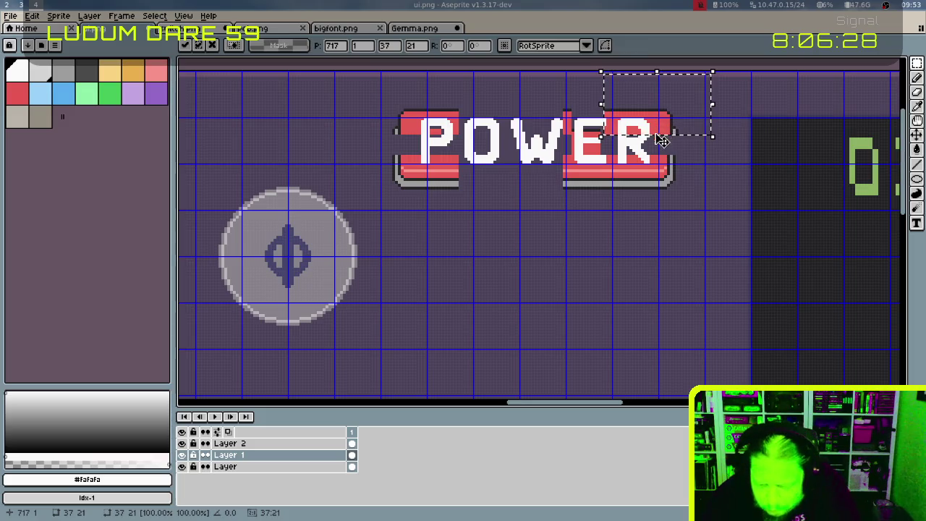
Hide the grid and try a colour selection of the red inside the P on Layer 2
scroll(667, 133, "up", 2)
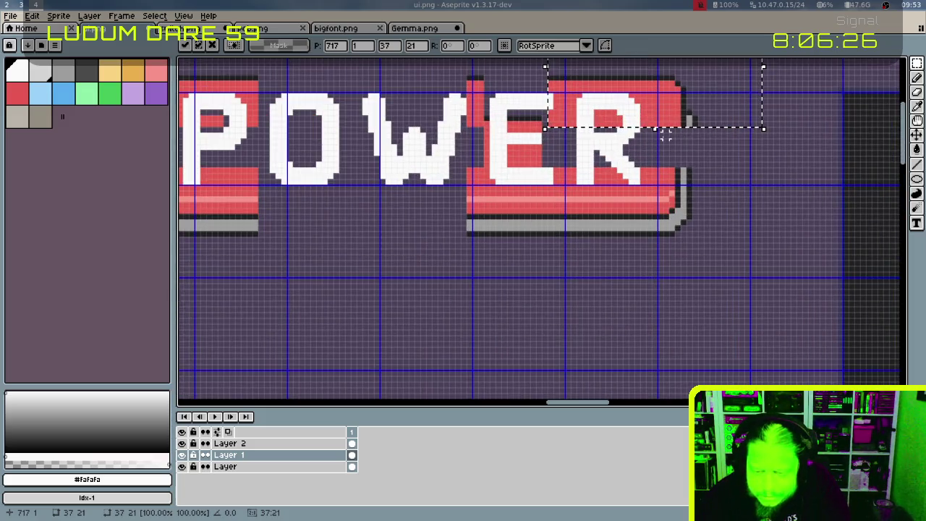
scroll(666, 135, "up", 1)
left_click_drag(666, 137, 700, 230)
scroll(700, 230, "left", 2)
scroll(673, 229, "left", 2)
scroll(661, 250, "left", 2)
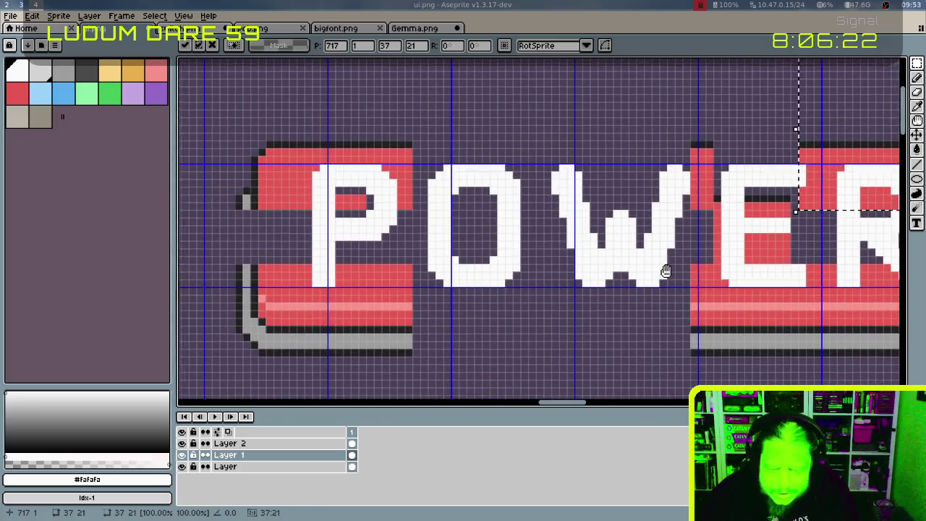
scroll(665, 271, "left", 1)
left_click(306, 443)
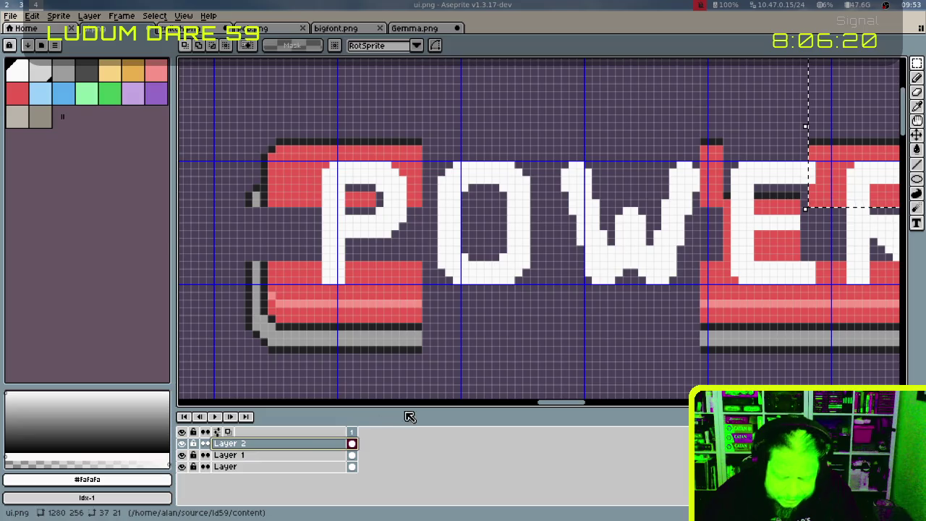
key("w")
left_click(378, 198)
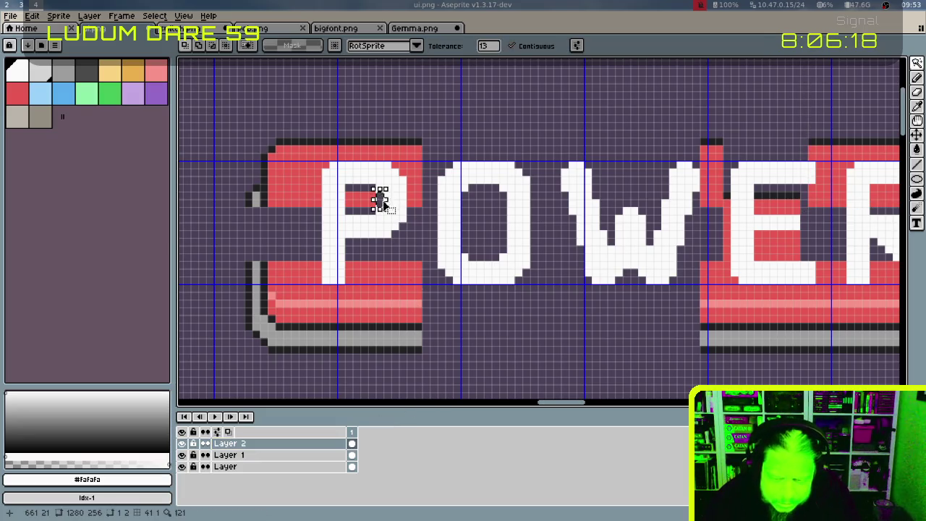
key("ctrl+apostrophe")
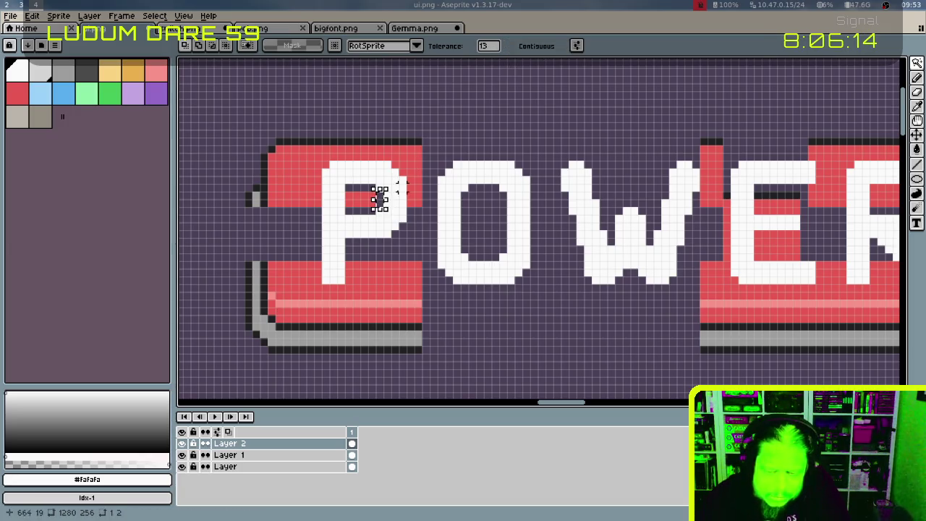
key("ctrl+z")
key("ctrl+z")
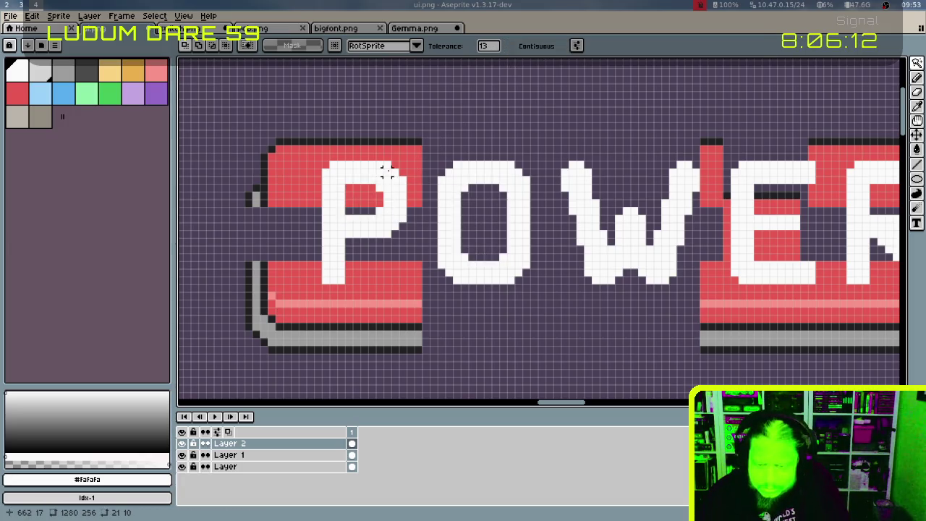
On Layer 1, nudge the red top behind ER one pixel left and raise the E section three pixels
left_click(316, 456)
scroll(590, 188, "right", 5)
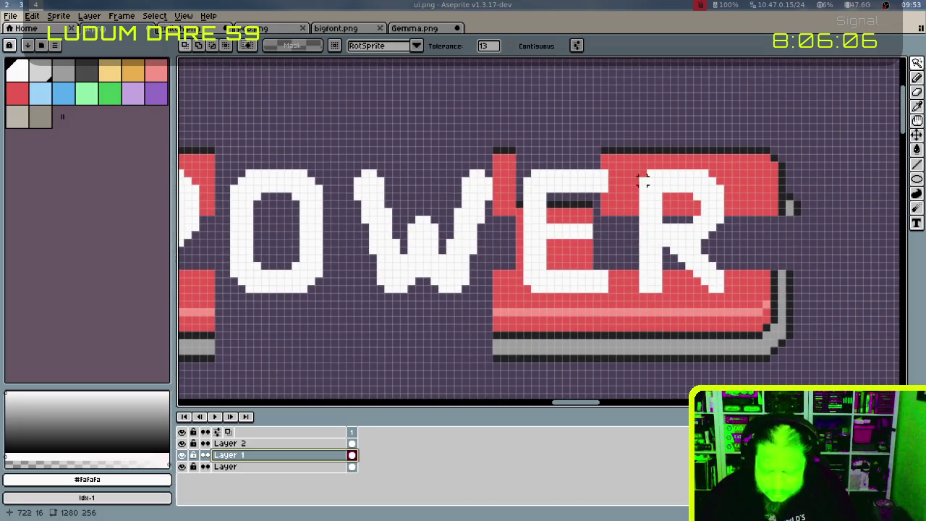
key("m")
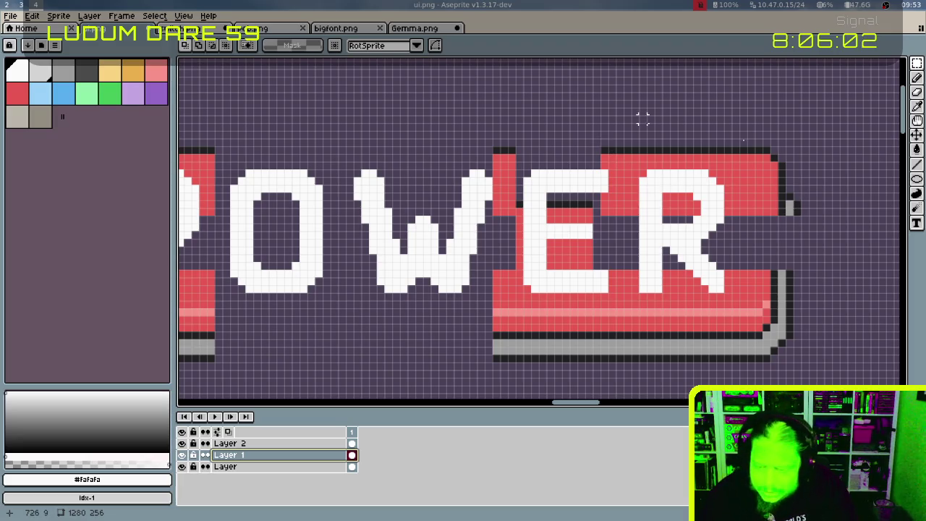
left_click_drag(593, 132, 810, 226)
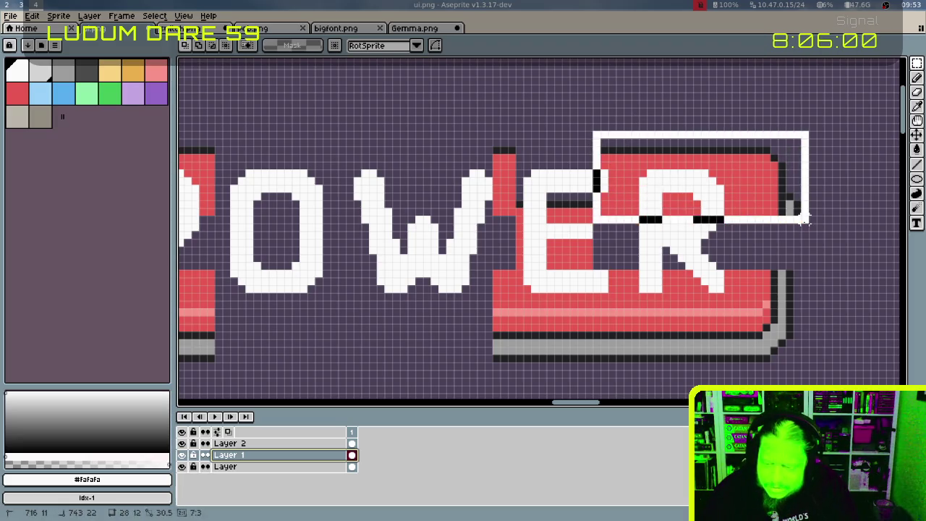
key("Left")
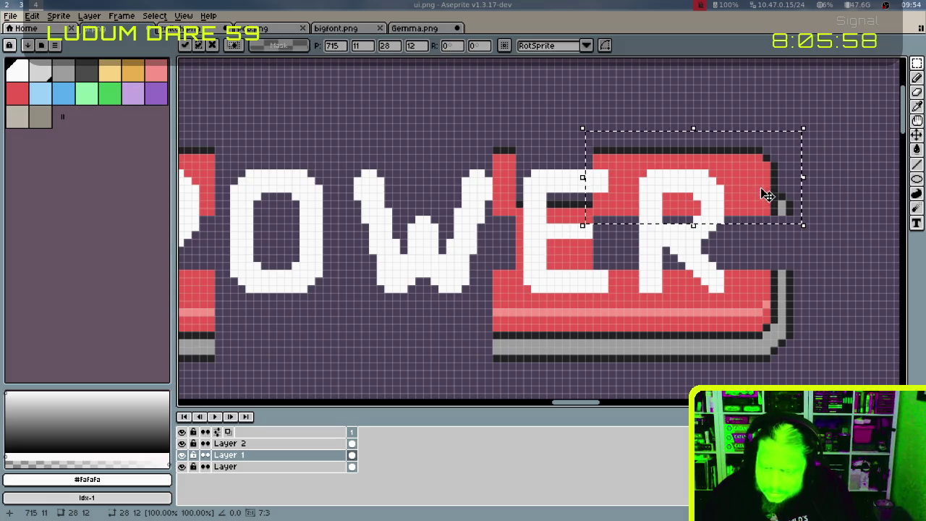
key("ctrl+d")
mouse_move(518, 200)
left_mouse_down()
mouse_move(596, 269)
mouse_move(578, 195)
left_mouse_up()
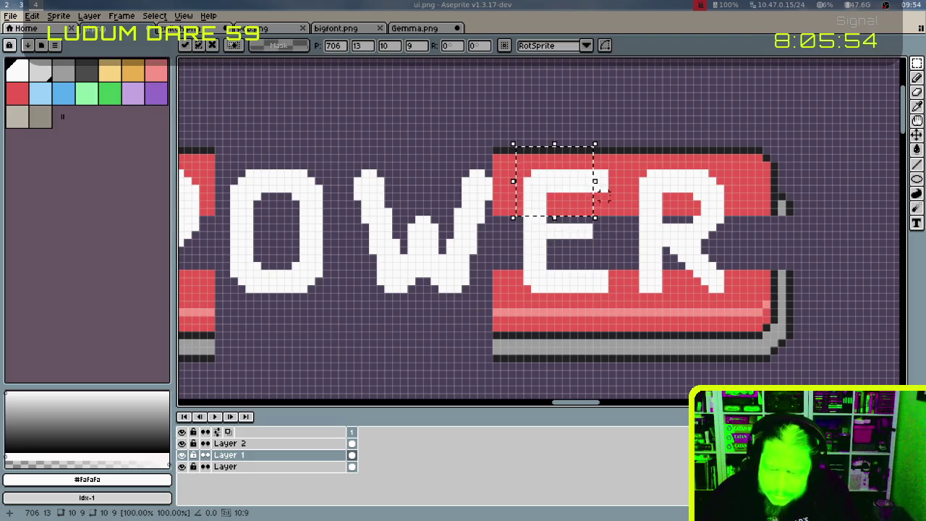
key("ctrl+d")
scroll(589, 135, "left", 5)
scroll(661, 141, "left", 3)
scroll(672, 126, "left", 3)
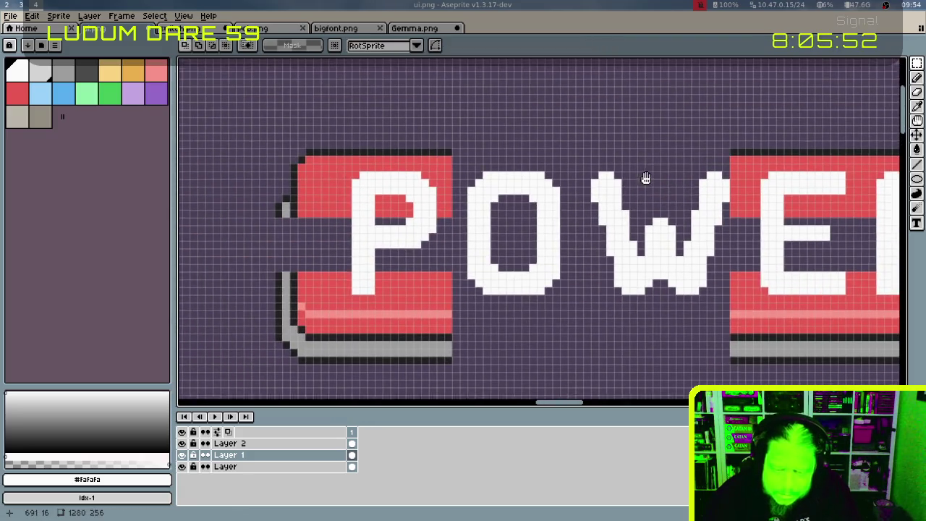
Shift the button's right end one pixel right
left_click_drag(646, 178, 659, 180)
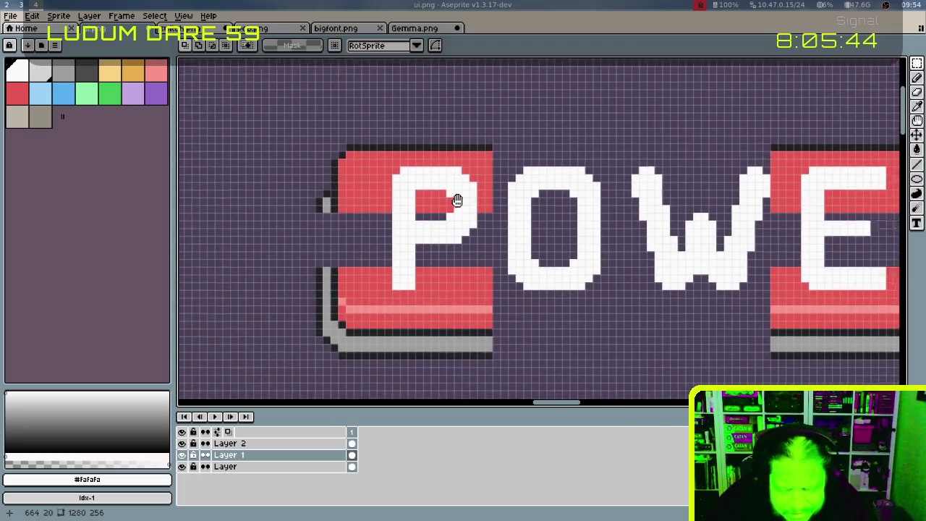
scroll(434, 206, "right", 5)
scroll(413, 211, "right", 5)
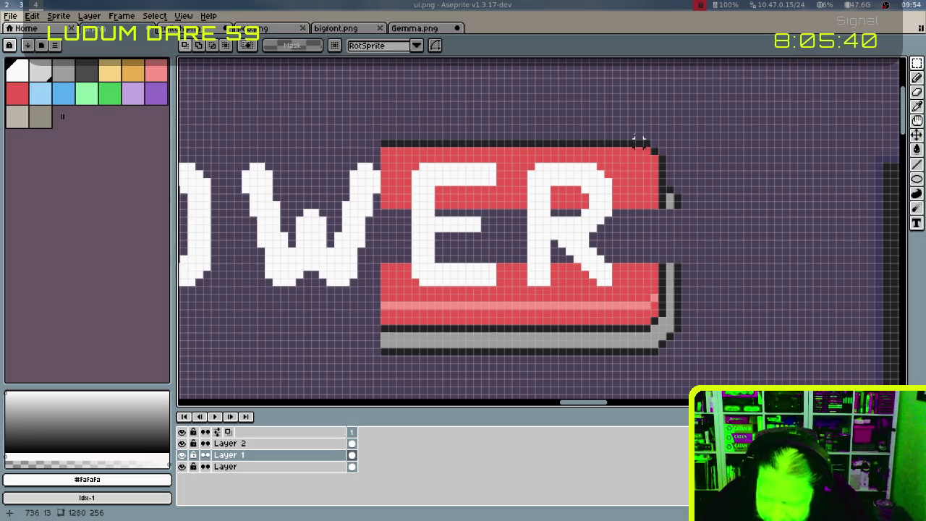
left_click_drag(617, 109, 700, 376)
left_click_drag(666, 302, 673, 303)
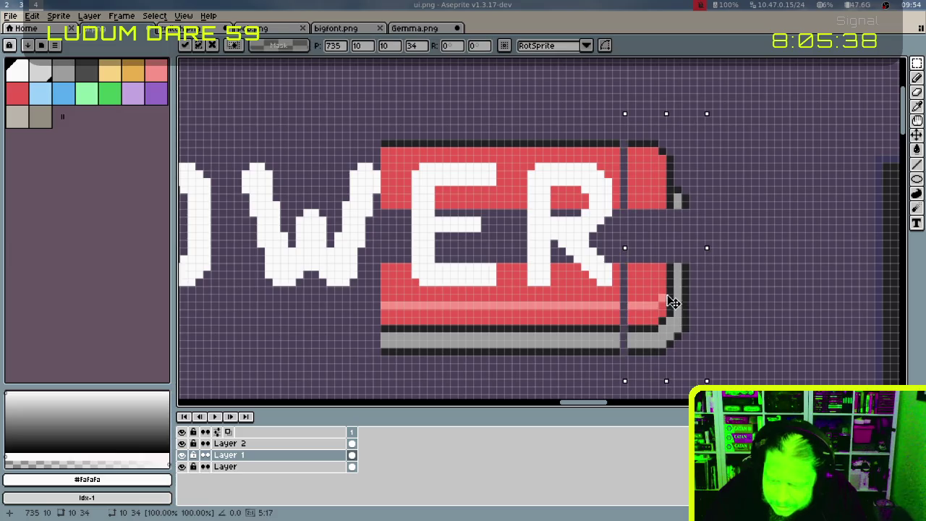
key("ctrl+d")
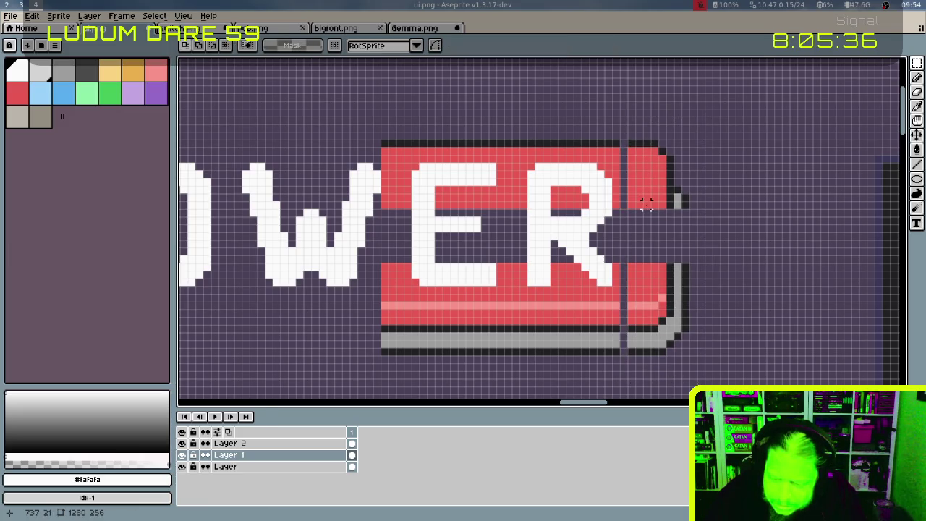
Stretch the red block beside the R taller and widen the fill leftward toward the P
left_click_drag(619, 193, 706, 225)
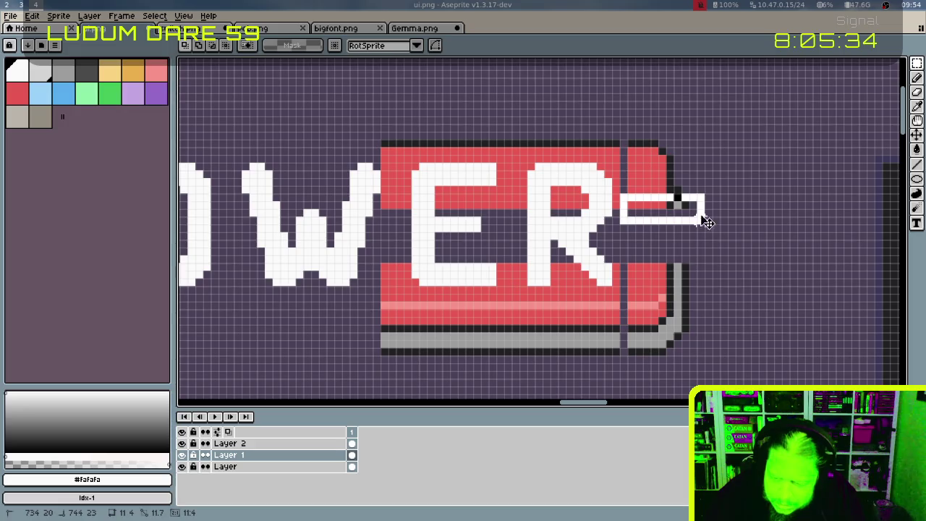
mouse_move(627, 193)
left_mouse_down()
mouse_move(691, 209)
mouse_move(658, 219)
mouse_move(656, 274)
left_mouse_up()
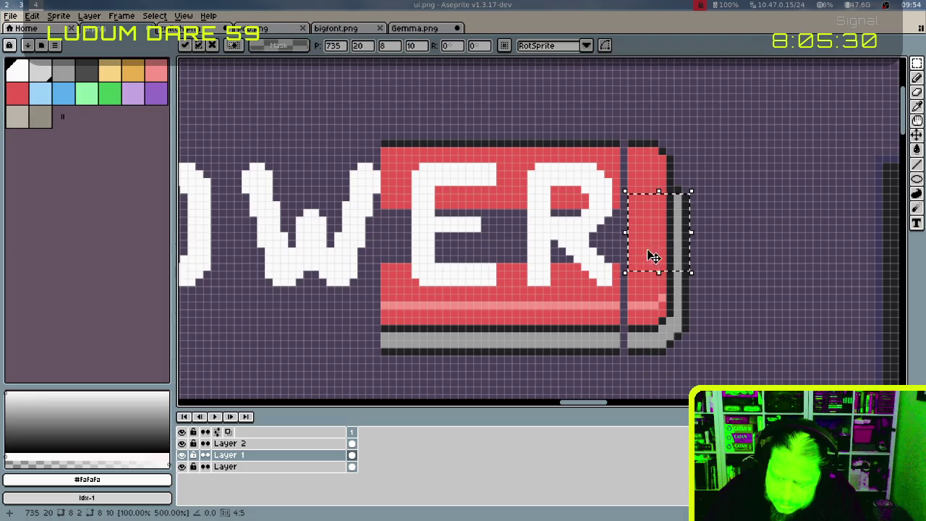
left_click(630, 142)
left_click_drag(639, 136, 635, 356)
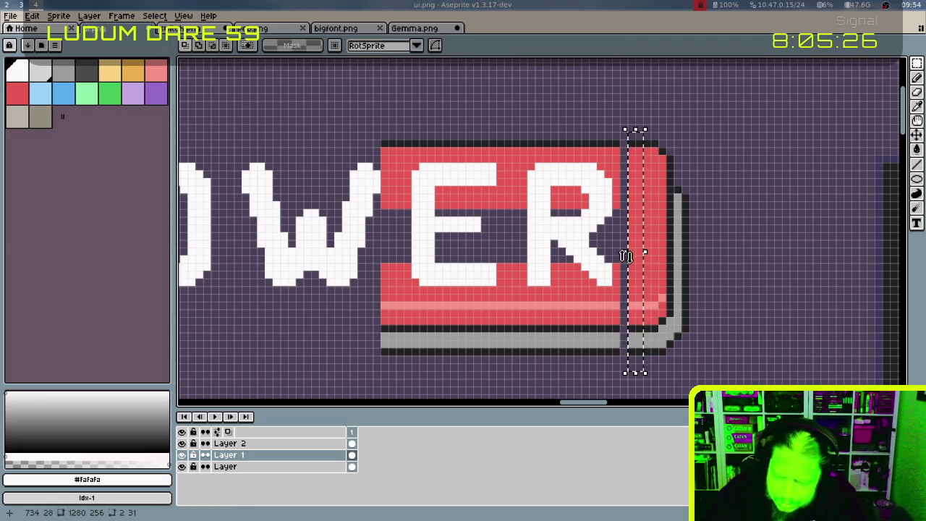
mouse_move(625, 254)
left_mouse_down()
mouse_move(403, 240)
mouse_move(913, 238)
left_mouse_up()
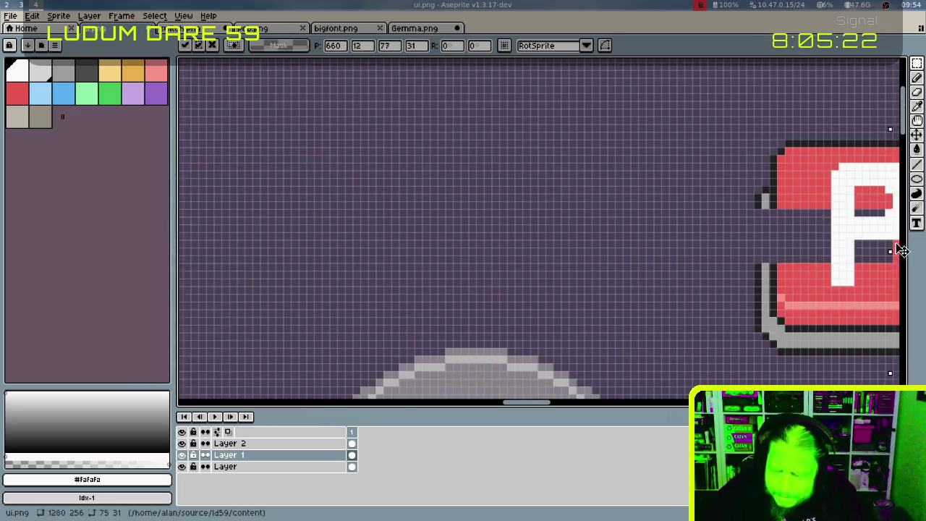
mouse_move(913, 239)
left_mouse_down()
mouse_move(788, 246)
mouse_move(814, 248)
mouse_move(647, 234)
left_mouse_up()
left_click(745, 248)
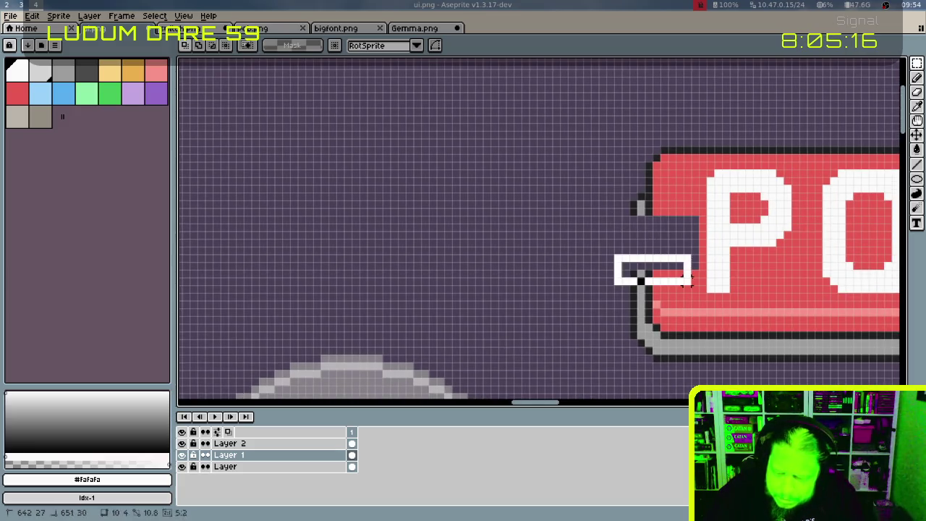
Close up the small strip at the button's left end and review the bar
mouse_move(621, 274)
left_mouse_down()
mouse_move(716, 285)
mouse_move(672, 201)
left_mouse_up()
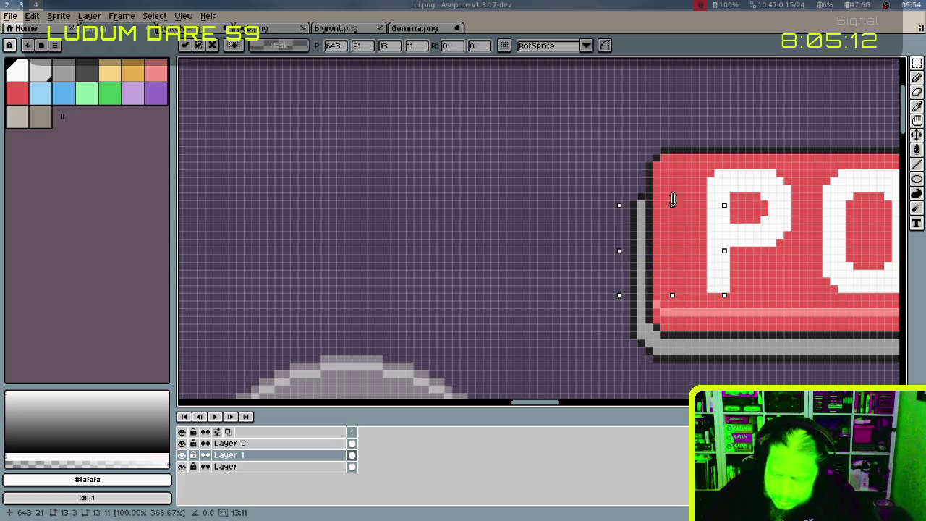
key("Escape")
scroll(771, 224, "down", 3)
scroll(771, 225, "right", 2)
scroll(670, 265, "right", 2)
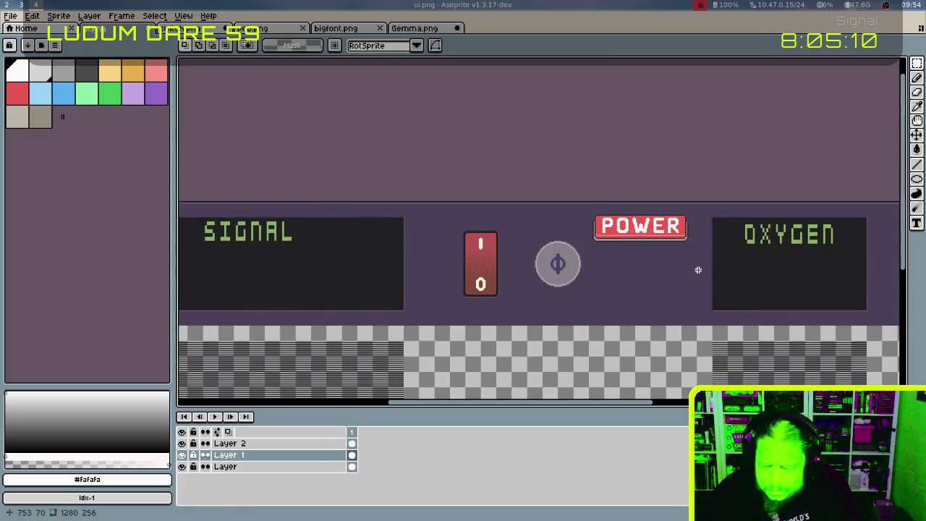
scroll(696, 268, "right", 2)
scroll(656, 279, "up", 2)
scroll(663, 310, "left", 2)
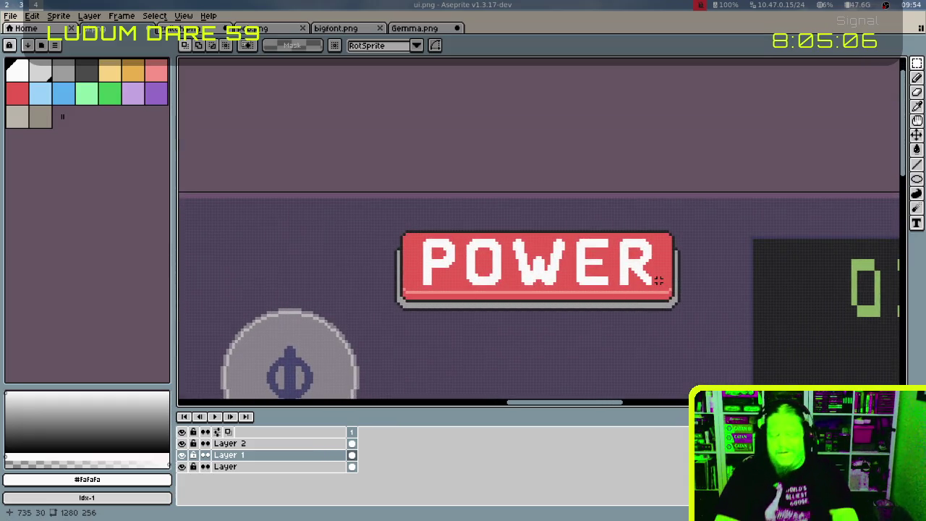
On Layer 2 with the Pencil, add white pixels at the W's top-left
scroll(658, 278, "up", 1)
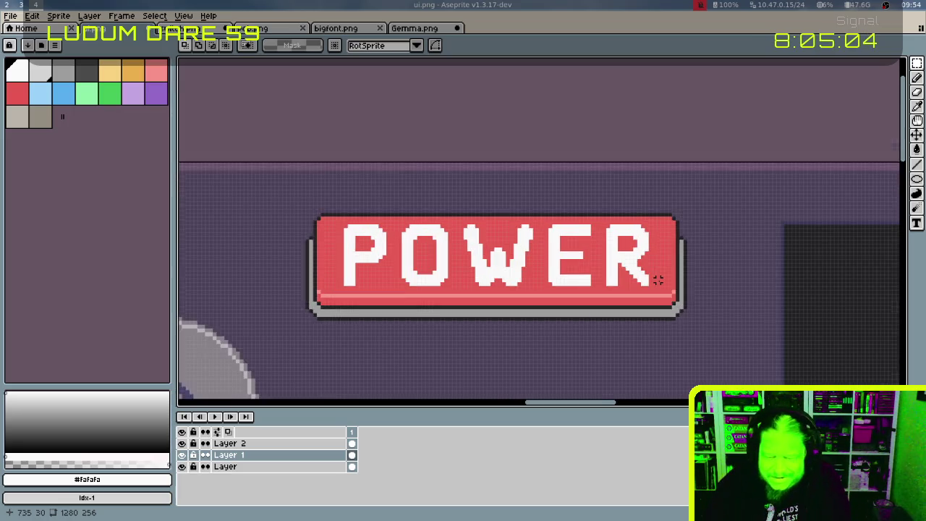
scroll(657, 273, "up", 1)
scroll(673, 253, "left", 2)
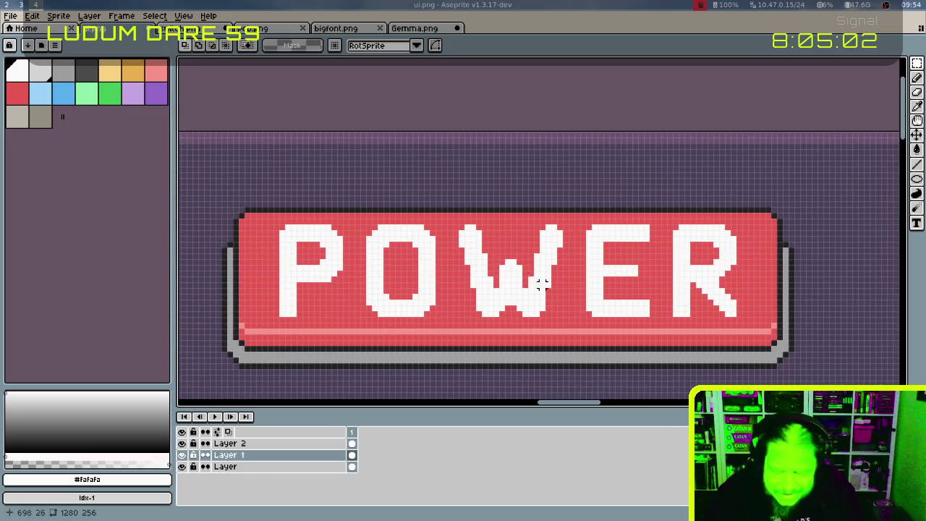
scroll(541, 284, "left", 2)
left_click(301, 443)
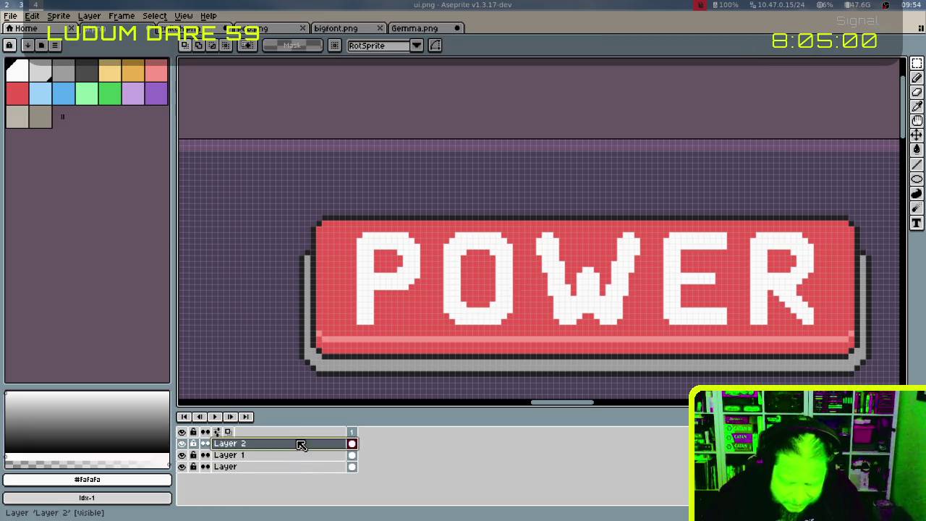
key("b")
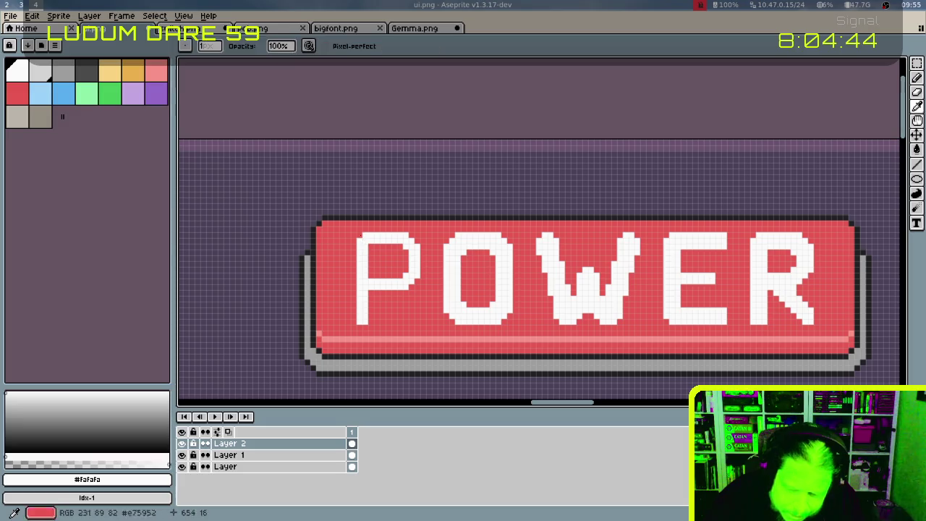
key("e")
key("b")
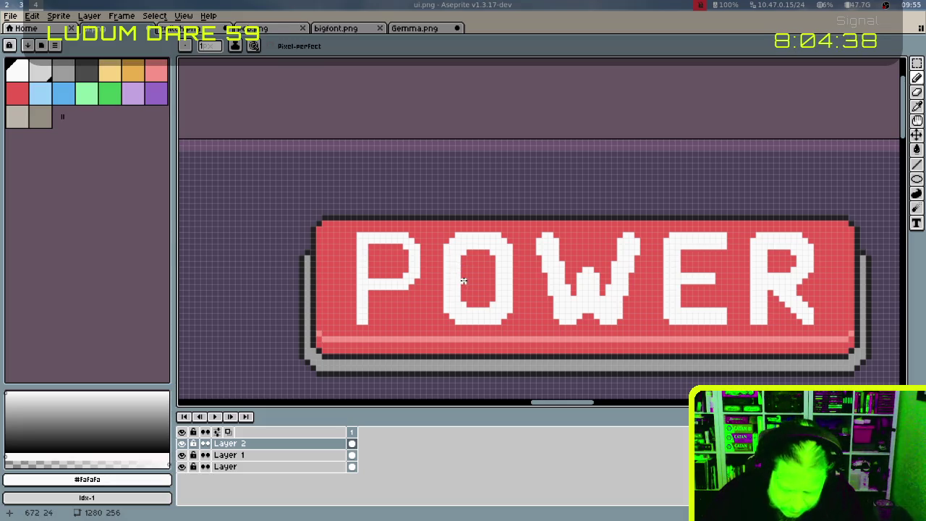
key("b")
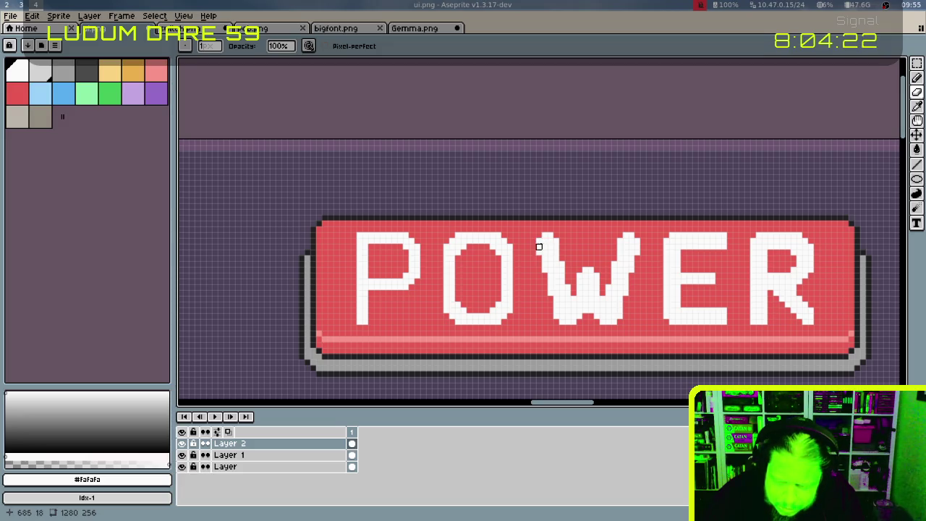
left_click(542, 237)
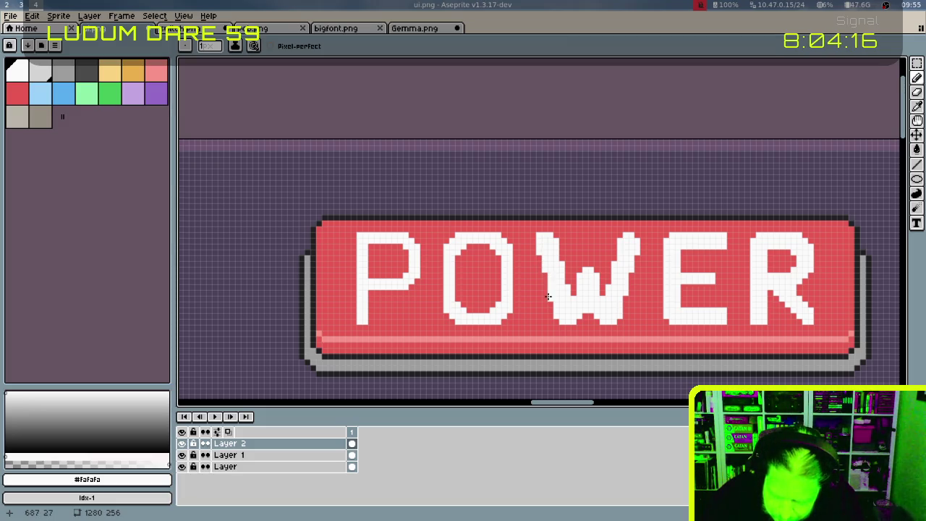
key("b")
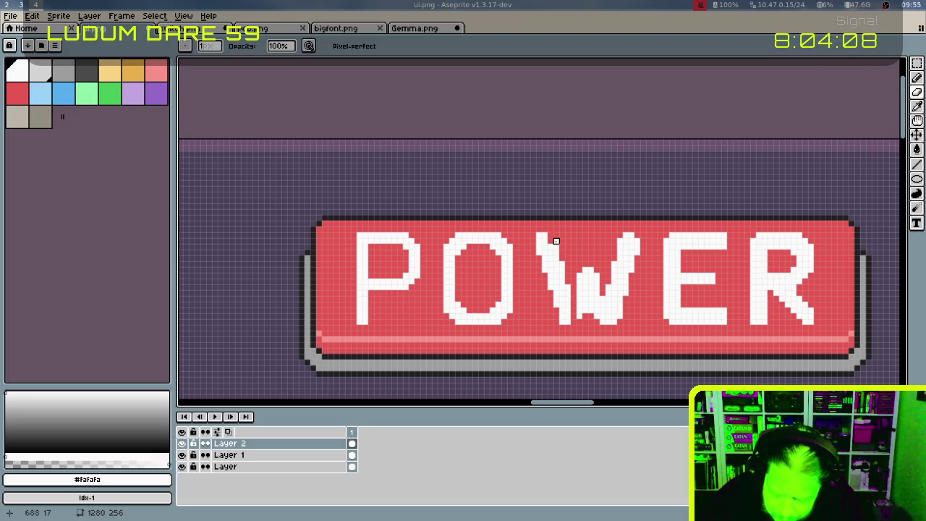
Draw the W's slanted left stroke and paint out its middle, lower-right stroke and hook in red
left_click_drag(556, 241, 555, 252)
left_click(556, 264)
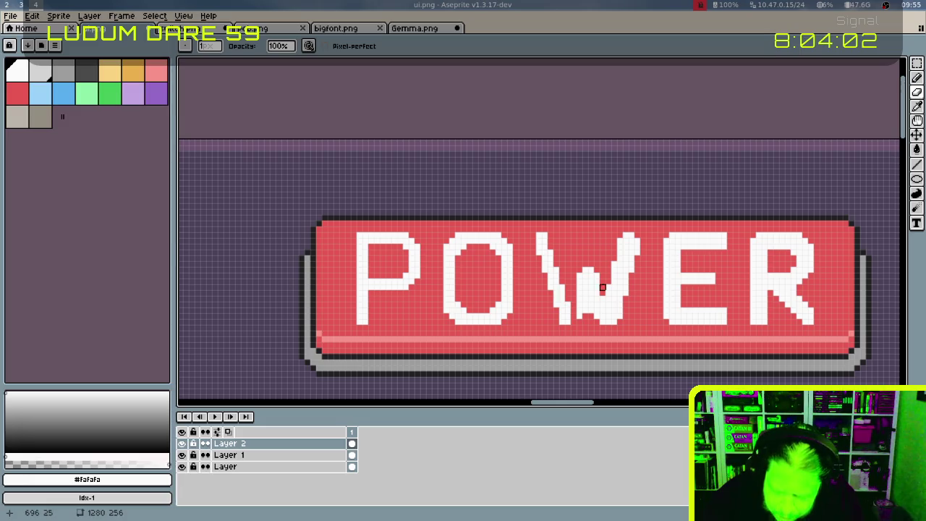
left_click(580, 316)
left_click_drag(579, 298, 608, 264)
mouse_move(601, 316)
left_mouse_down()
mouse_move(605, 292)
mouse_move(622, 292)
mouse_move(625, 281)
left_mouse_up()
left_click(629, 235)
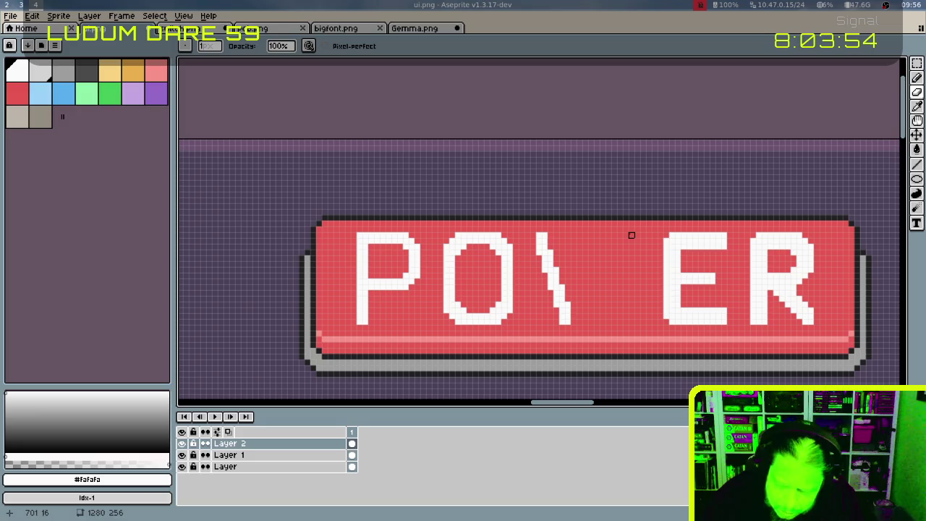
Duplicate the slanted left stroke and place the copy to its right in the W
key("m")
left_click_drag(536, 231, 579, 327)
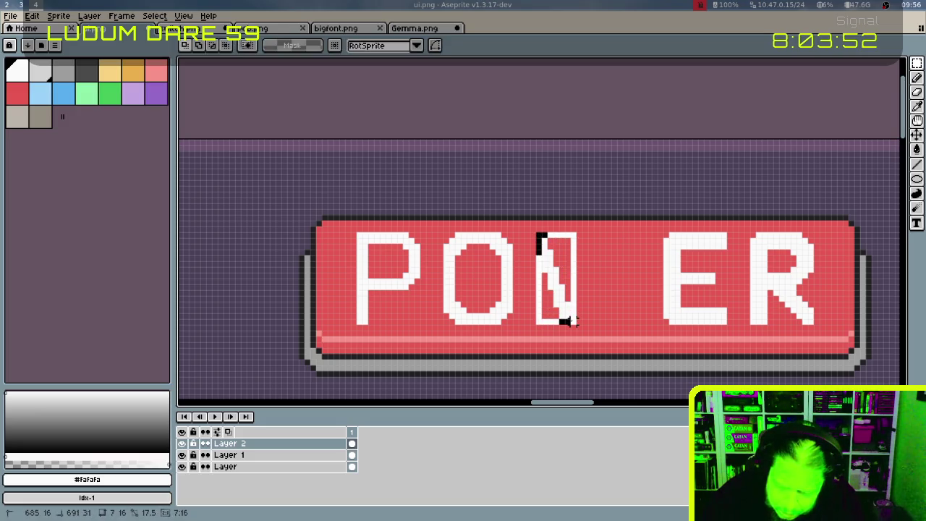
key("ctrl+c")
key("ctrl+v")
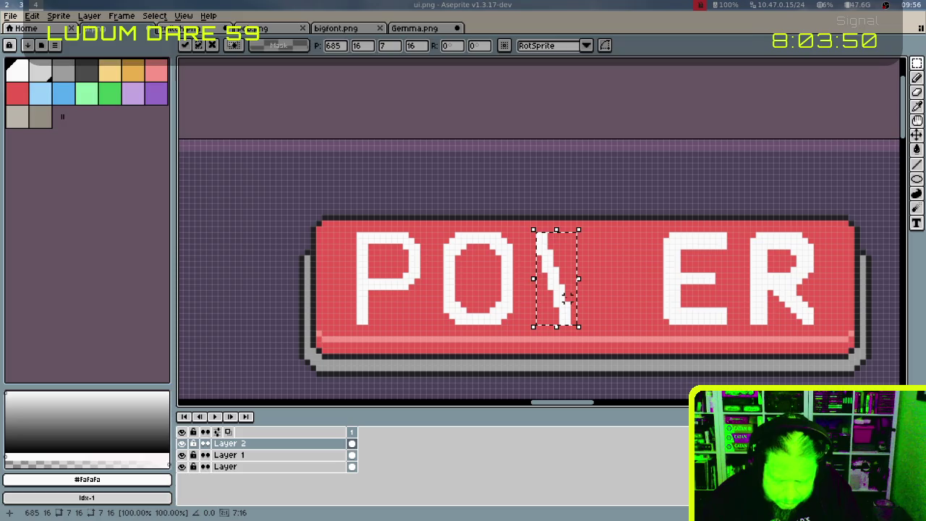
left_click_drag(569, 303, 661, 303)
key("Left")
key("Left")
key("Left")
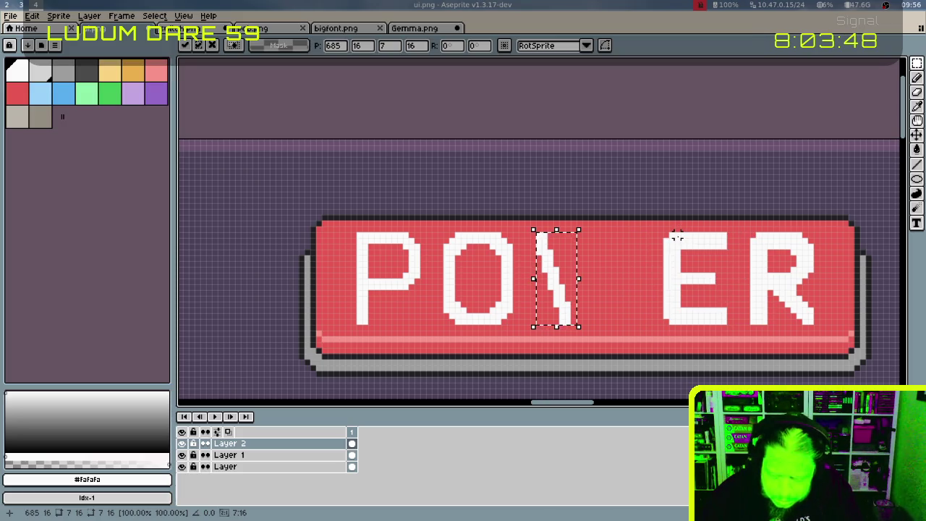
key("Right")
key("Right")
key("Right")
key("Right")
key("Right")
key("Right")
key("Right")
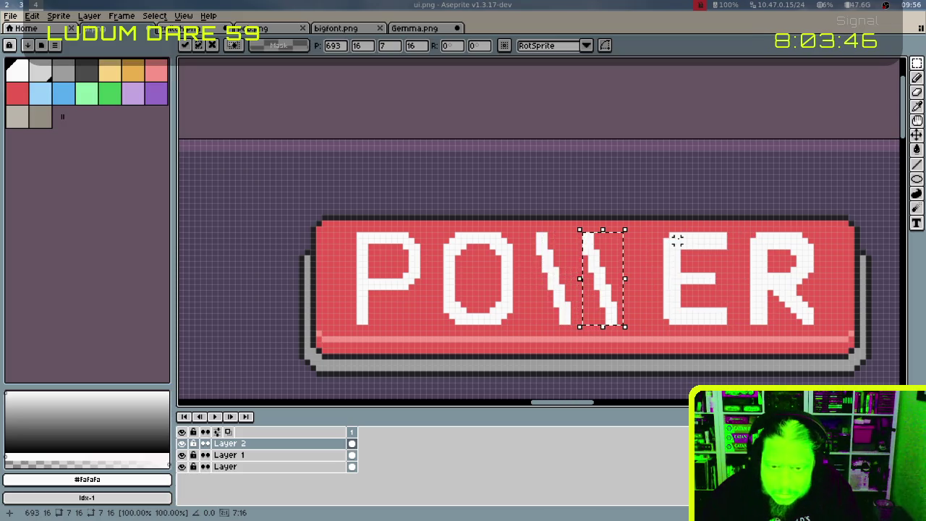
key("Right")
key("Right")
key("Right")
key("Left")
key("Left")
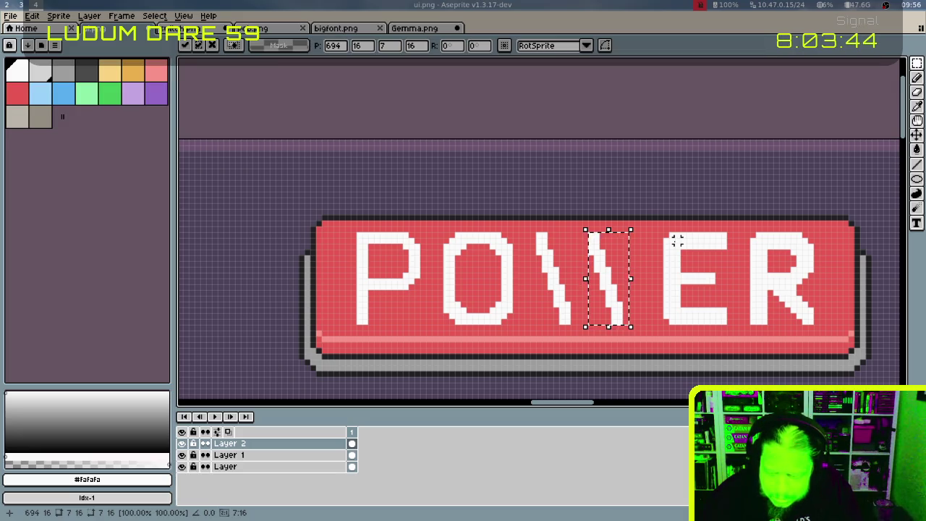
key("ctrl+d")
Copy both slanted strokes, flip them horizontally, and place them two pixels right to complete the W
left_click_drag(539, 230, 623, 326)
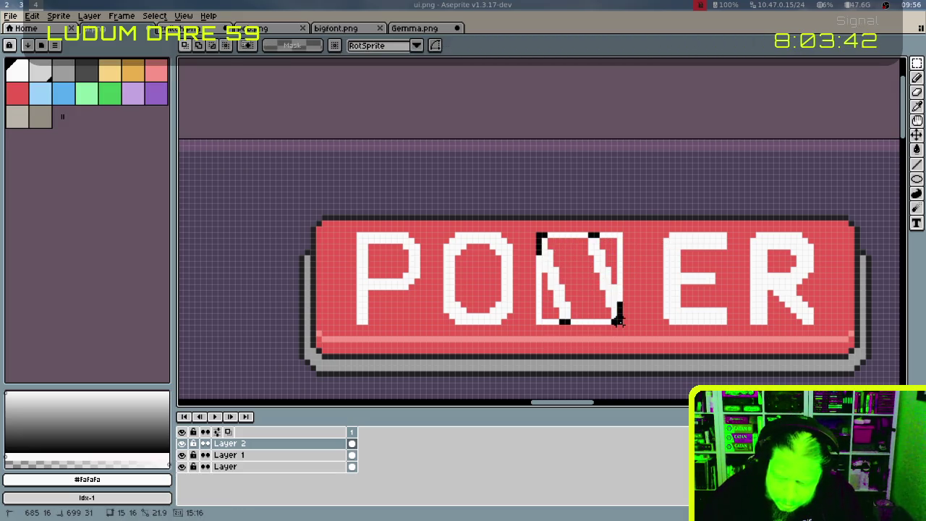
key("ctrl+c")
key("ctrl+v")
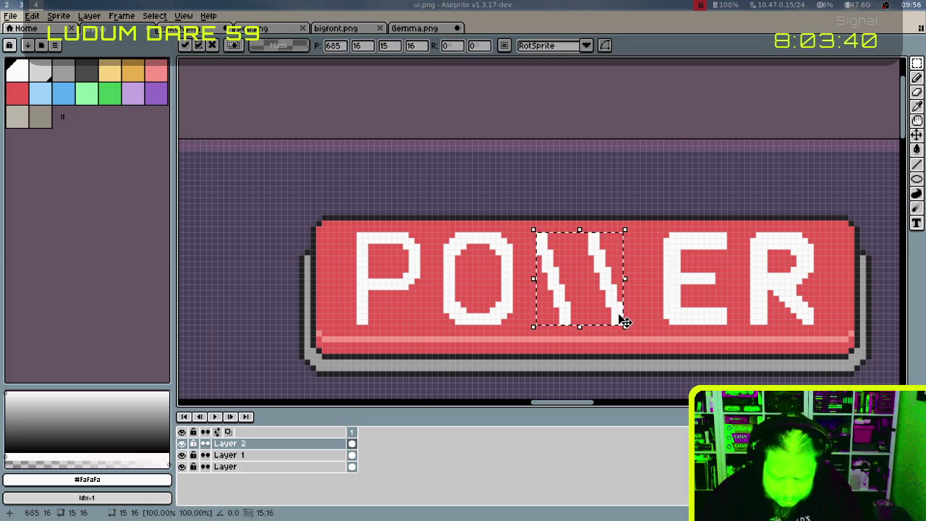
key("Right")
key("Right")
key("Right")
key("Right")
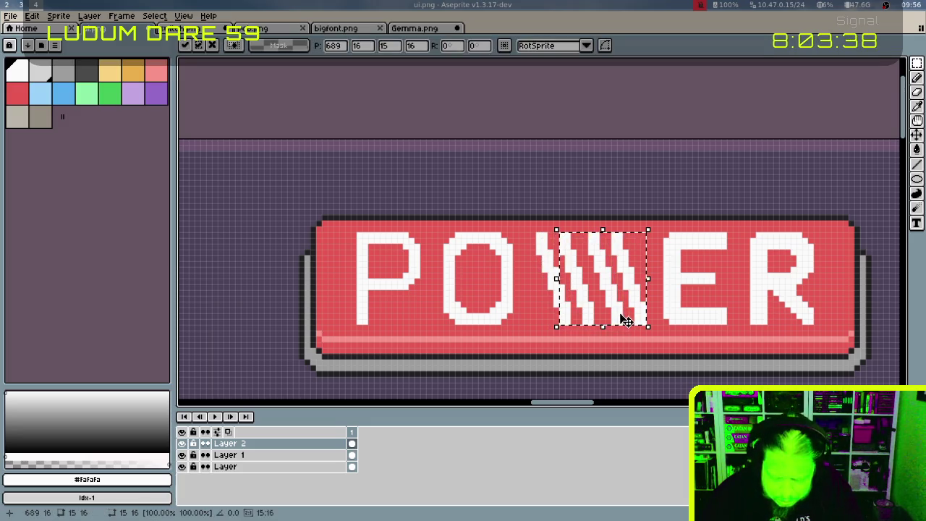
key("shift+h")
key("Right")
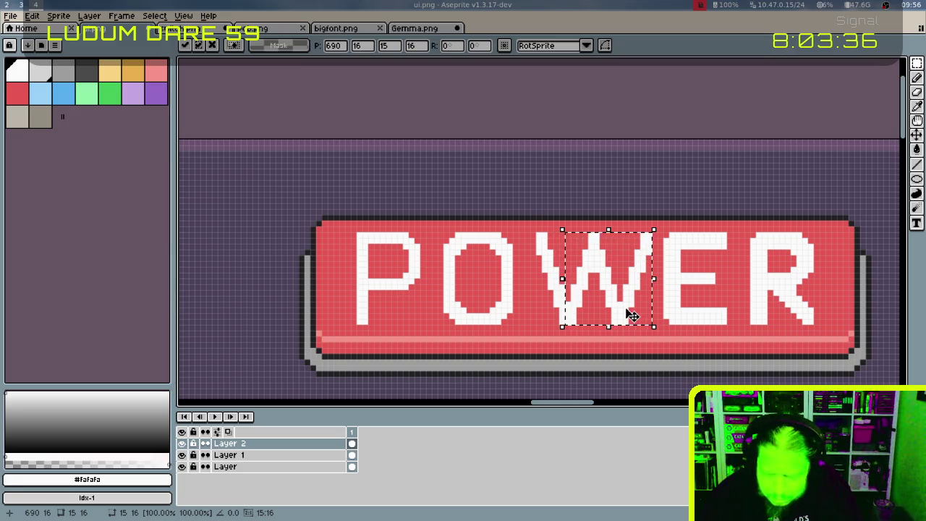
left_click(680, 263)
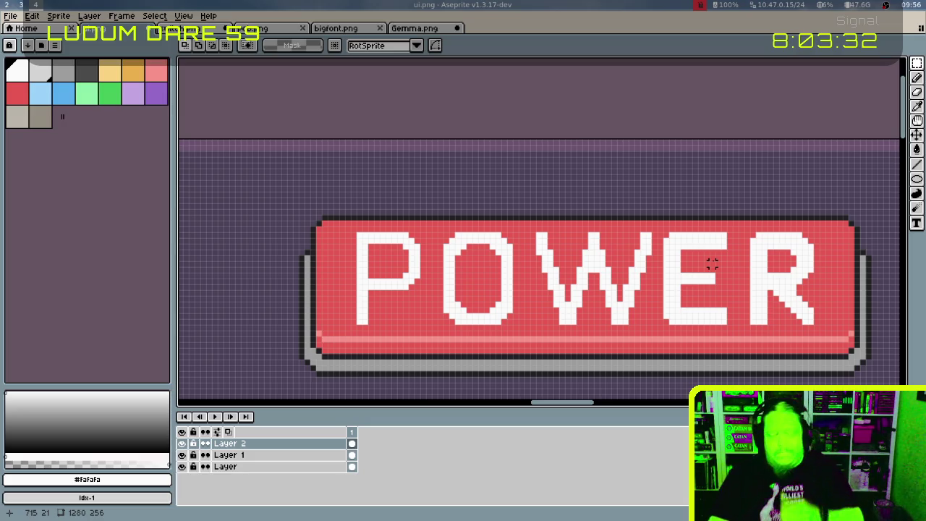
Paint red over the R's left column, middle bar and leg, leaving its stem and top
left_click_drag(700, 251, 569, 288)
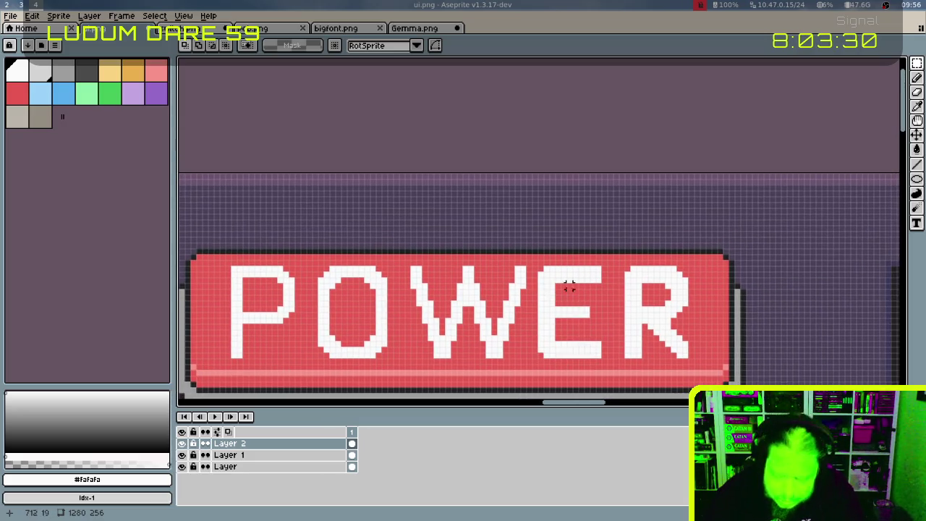
key("b")
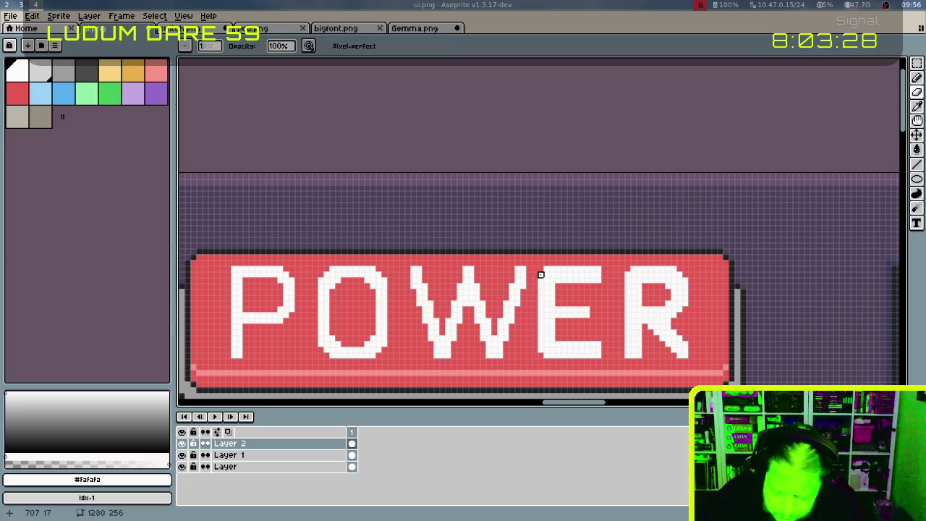
left_click(564, 280)
left_click_drag(599, 280, 598, 282)
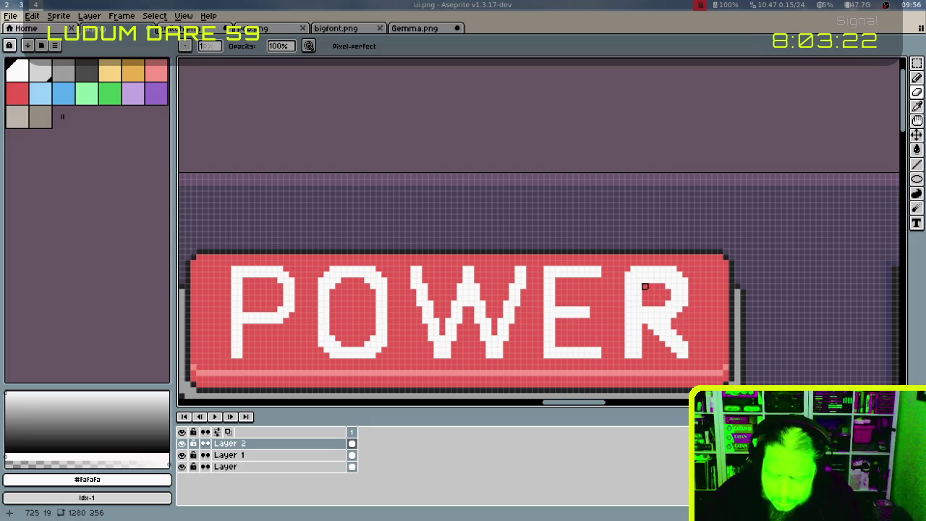
mouse_move(627, 275)
left_mouse_down()
mouse_move(626, 347)
mouse_move(627, 303)
left_mouse_up()
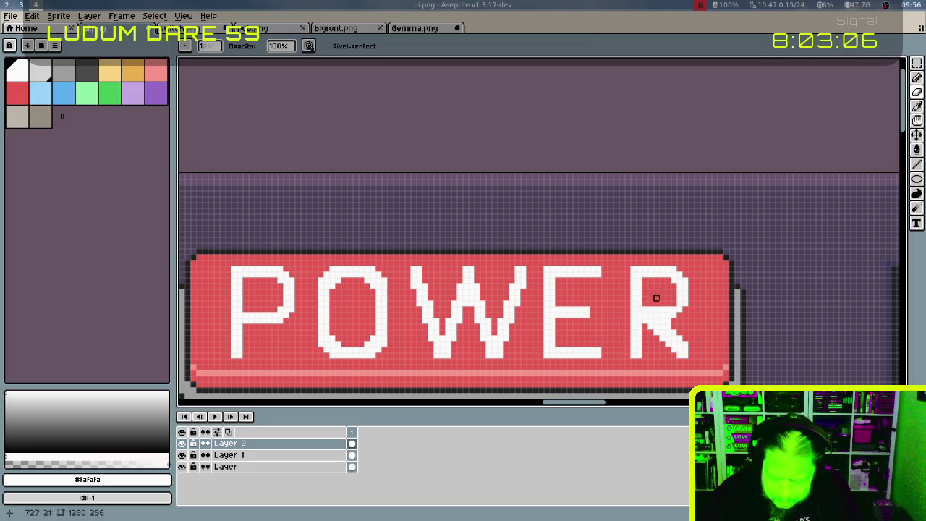
mouse_move(651, 330)
left_mouse_down()
mouse_move(665, 352)
mouse_move(673, 333)
mouse_move(680, 350)
left_mouse_up()
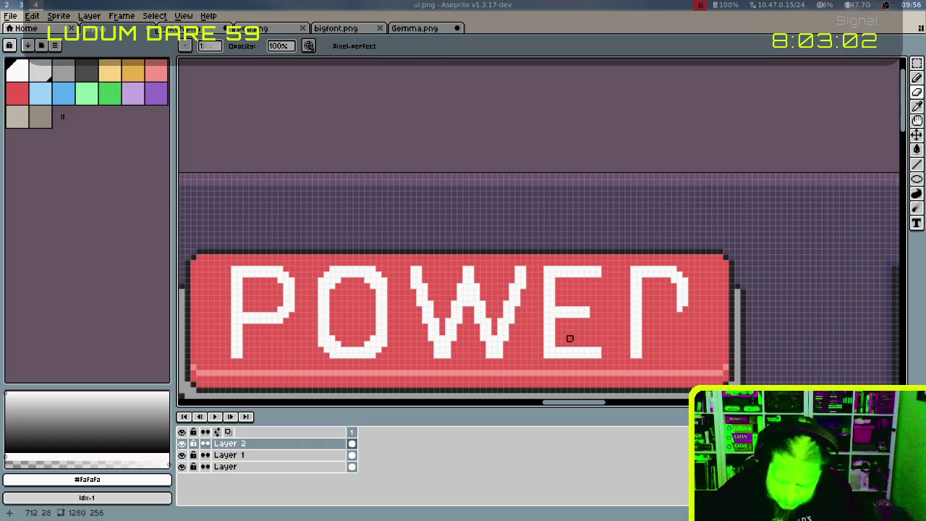
key("m")
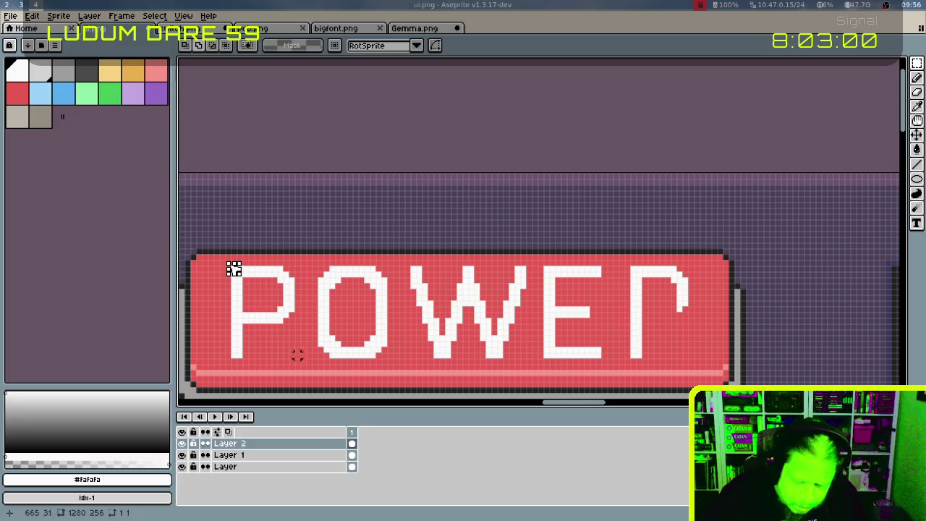
Copy the first P onto the word's end and erase the right side of its bowl
left_click_drag(233, 269, 296, 366)
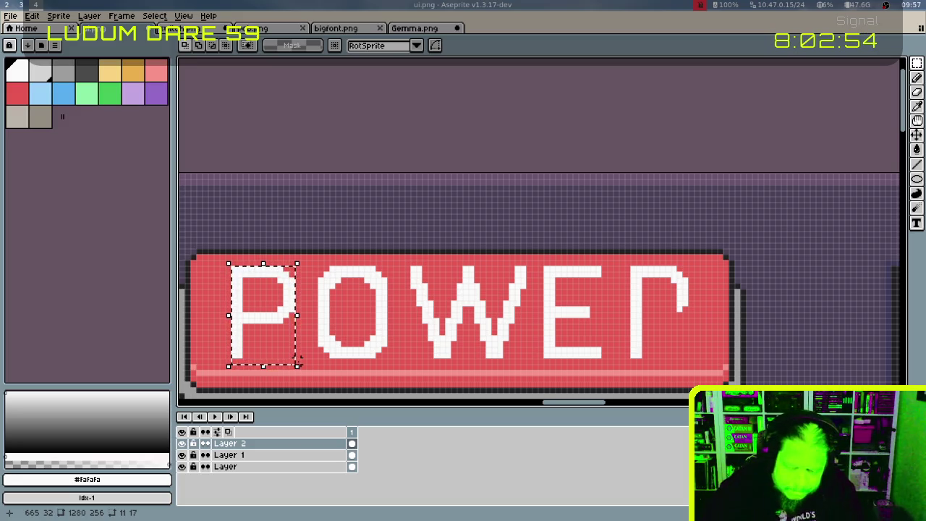
mouse_move(278, 309)
left_mouse_down()
mouse_move(708, 312)
mouse_move(681, 312)
left_mouse_up()
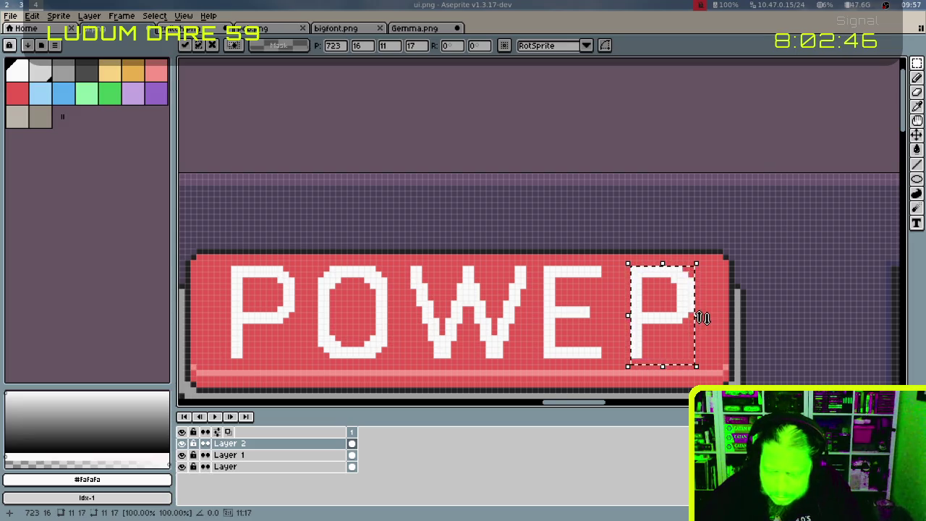
key("ctrl+d")
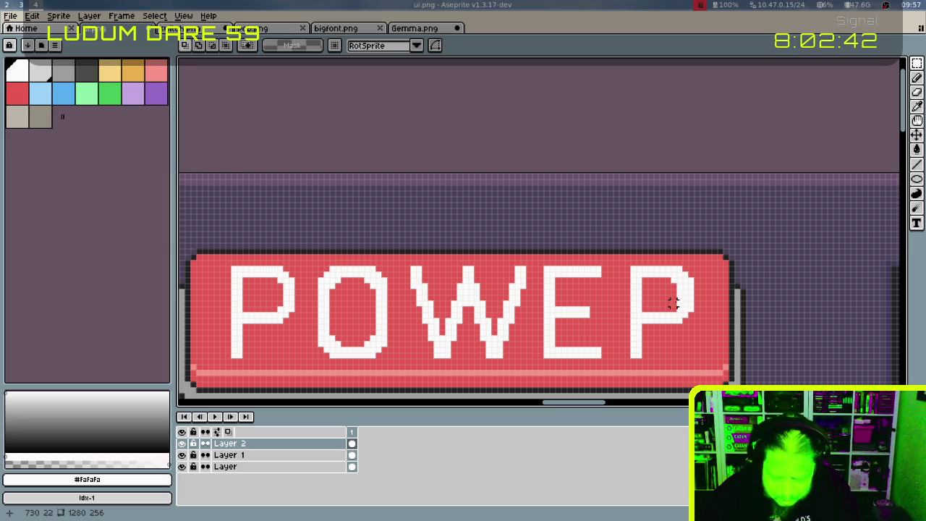
key("e")
left_click_drag(679, 273, 691, 315)
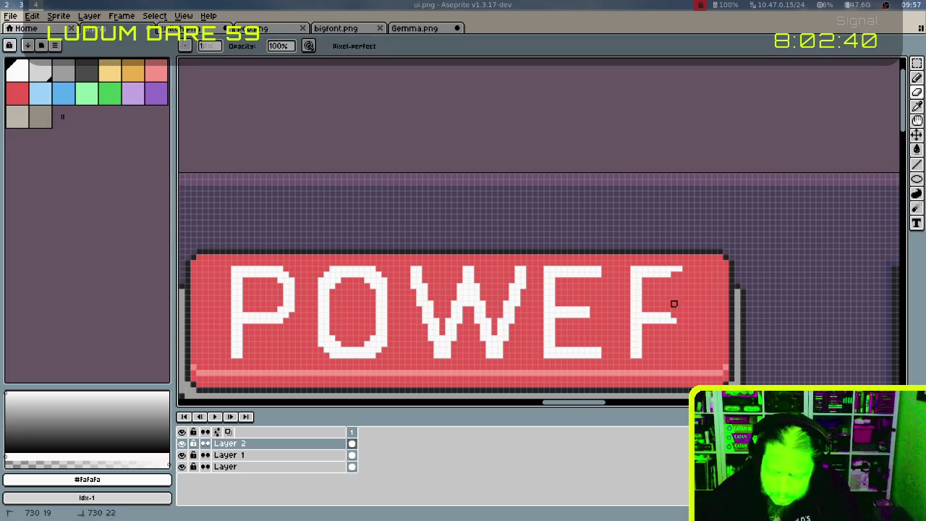
key("m")
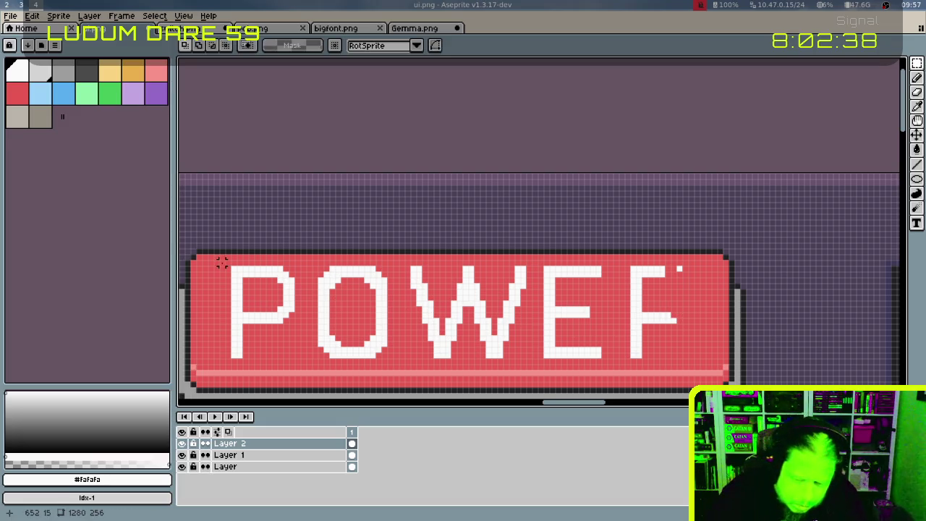
Drop another copy of the P over the last letter, one pixel further left
left_click_drag(221, 259, 315, 366)
left_click_drag(268, 320, 678, 320)
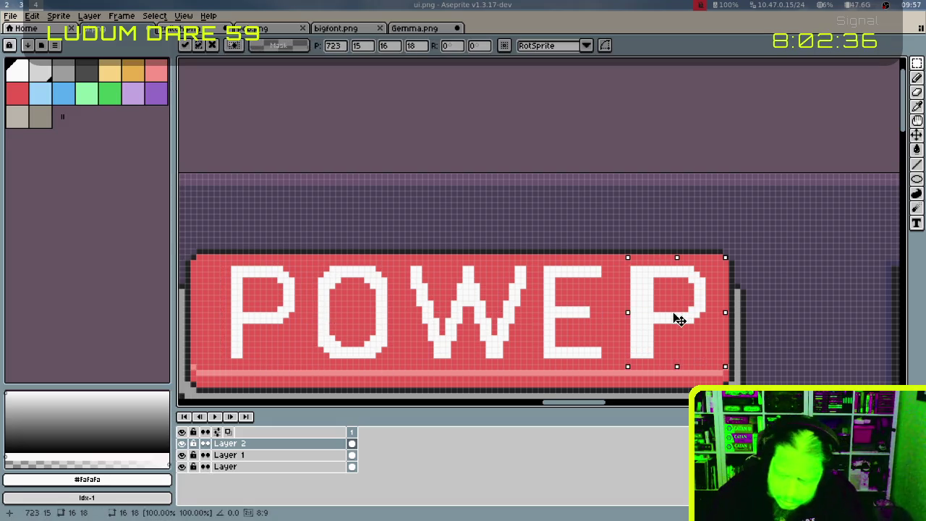
key("Left")
key("ctrl+d")
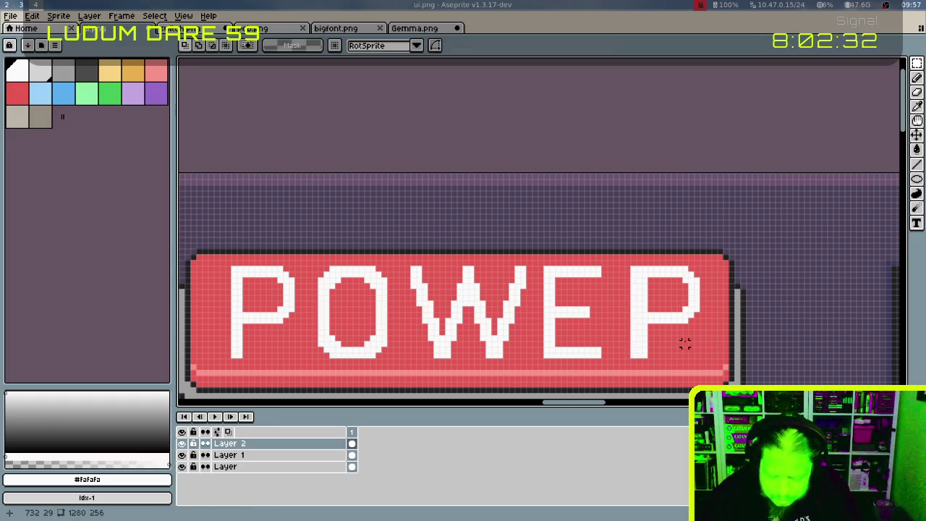
key("b")
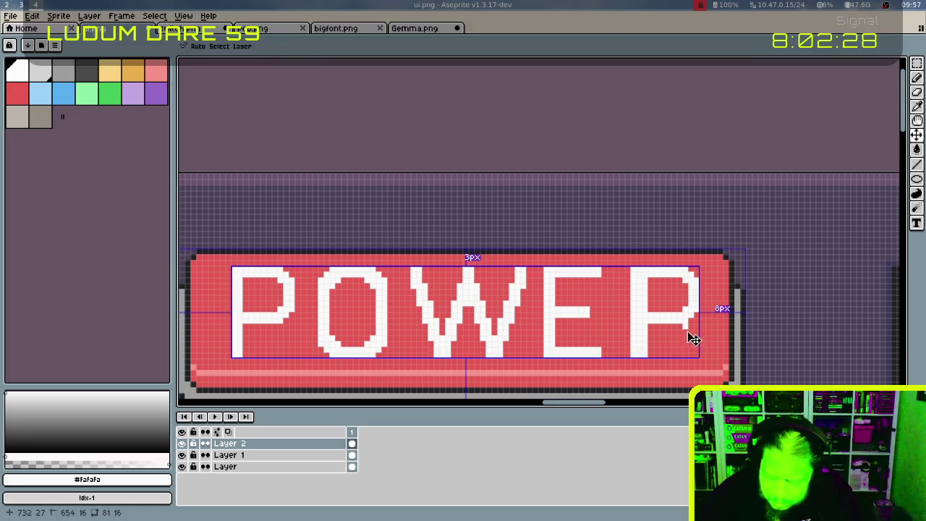
Pencil the R's diagonal leg in white and erase stray pixels from its stem
left_click(690, 326)
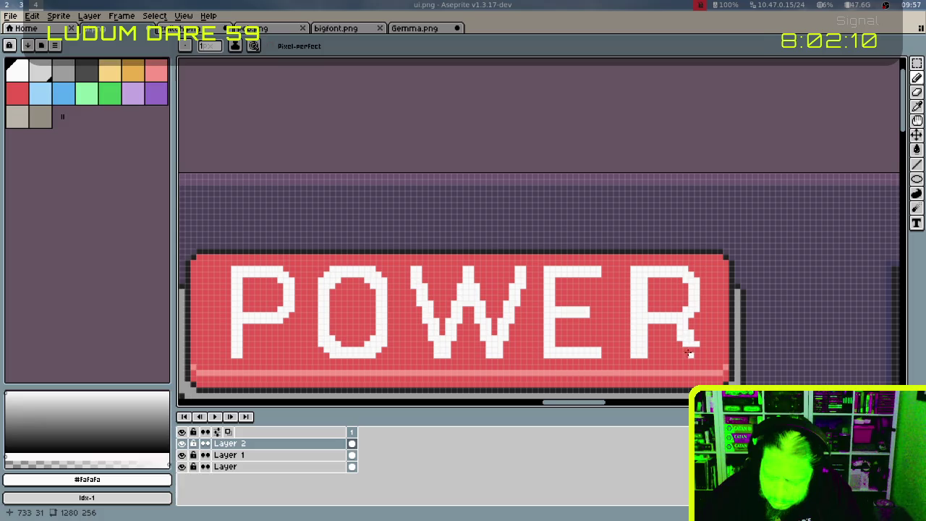
left_click(689, 348)
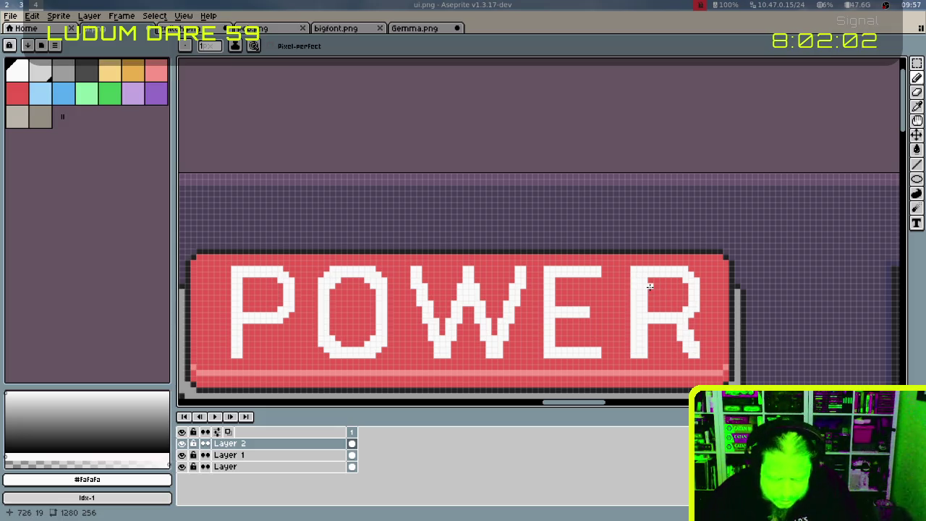
key("e")
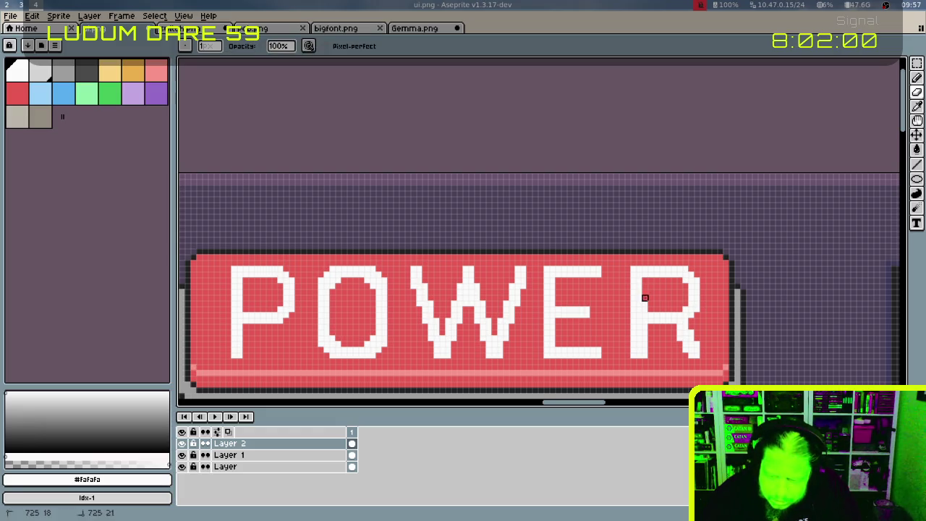
left_click_drag(644, 327, 645, 350)
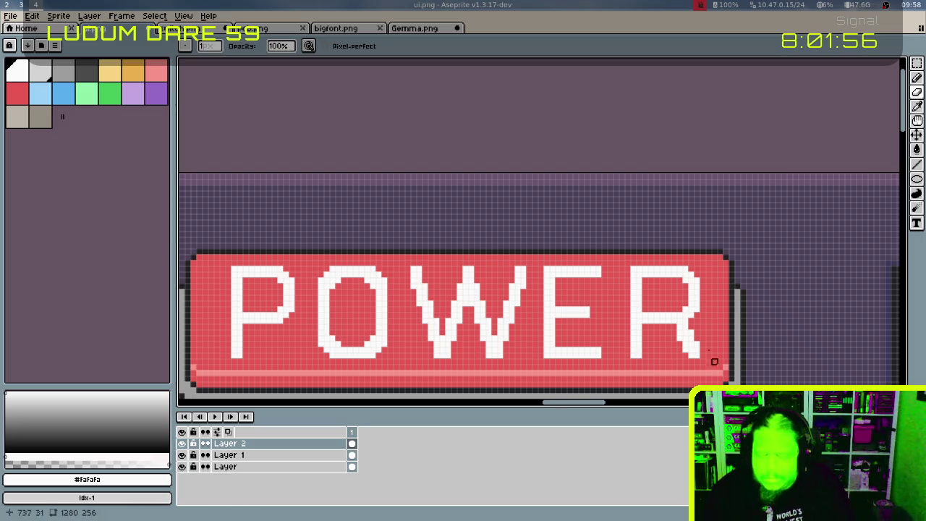
key("b")
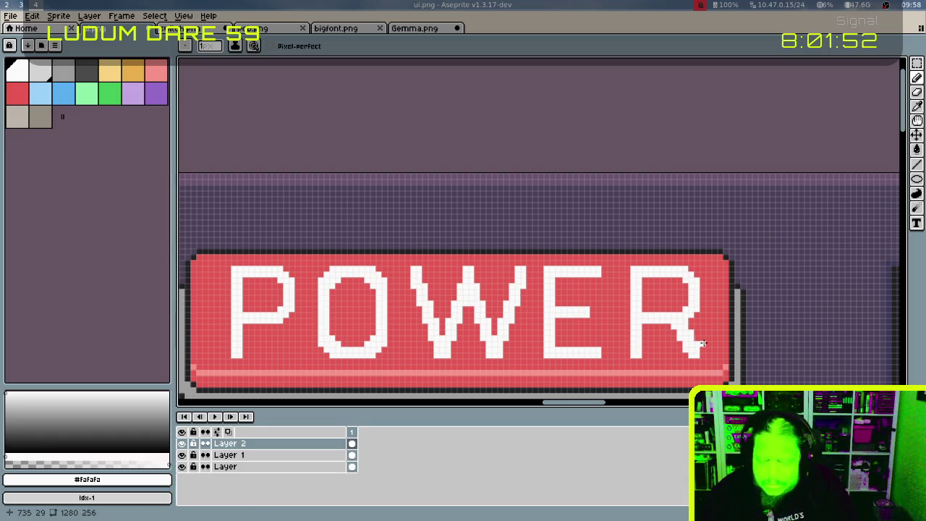
key("b")
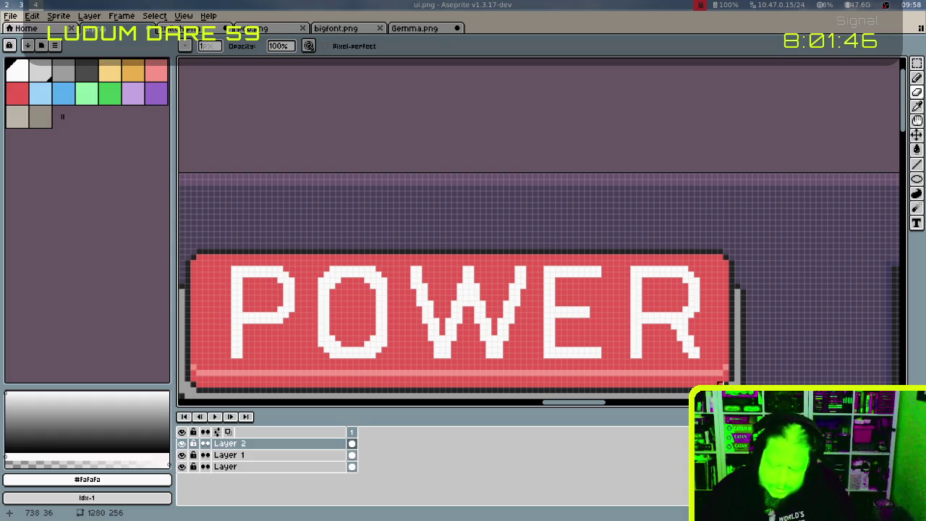
Marquee-select the R and nudge it left and right into its final position
key("m")
left_click_drag(660, 262, 707, 355)
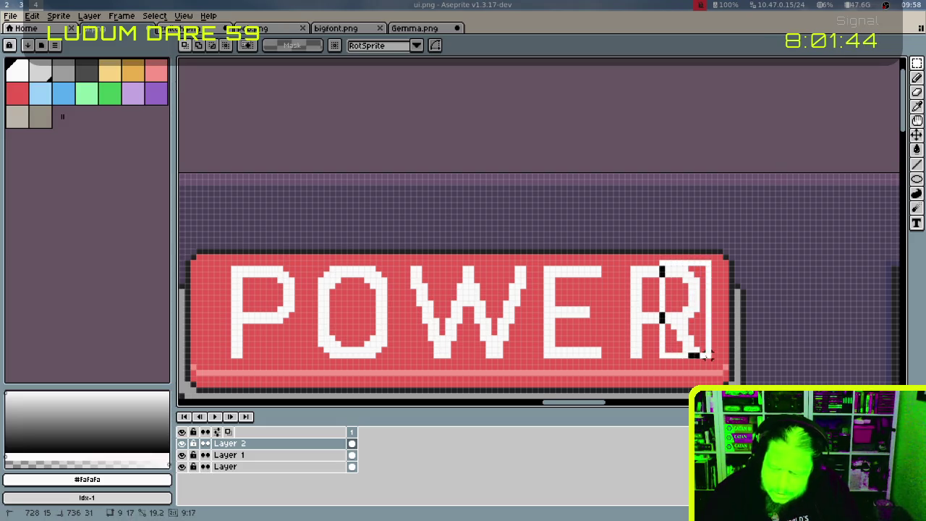
key("Left")
key("Left")
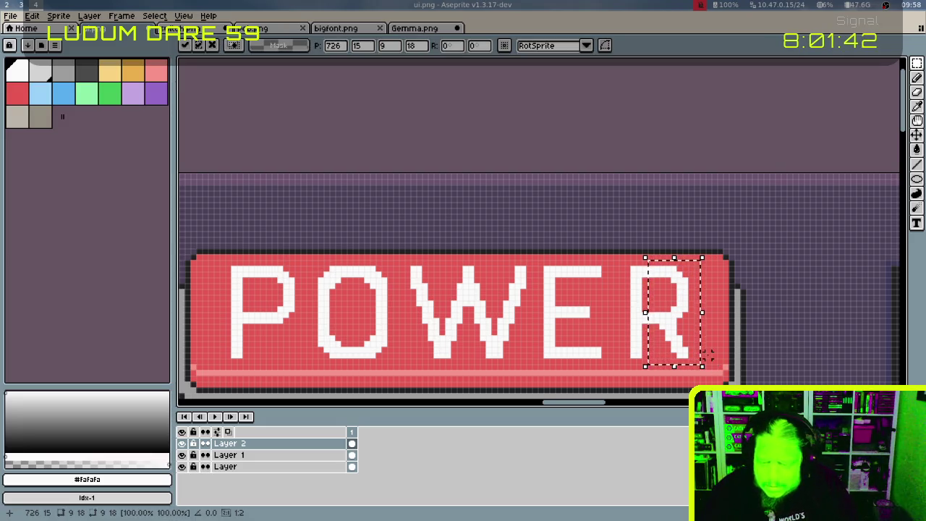
key("ctrl+d")
left_click_drag(624, 259, 698, 365)
key("Left")
key("Left")
key("Left")
key("Left")
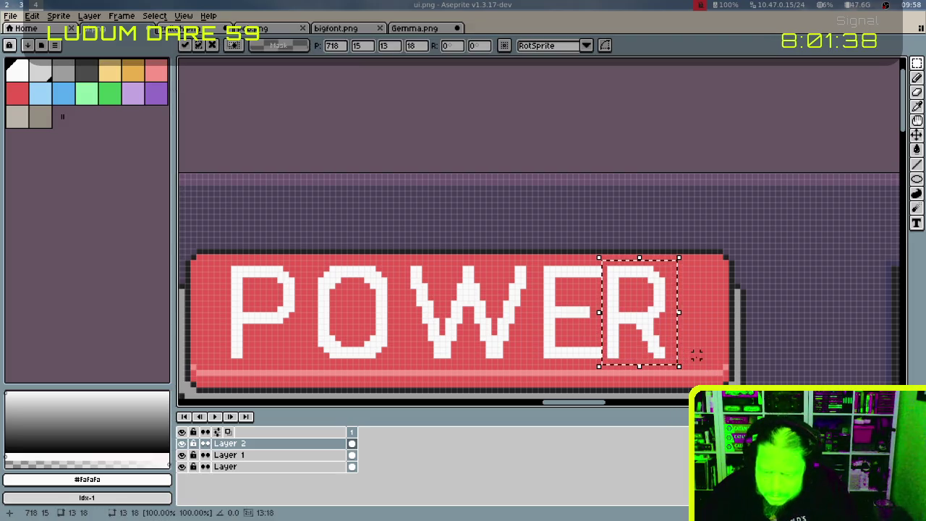
key("Right")
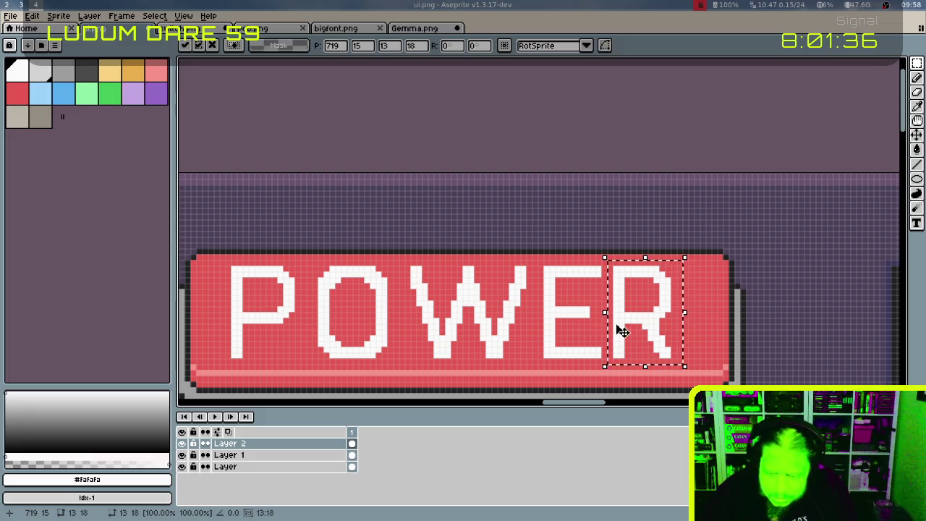
key("Right")
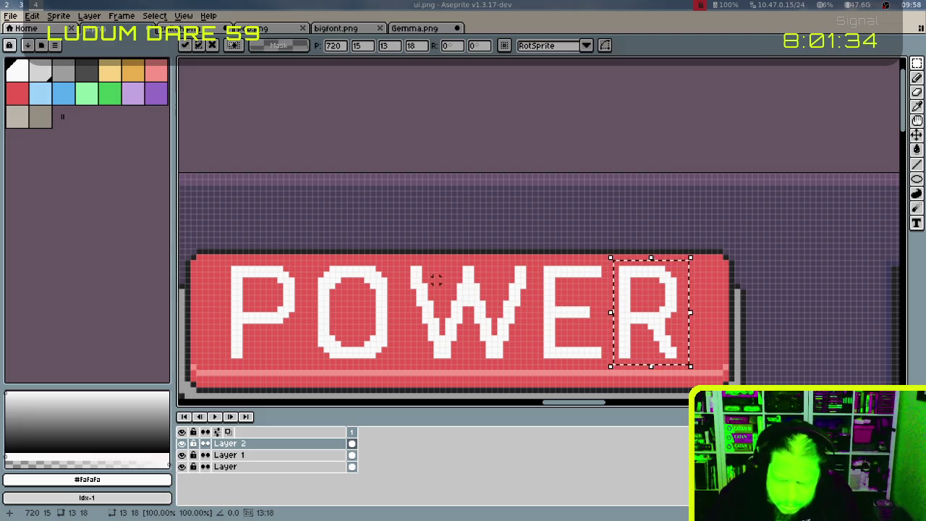
key("ctrl+d")
Shift the letters PO one pixel right, then select the leading P
left_click_drag(222, 262, 406, 359)
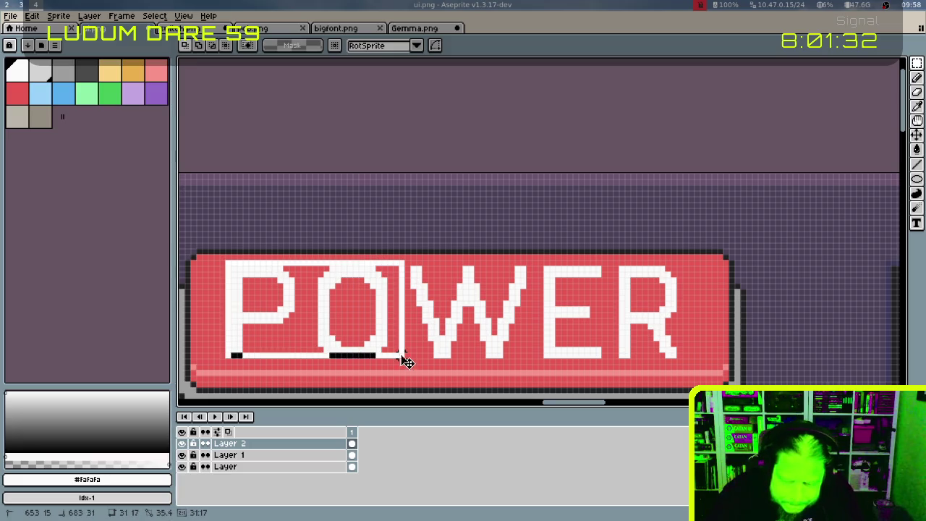
key("Right")
key("ctrl+d")
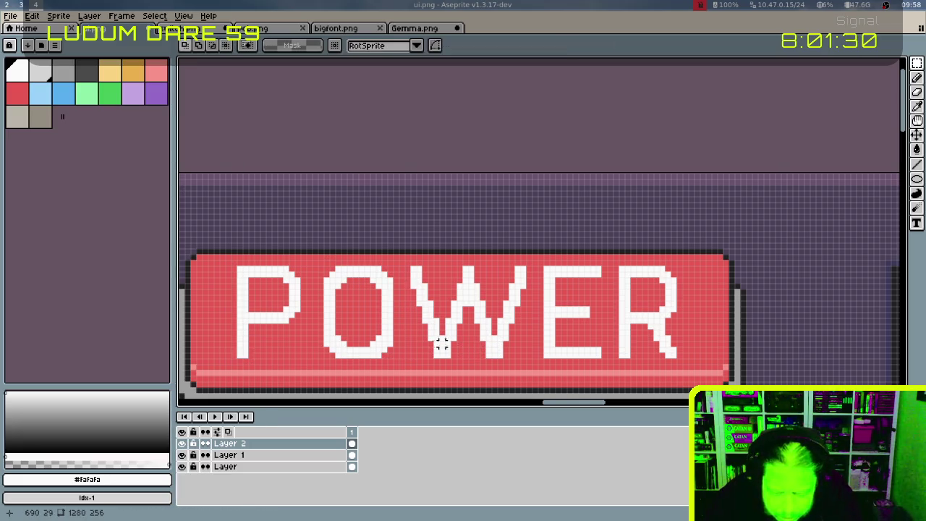
left_click_drag(230, 266, 316, 356)
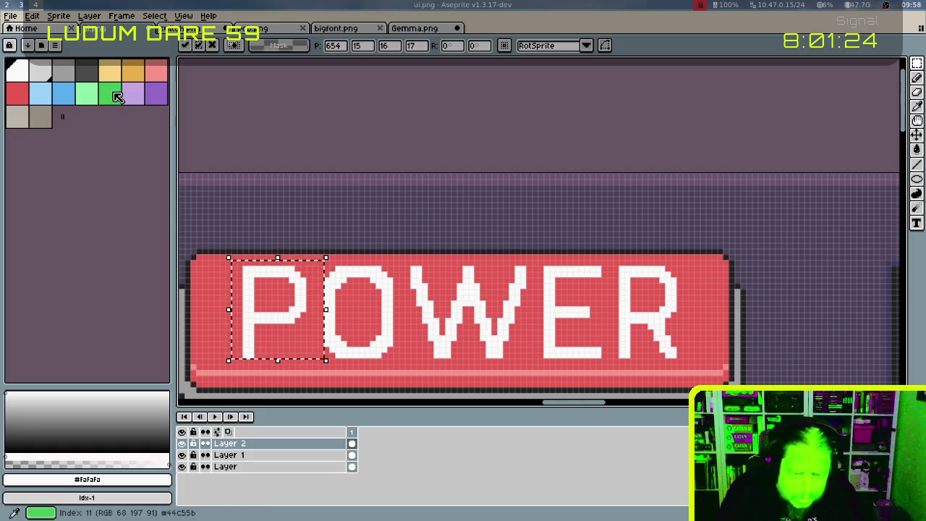
Fill the P green to isolate it and select it, undoing an accidental copy over the R
left_click(110, 93)
key("g")
left_click(252, 296)
key("ctrl+d")
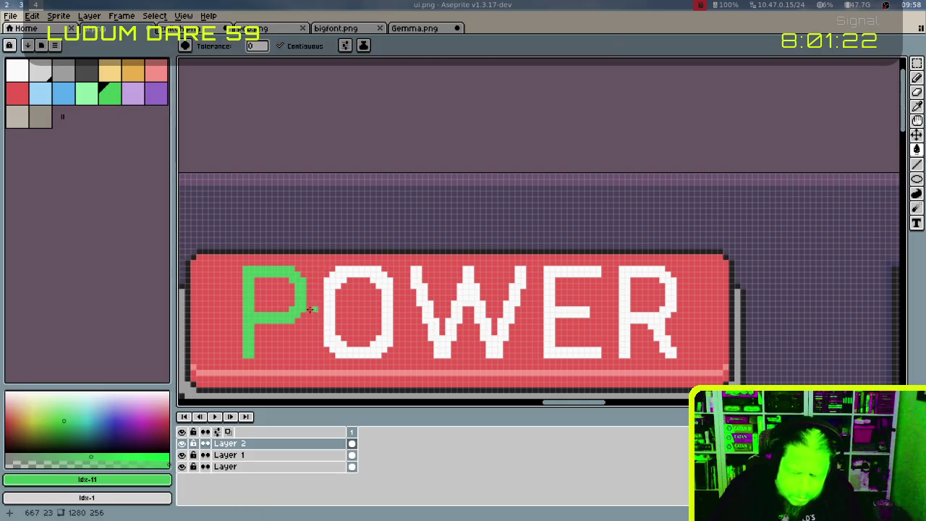
key("m")
left_click_drag(223, 257, 319, 366)
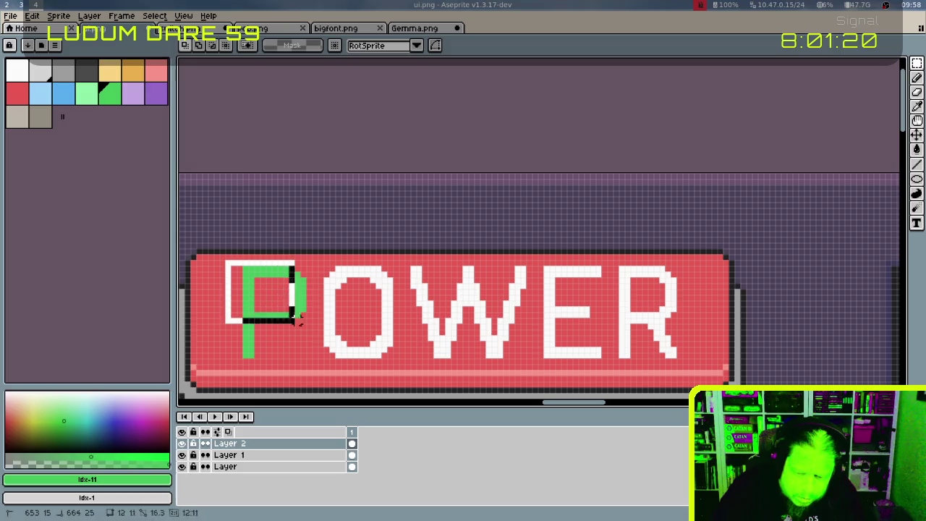
left_click_drag(295, 320, 671, 320)
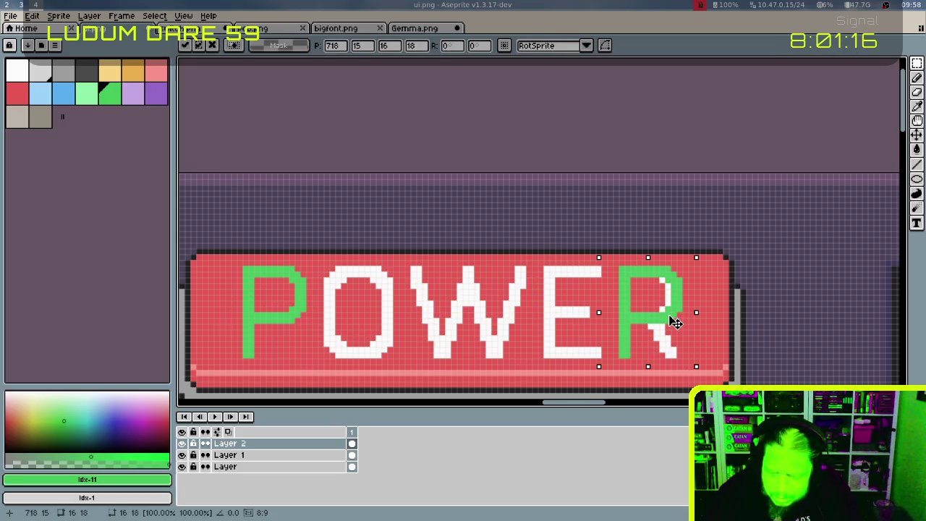
key("ctrl+z")
key("ctrl+d")
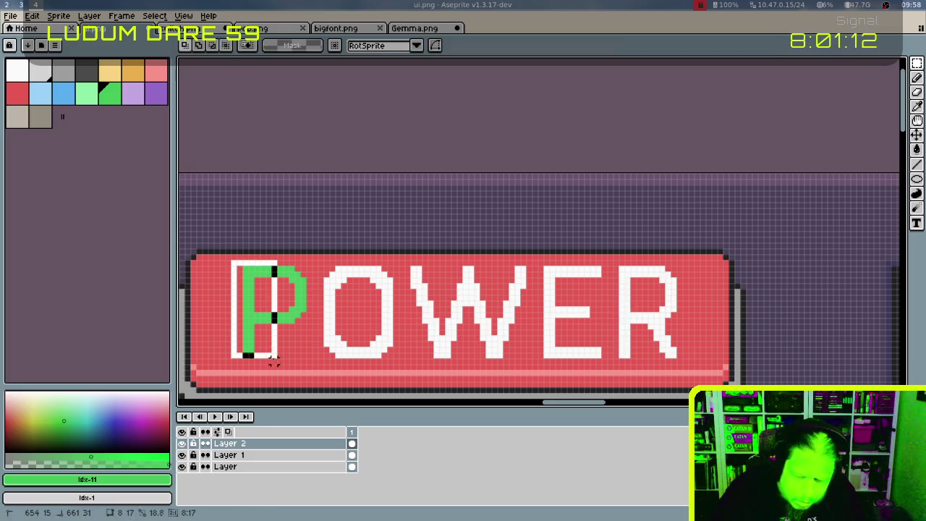
Shift the green P one pixel right and fill it back to white
left_click_drag(232, 264, 285, 364)
left_click_drag(269, 321, 274, 323)
key("ctrl+d")
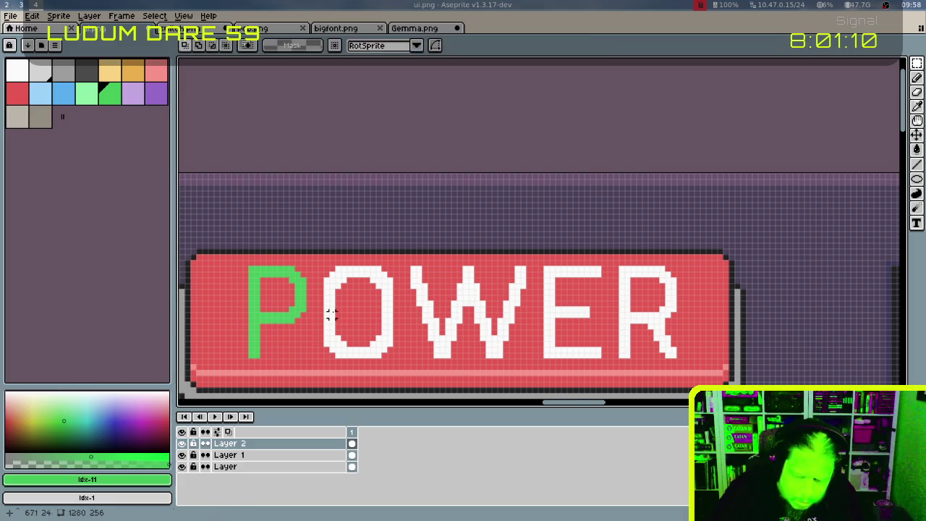
left_click(327, 304, "alt")
key("g")
left_click(298, 298)
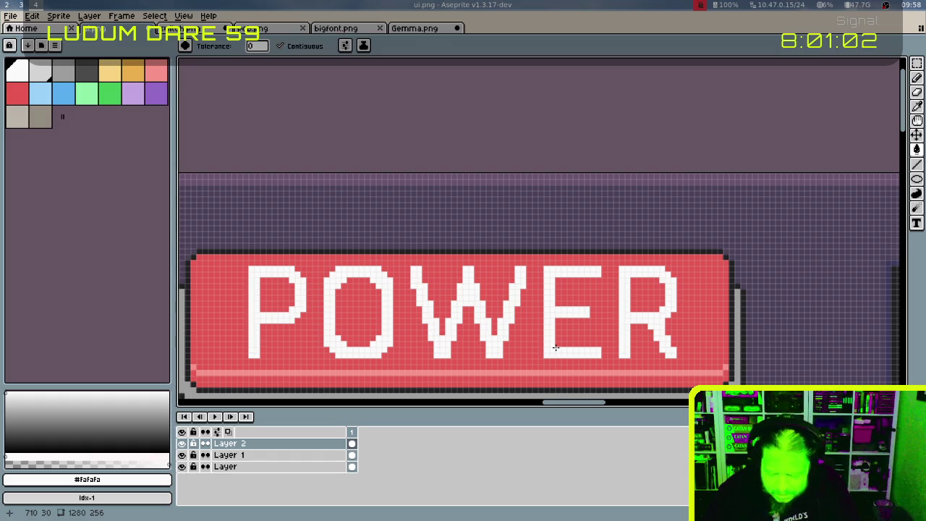
Move the O back into its own slot in POWER
key("m")
mouse_move(323, 266)
left_mouse_down()
mouse_move(394, 359)
mouse_move(319, 345)
left_mouse_up()
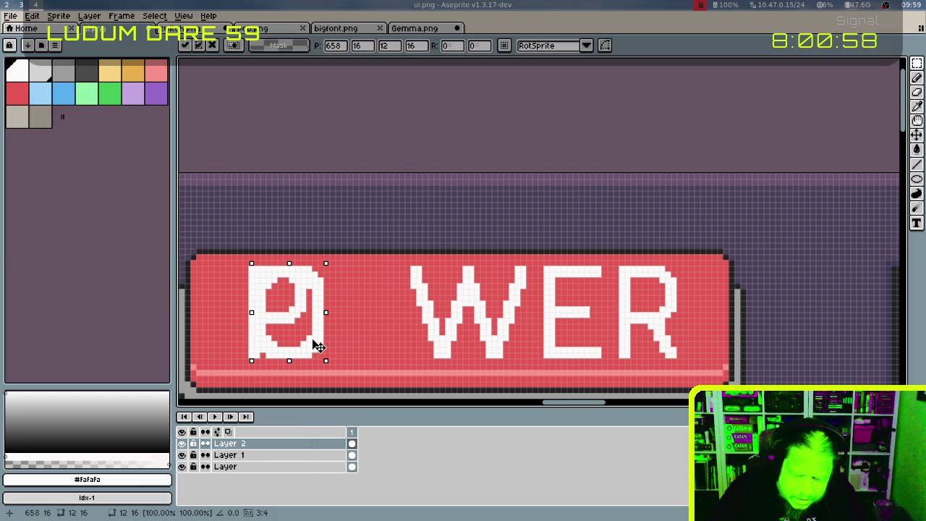
left_click_drag(318, 346, 383, 345)
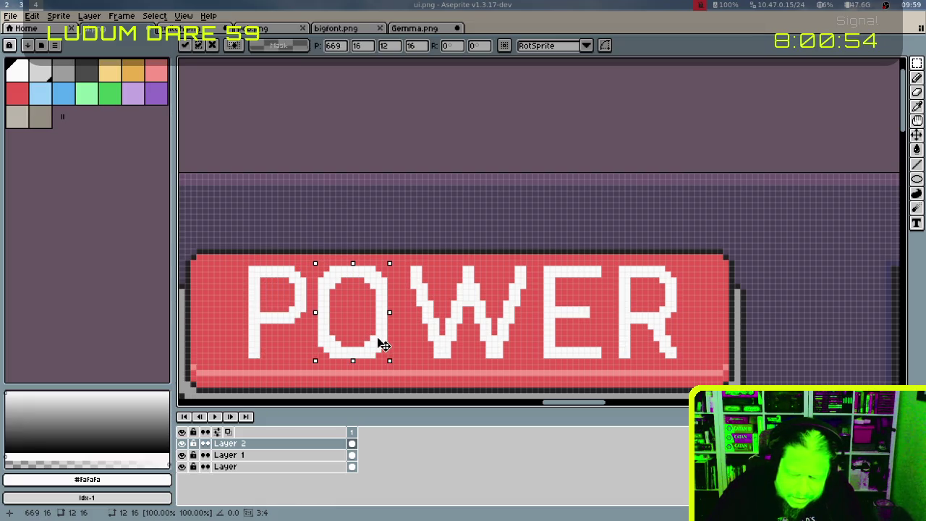
key("ctrl+d")
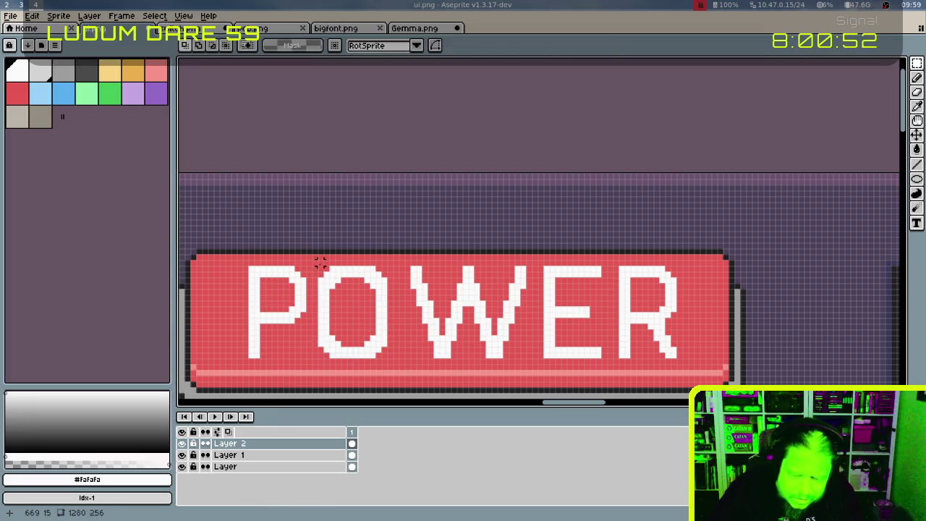
Nudge the O's left half right to narrow it, and undo the R's diagonal leg
left_click_drag(316, 259, 360, 359)
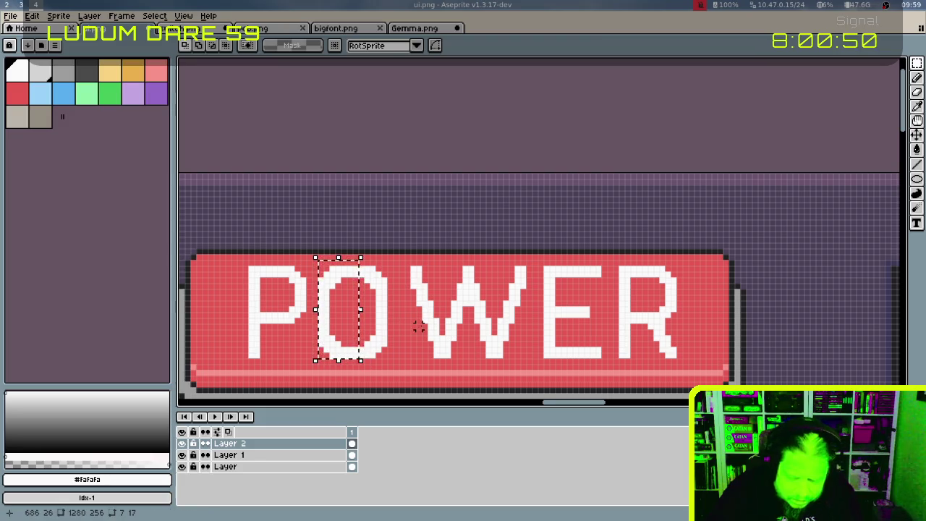
key("Right")
key("Right")
key("ctrl+d")
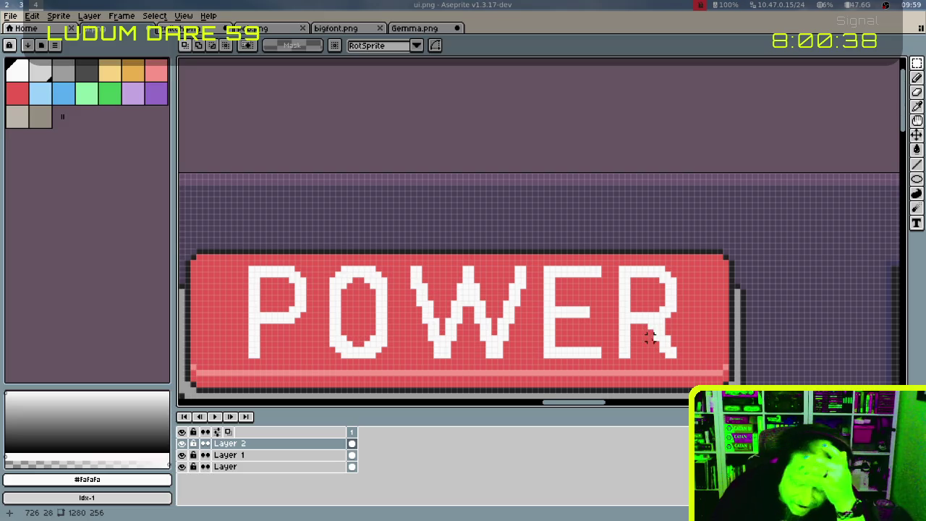
key("b")
key("ctrl+z")
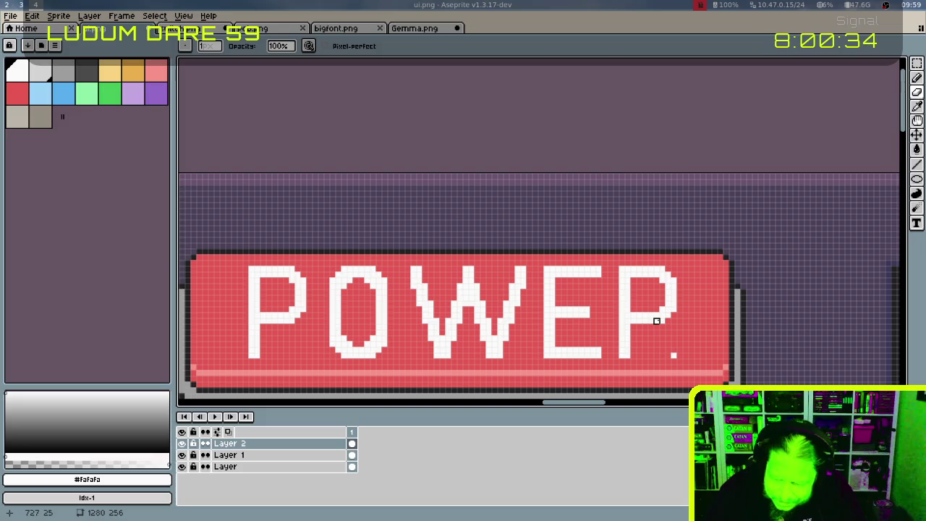
key("e")
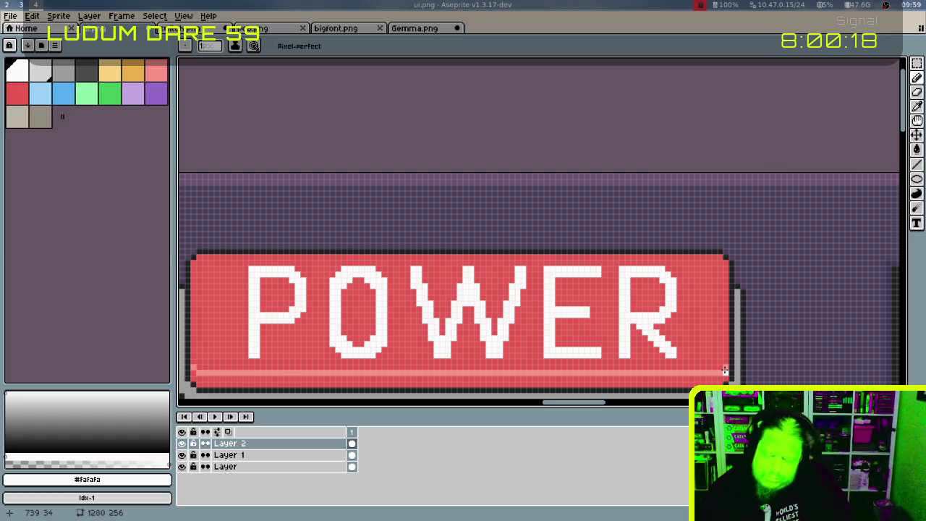
Delete the top of the W's middle stroke and move its right half two pixels left
key("m")
left_click_drag(451, 268, 481, 303)
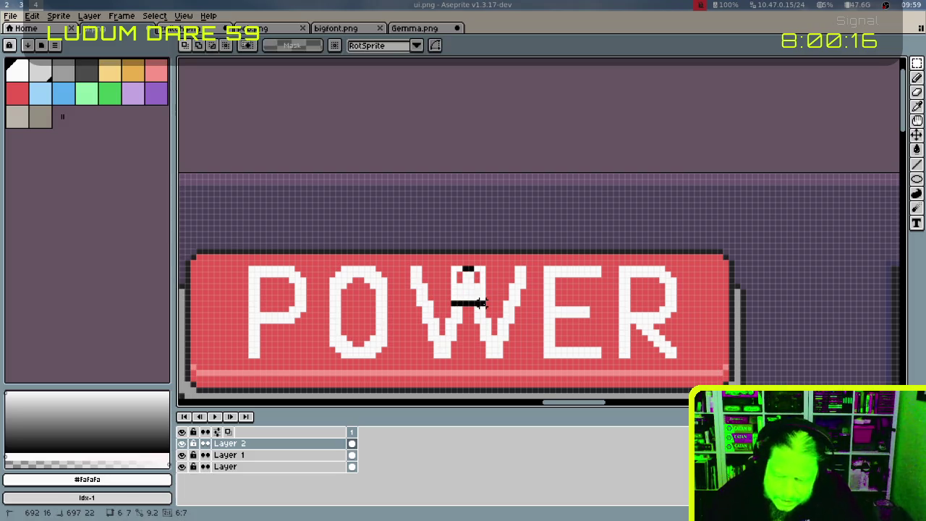
key("Delete")
key("ctrl+d")
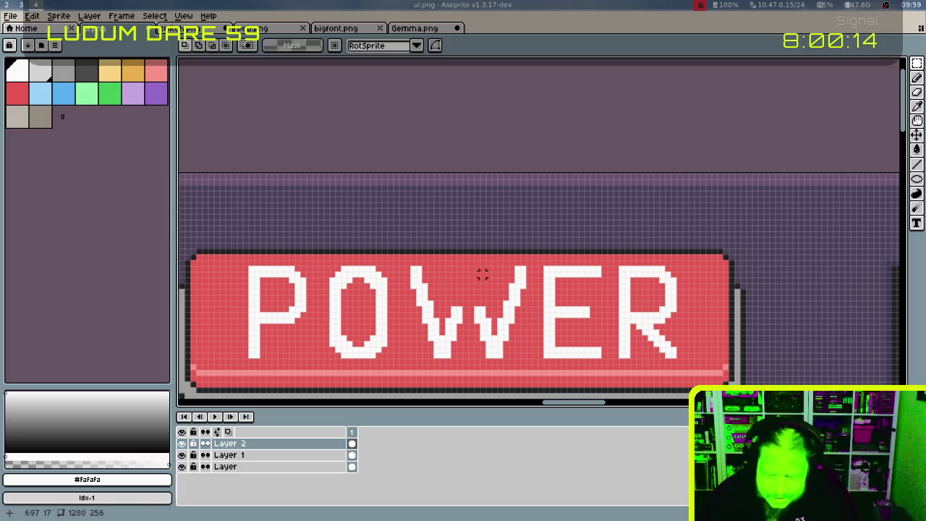
left_click_drag(467, 265, 529, 358)
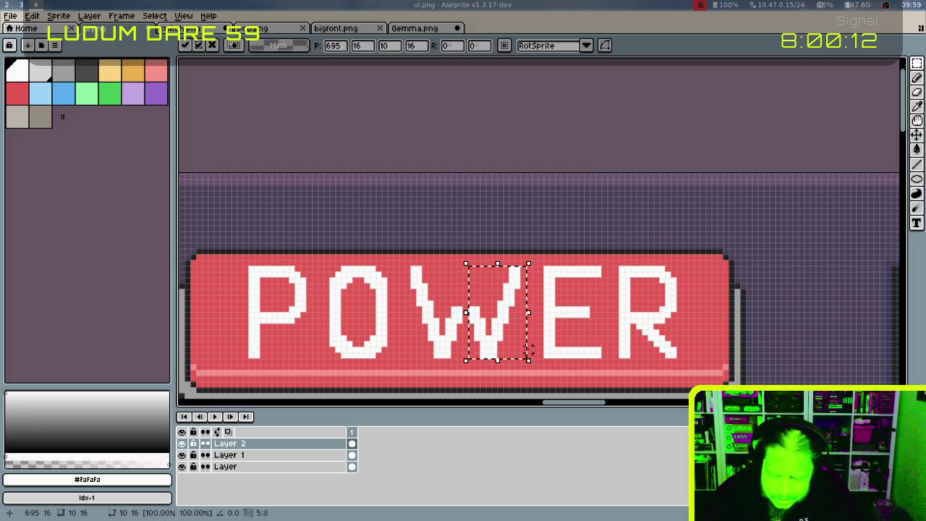
key("Left")
key("Left")
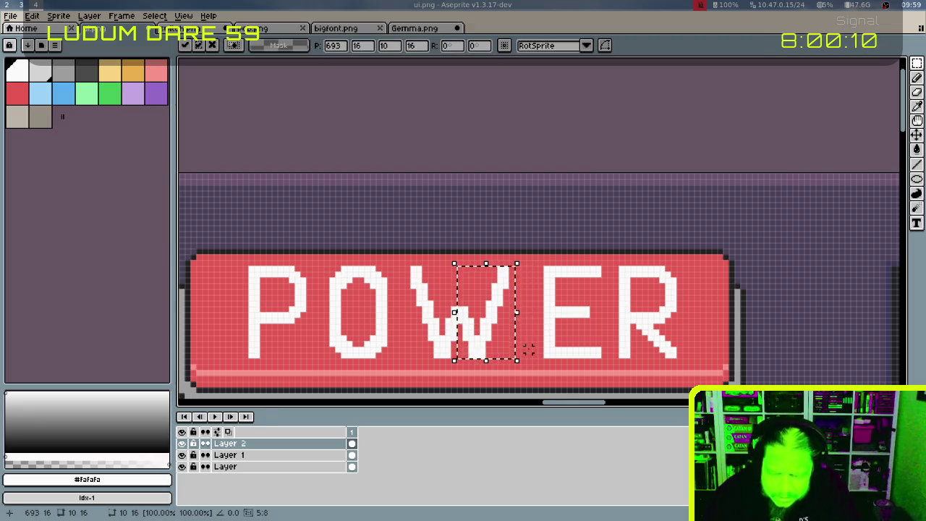
key("ctrl+d")
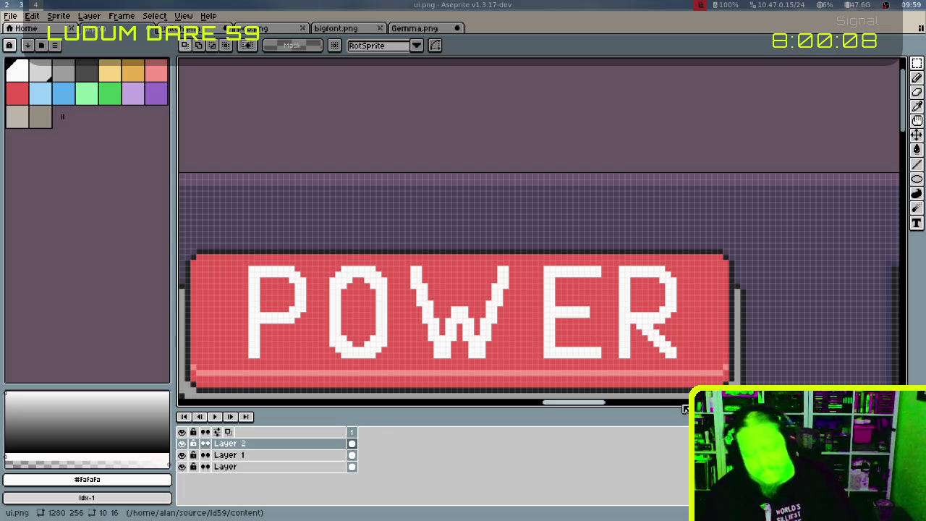
key("b")
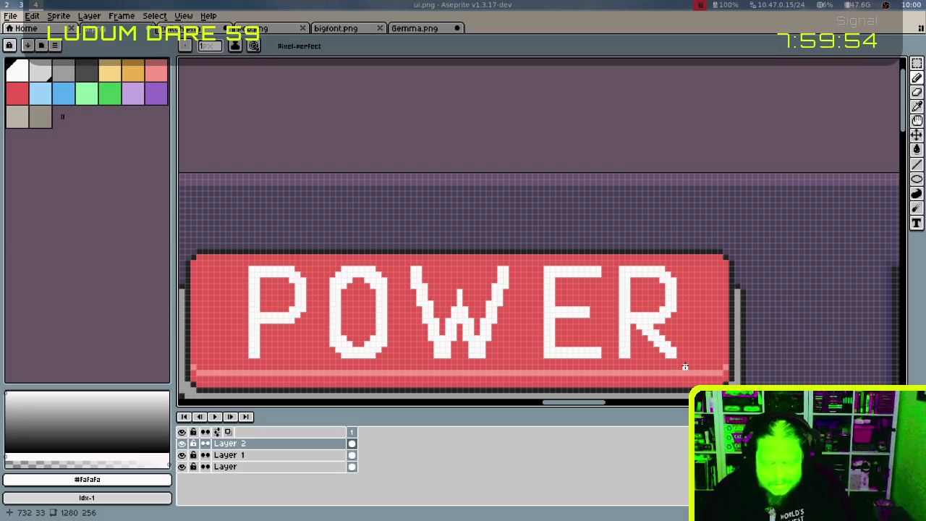
Erase the R's old diagonal leg and pencil a new white one in its place
key("m")
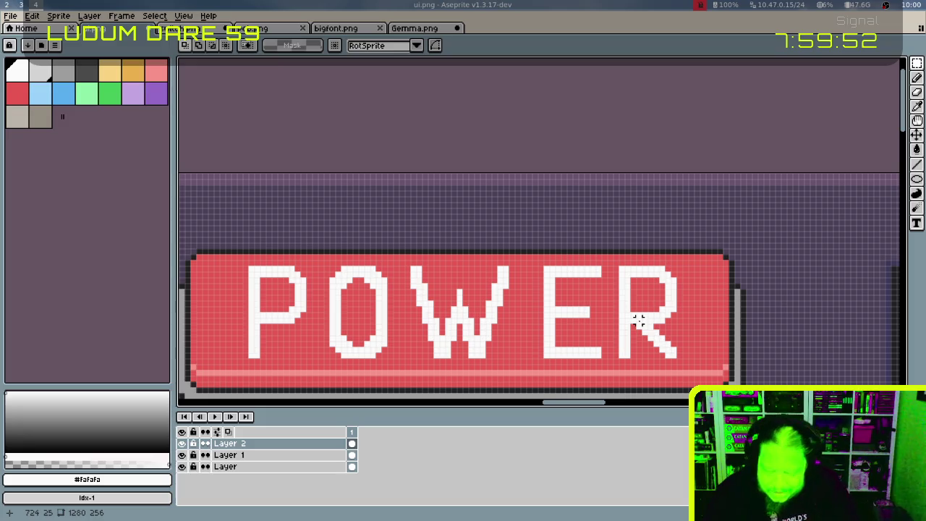
key("b")
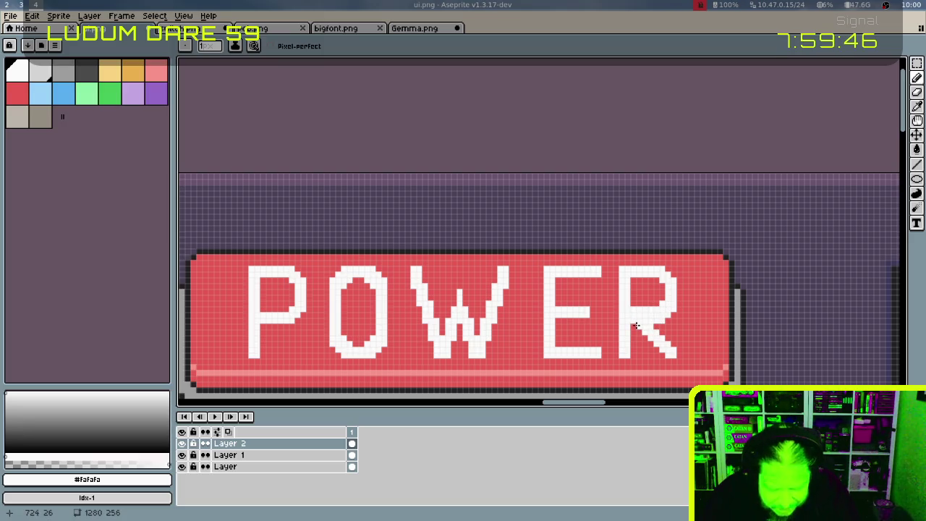
key("e")
left_click(650, 321)
left_click(650, 337)
left_click_drag(644, 332, 673, 353)
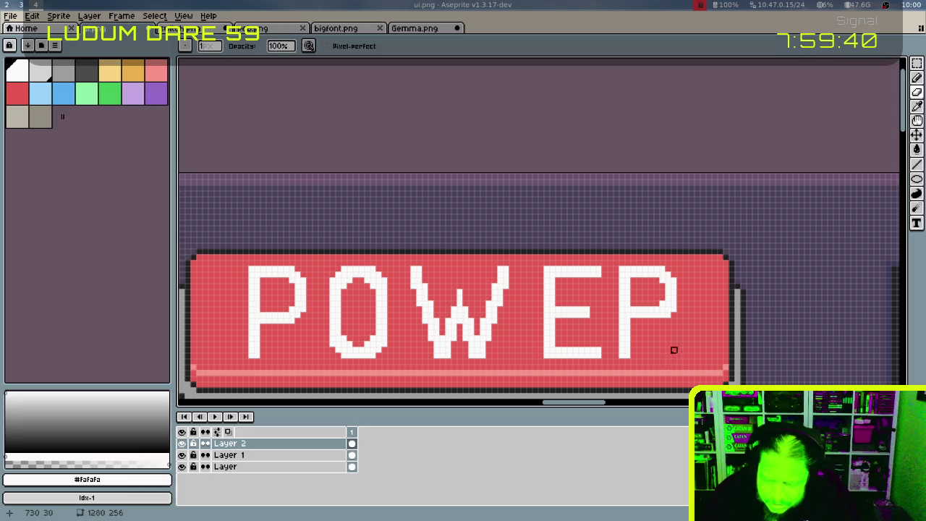
key("b")
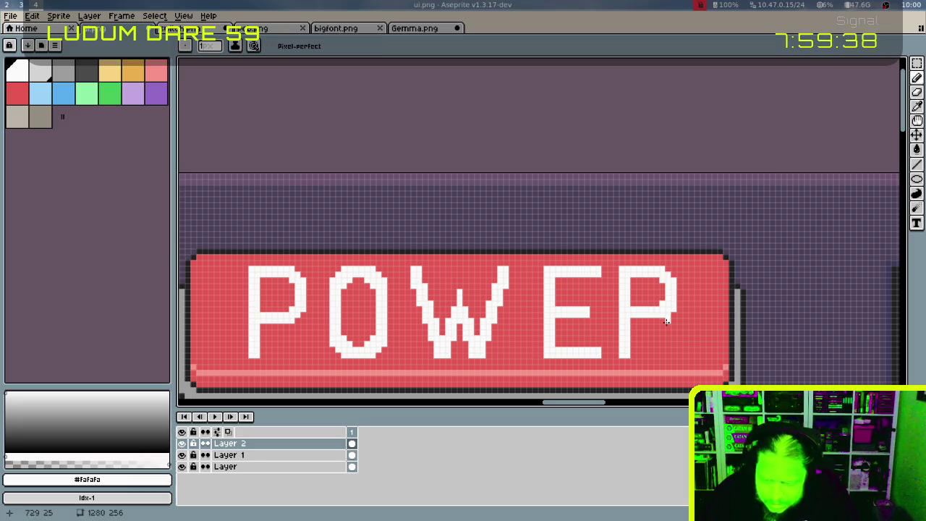
left_click_drag(664, 320, 669, 329)
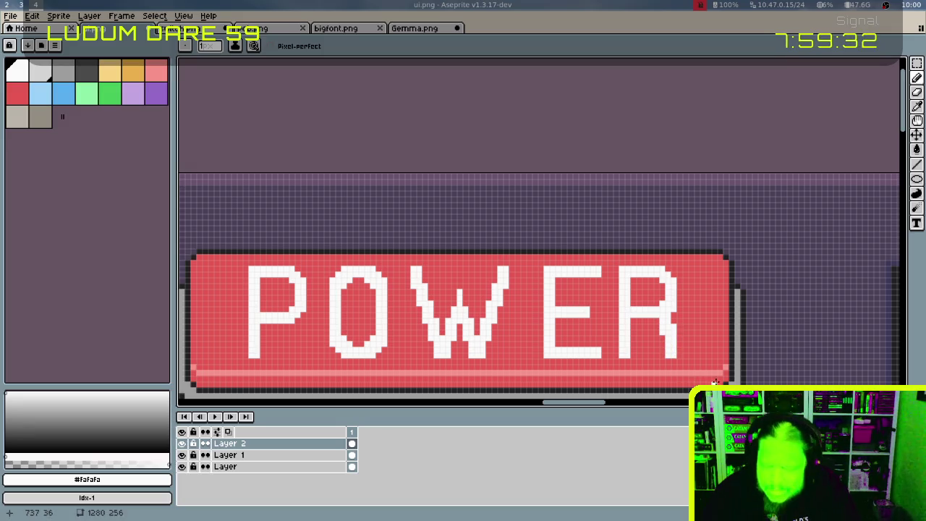
key("e")
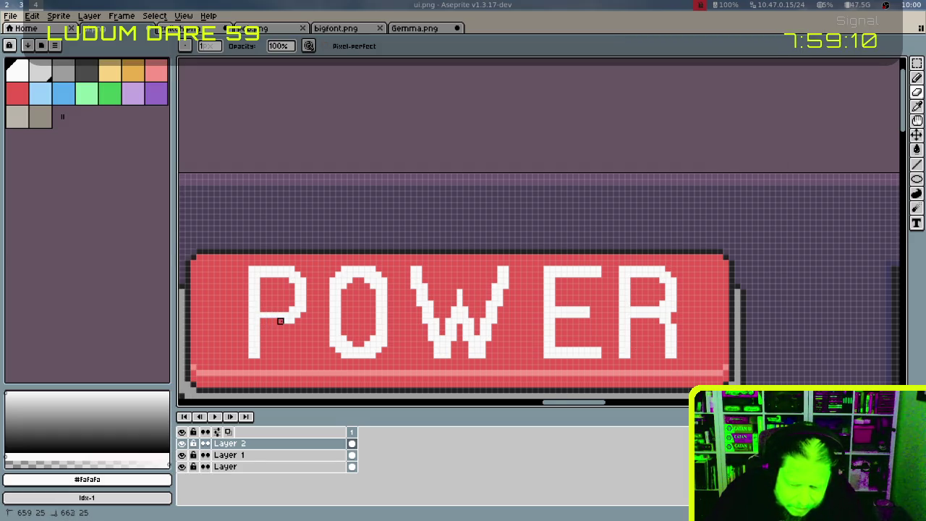
key("shift")
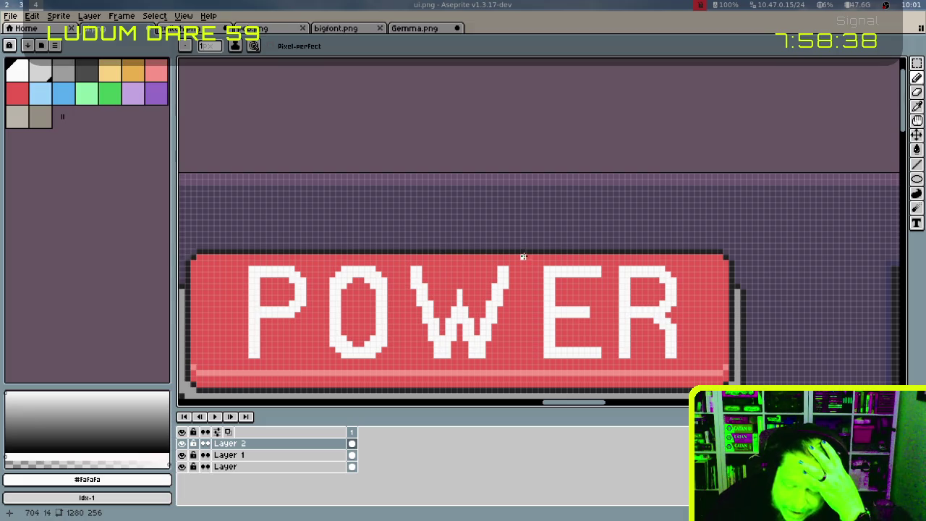
scroll(640, 212, "left", 3)
Erase the bowl of the spare P copy, leaving only its white stem
scroll(629, 225, "left", 1)
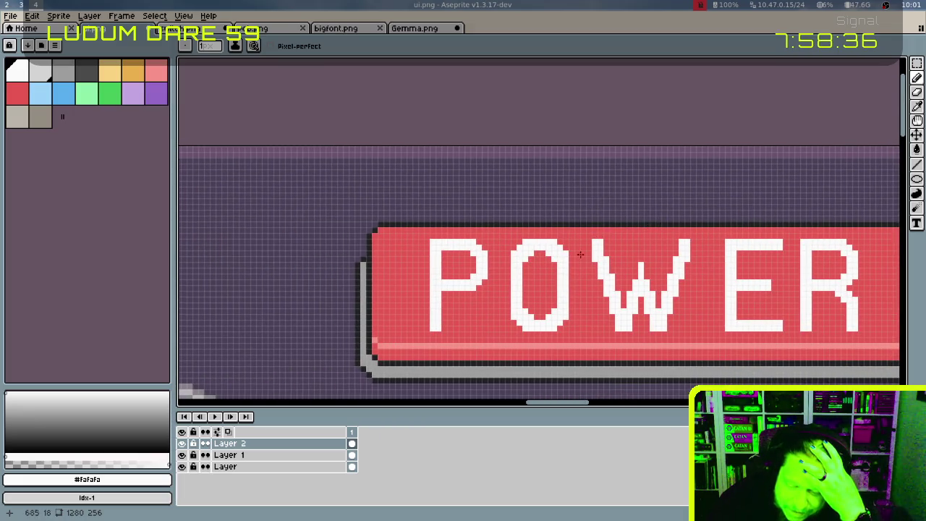
scroll(458, 241, "left", 4)
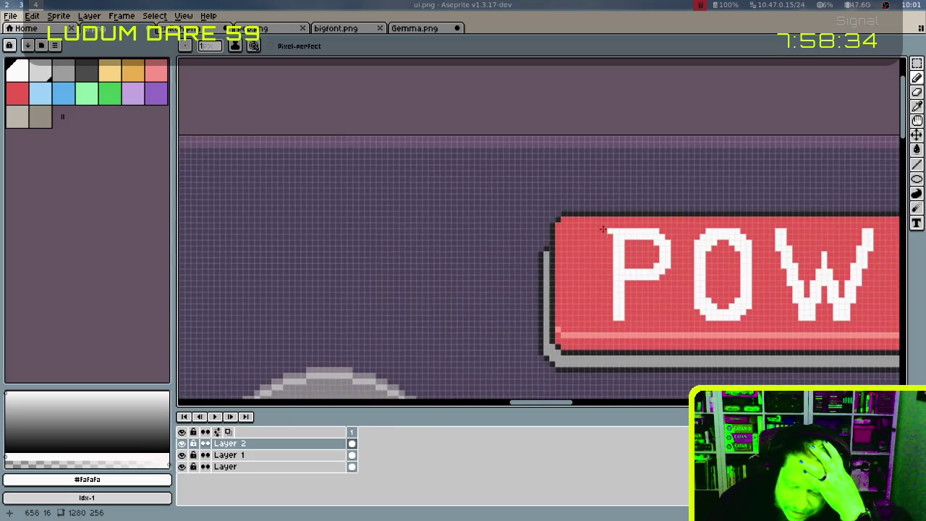
scroll(611, 227, "right", 3)
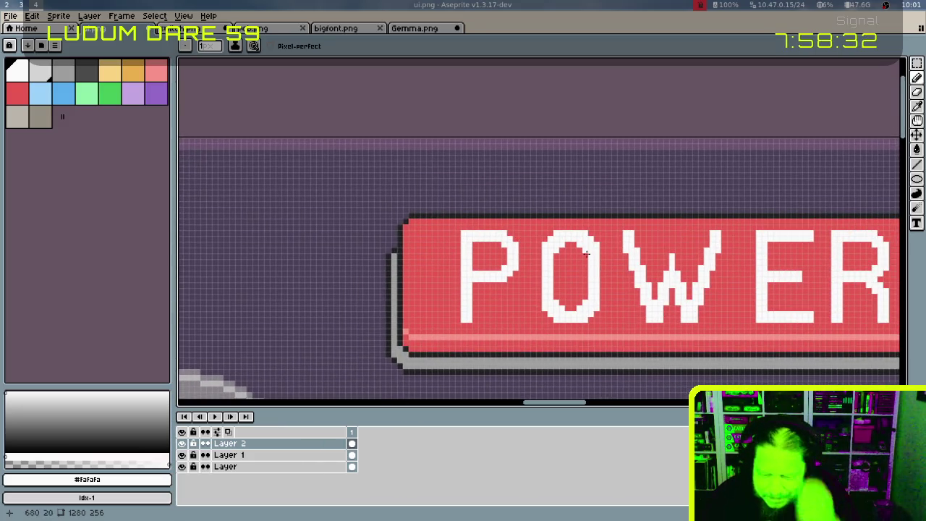
key("m")
mouse_move(453, 229)
left_mouse_down()
mouse_move(526, 324)
mouse_move(181, 311)
left_mouse_up()
scroll(549, 271, "left", 1)
scroll(549, 275, "left", 2)
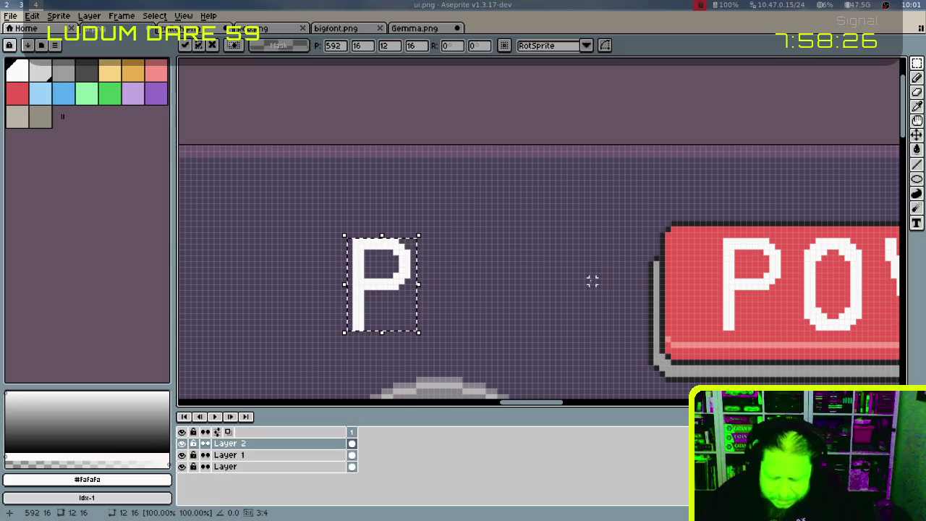
key("b")
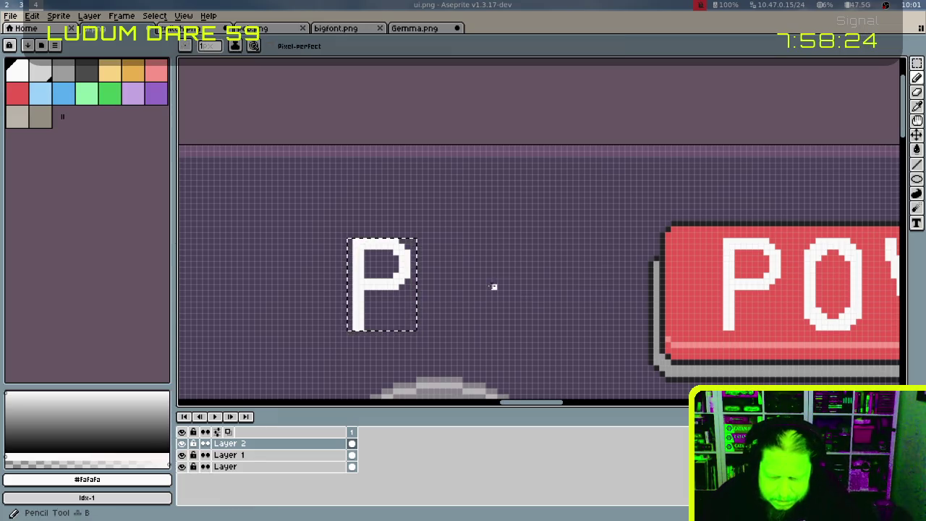
key("ctrl+d")
scroll(436, 260, "left", 2)
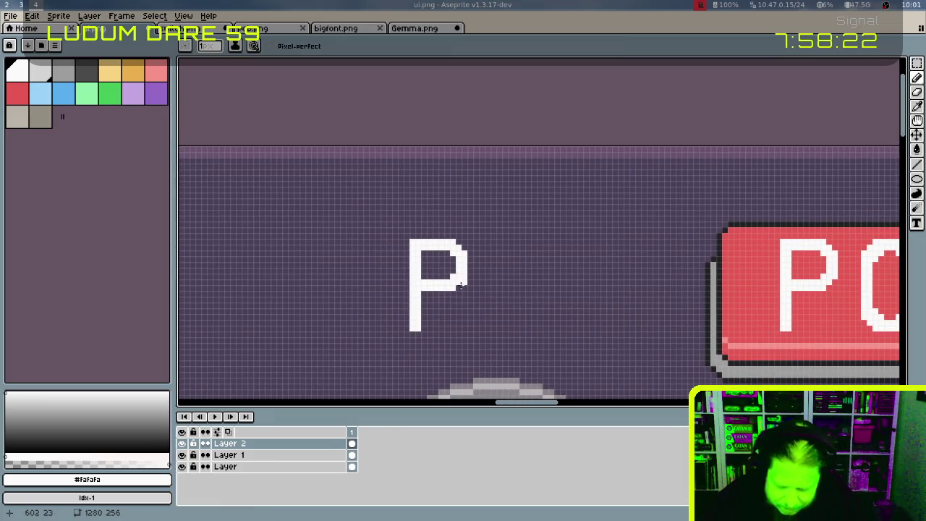
key("e")
left_click_drag(424, 237, 424, 299)
mouse_move(430, 247)
left_mouse_down()
mouse_move(452, 289)
mouse_move(464, 247)
left_mouse_up()
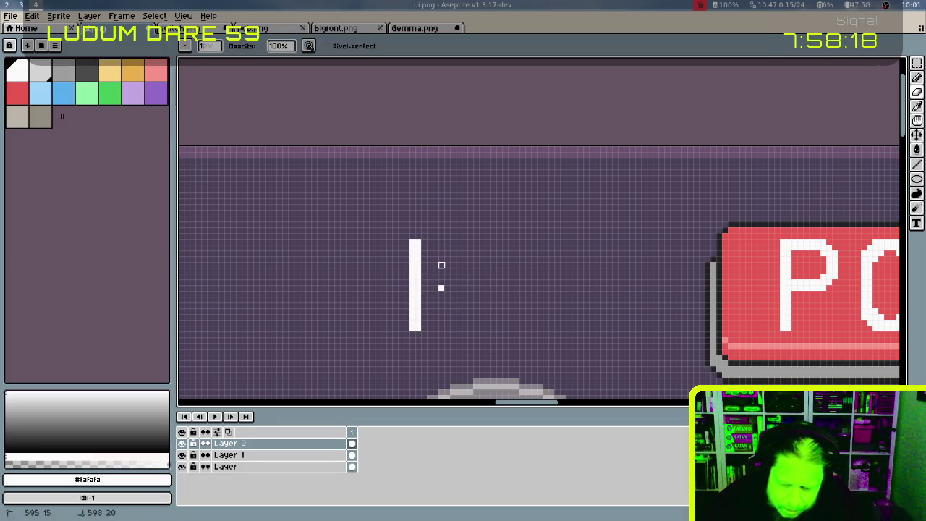
left_click(442, 288)
Pencil the W's bottom and right strokes onto the remaining stem
scroll(471, 257, "left", 2)
key("b")
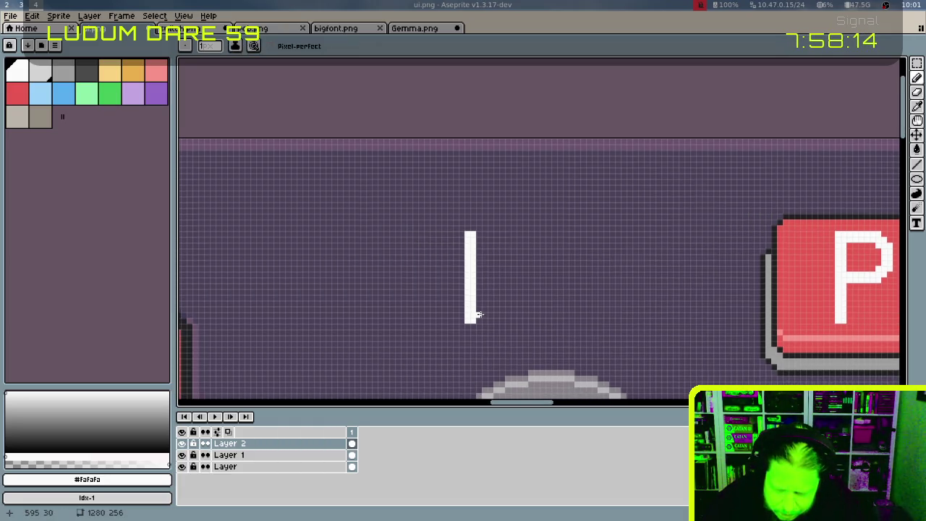
left_click_drag(478, 311, 499, 311)
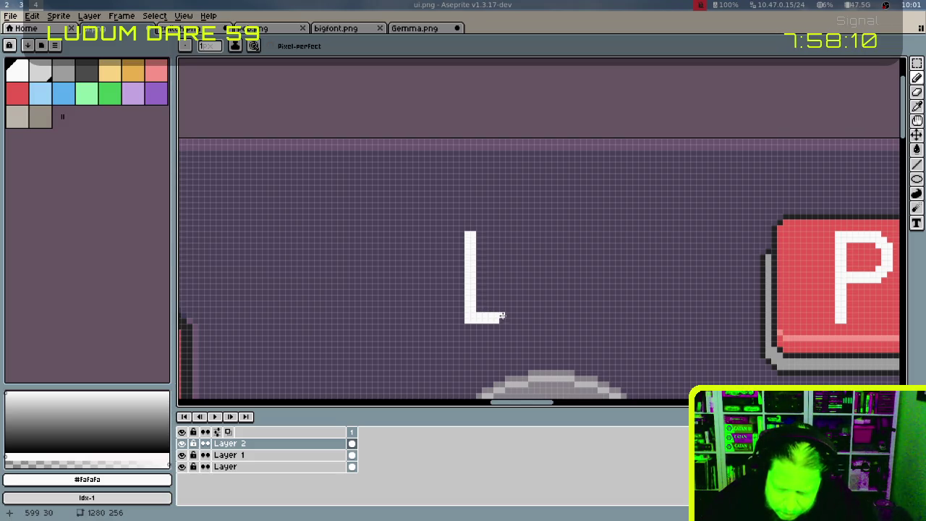
scroll(501, 315, "right", 3)
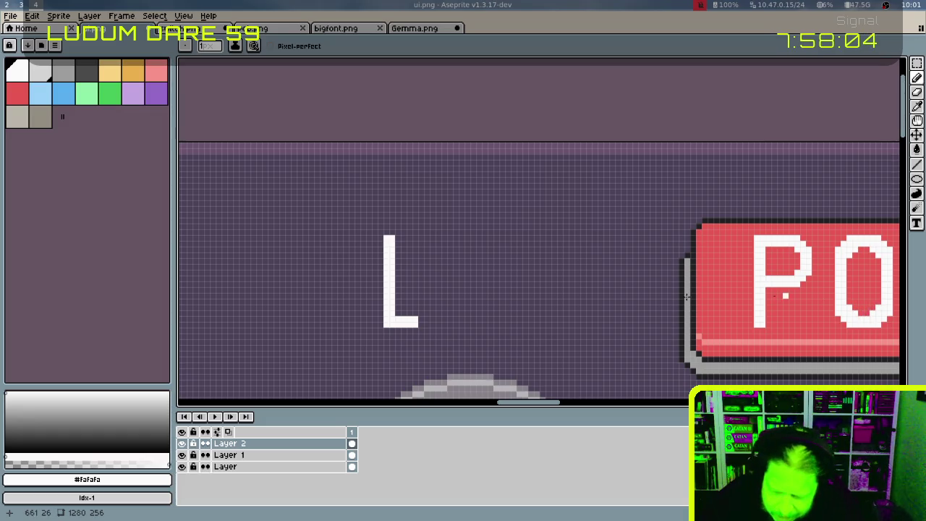
mouse_move(421, 323)
left_mouse_down()
mouse_move(422, 289)
mouse_move(427, 324)
left_mouse_up()
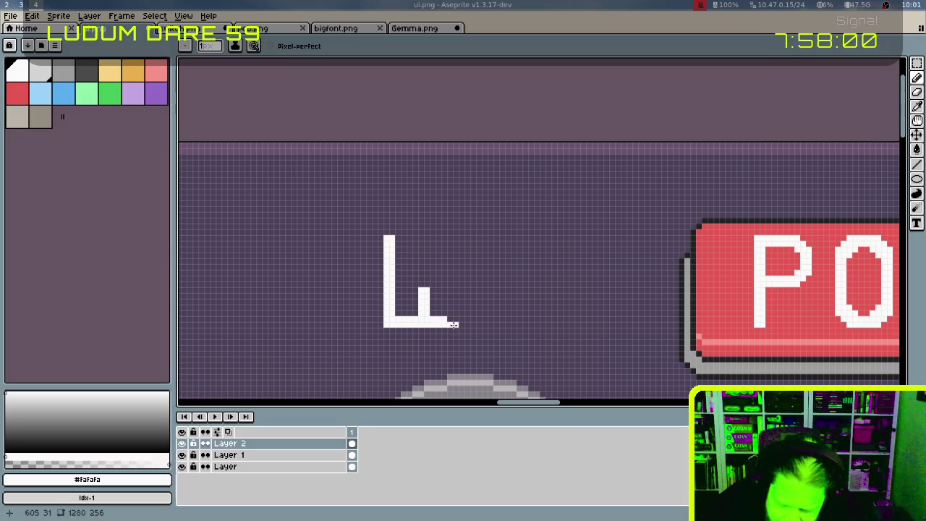
left_click_drag(442, 321, 454, 321)
left_click_drag(458, 269, 460, 258)
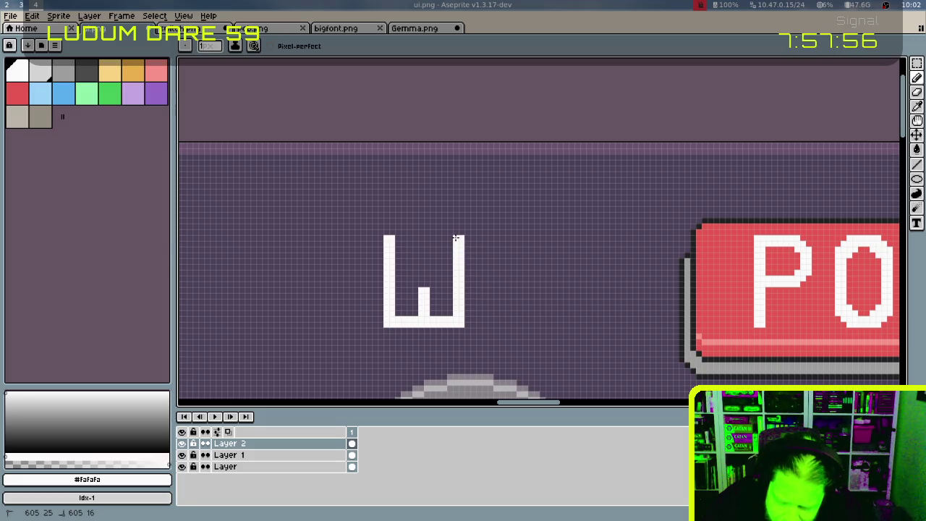
left_click(446, 313)
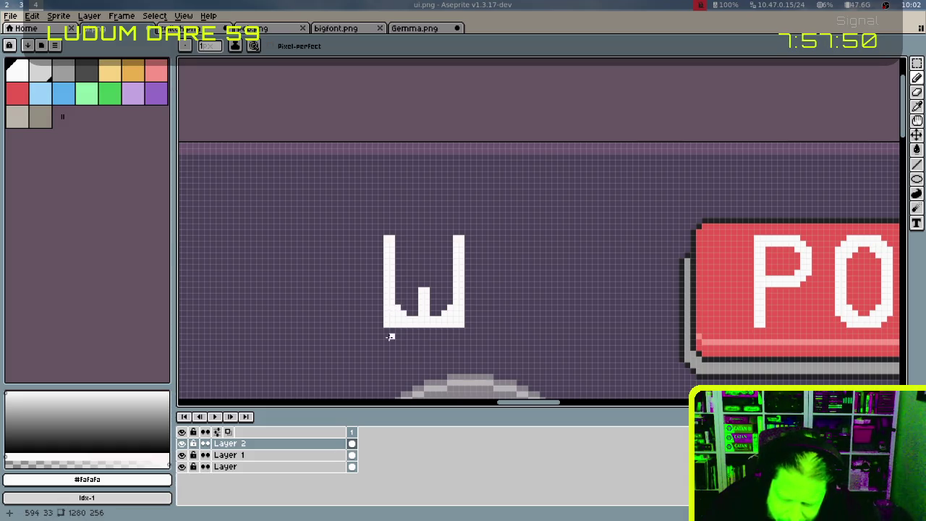
Touch up the W's bottom corners and extend its middle stroke upward
key("e")
left_click(421, 324)
left_click(393, 322)
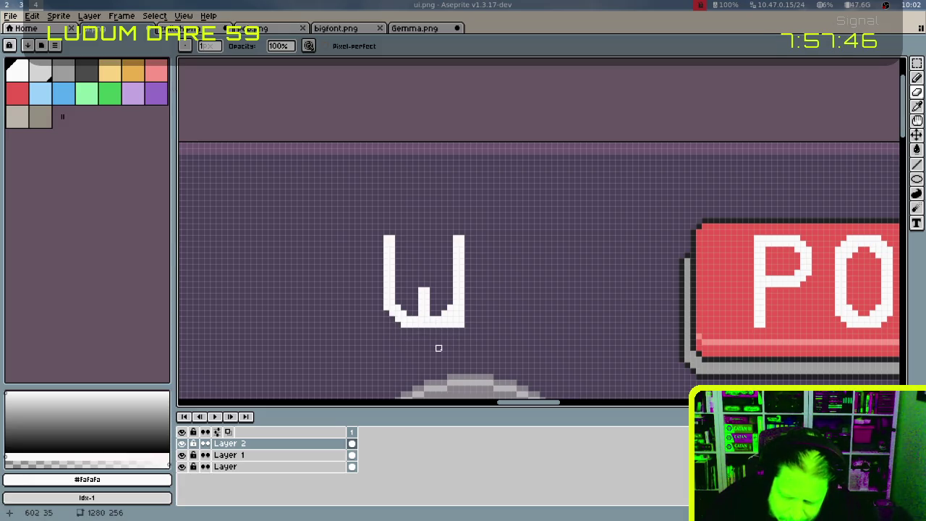
left_click_drag(450, 324, 455, 319)
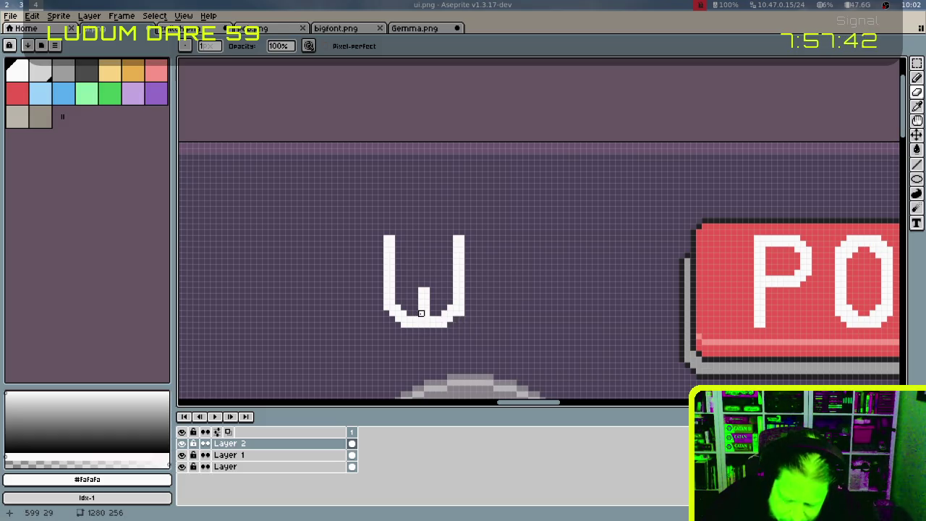
key("b")
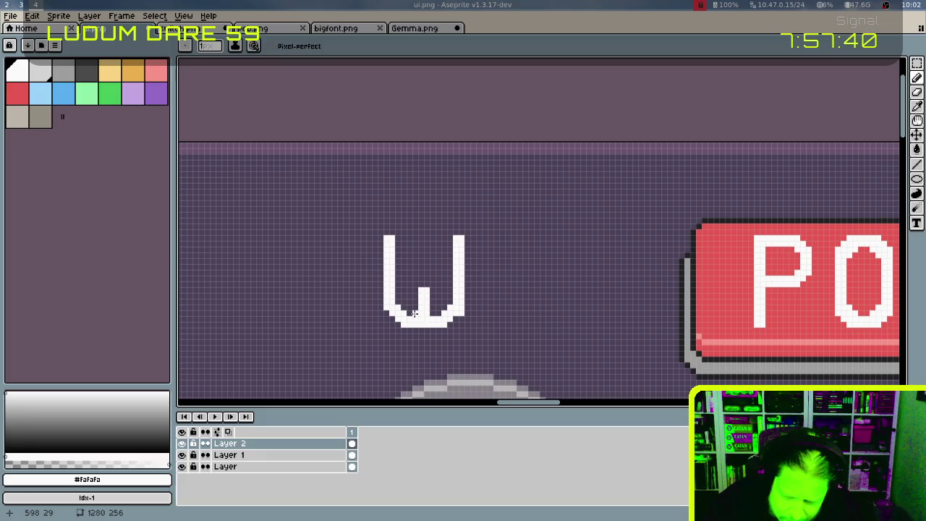
key("v")
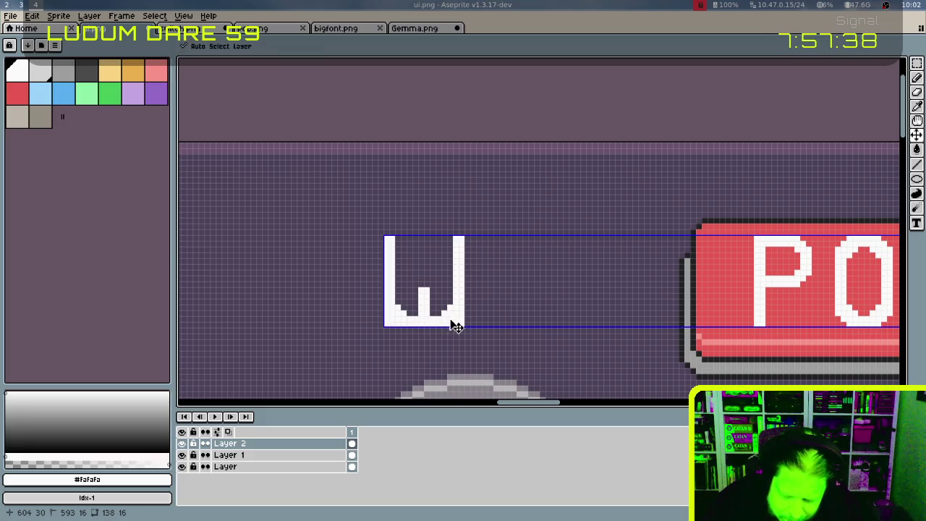
key("b")
left_click(414, 313)
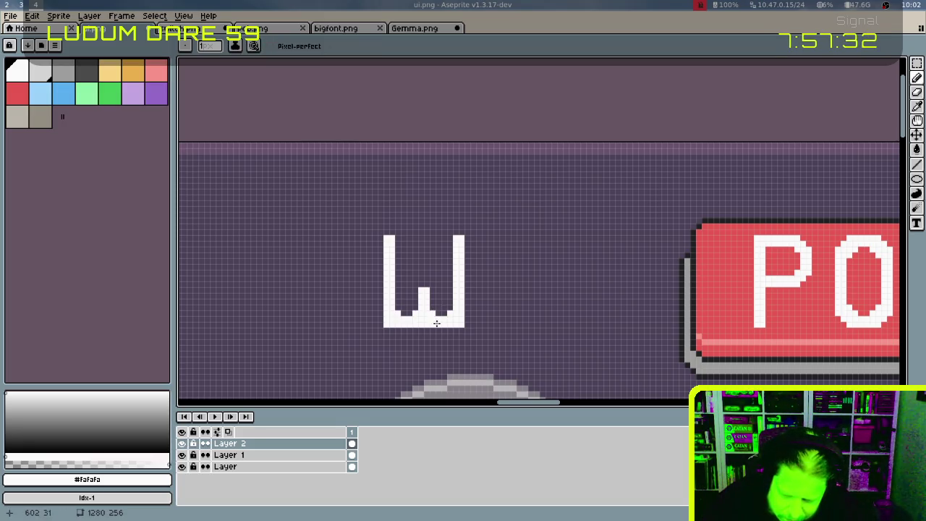
key("e")
left_click(386, 324)
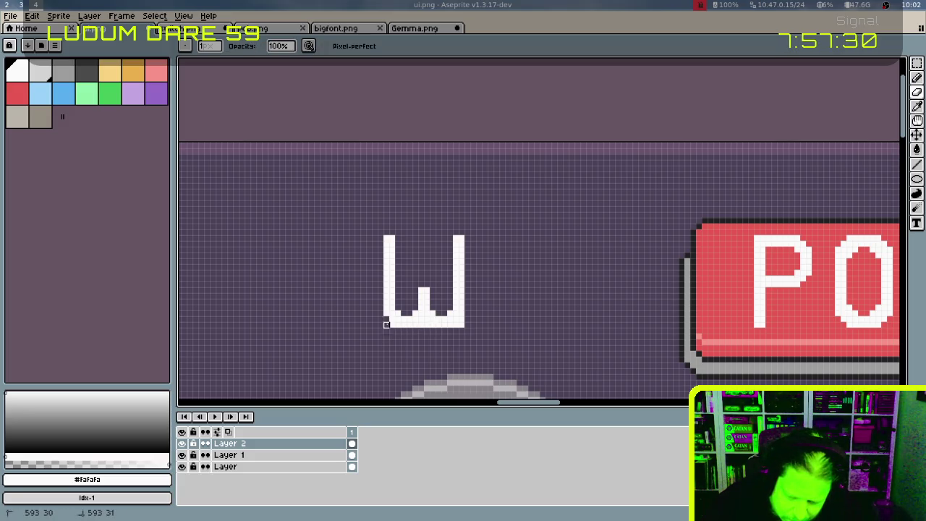
left_click(421, 324)
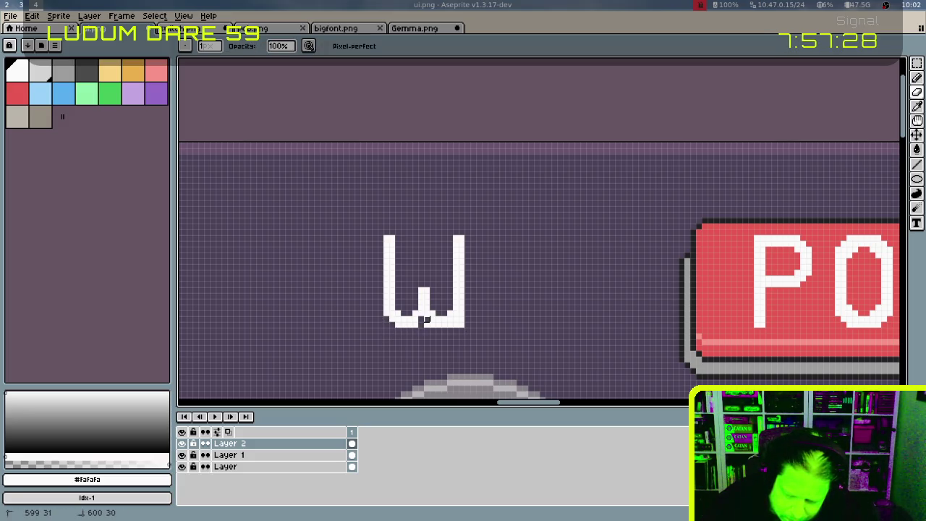
key("ctrl+z")
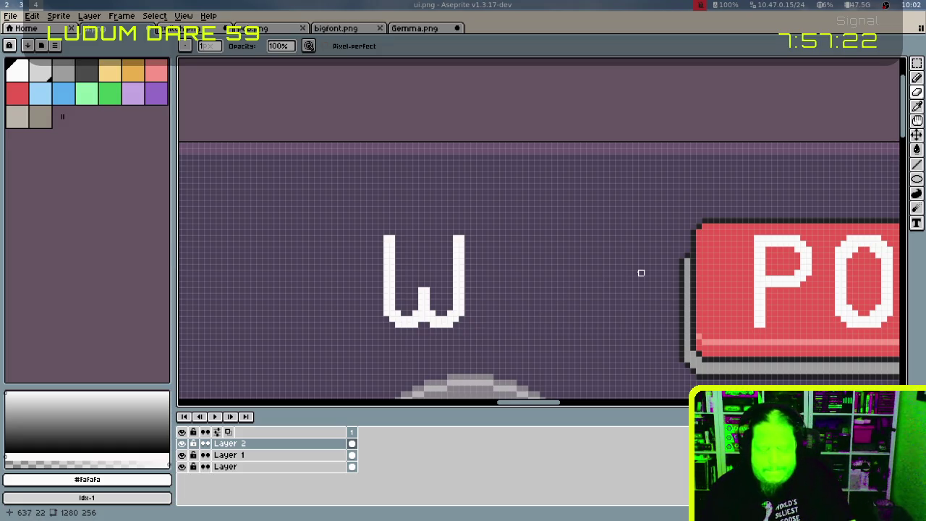
key("b")
left_click_drag(424, 265, 426, 283)
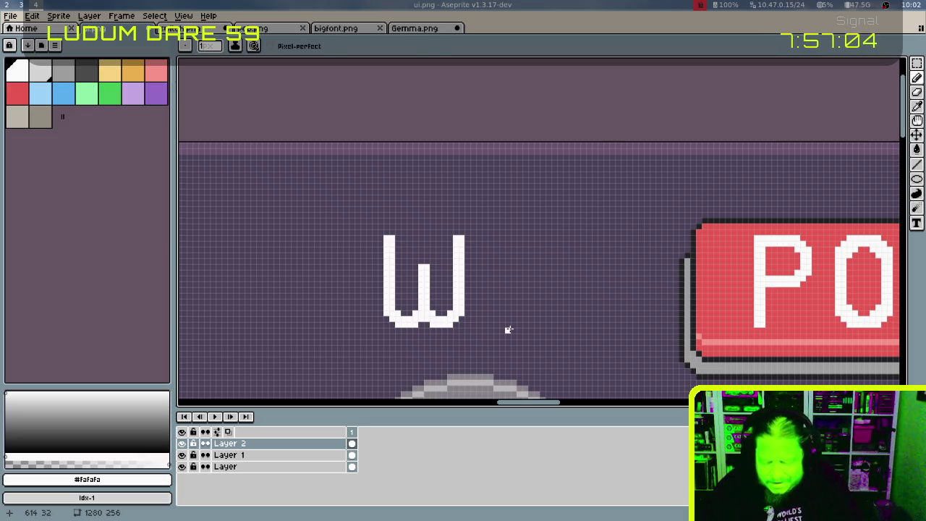
Select the finished W and position it vertically just below the button
key("m")
left_click_drag(378, 225, 478, 334)
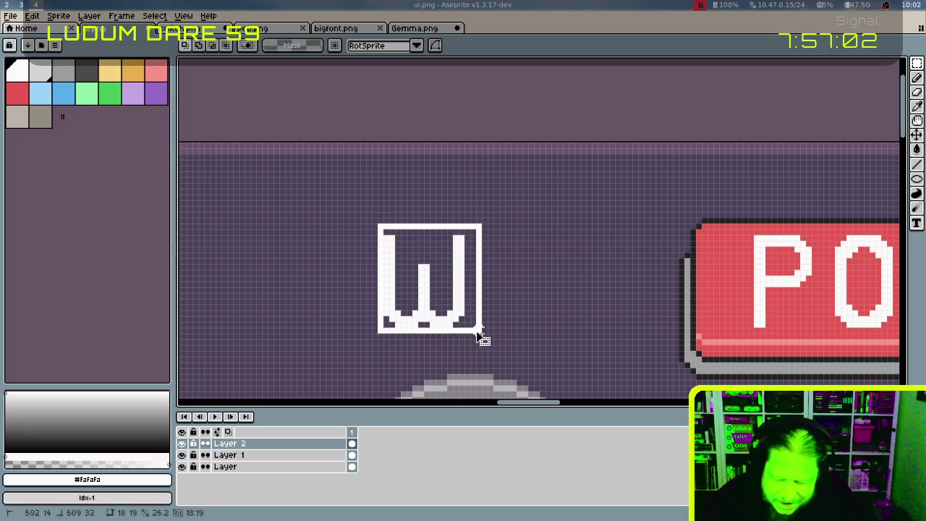
scroll(538, 275, "right", 2)
scroll(651, 217, "right", 4)
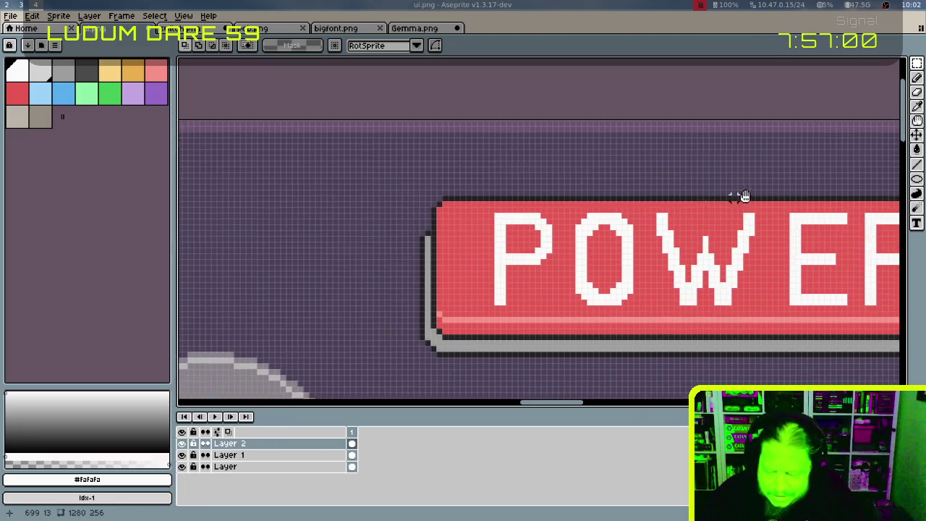
scroll(673, 210, "right", 2)
mouse_move(562, 185)
left_mouse_down()
mouse_move(615, 232)
mouse_move(653, 321)
left_mouse_up()
left_click(585, 217)
mouse_move(544, 191)
left_mouse_down()
mouse_move(618, 224)
mouse_move(667, 319)
left_mouse_up()
key("shift+Up")
key("shift+Up")
key("shift+Down")
key("shift+Up")
mouse_move(702, 165)
left_mouse_down()
mouse_move(682, 242)
mouse_move(731, 160)
left_mouse_up()
key("shift+Down")
key("shift+Down")
key("shift+Down")
key("shift+Down")
mouse_move(690, 229)
left_mouse_down()
mouse_move(690, 136)
mouse_move(653, 182)
left_mouse_up()
Paste a copy of the W into the button's letter gap and nudge it into place
key("ctrl+v")
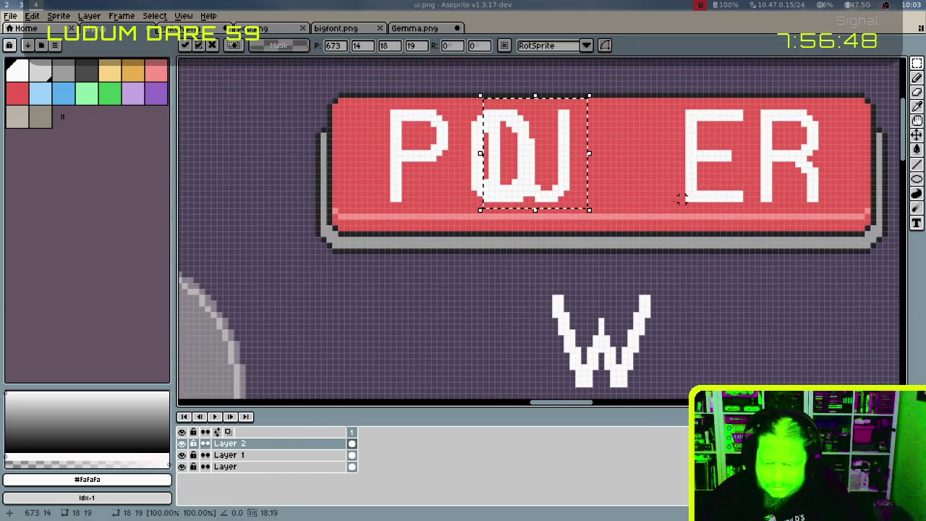
key("shift+Right")
key("Left")
key("Left")
key("Left")
key("Left")
key("Left")
key("Left")
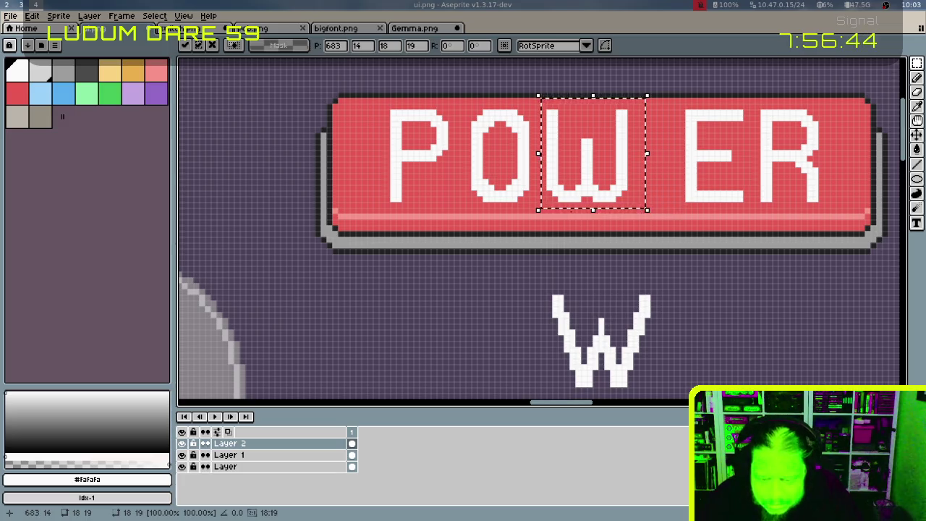
key("ctrl+d")
Shift the P right and the ER two pixels left to even the spacing
left_click_drag(384, 103, 462, 210)
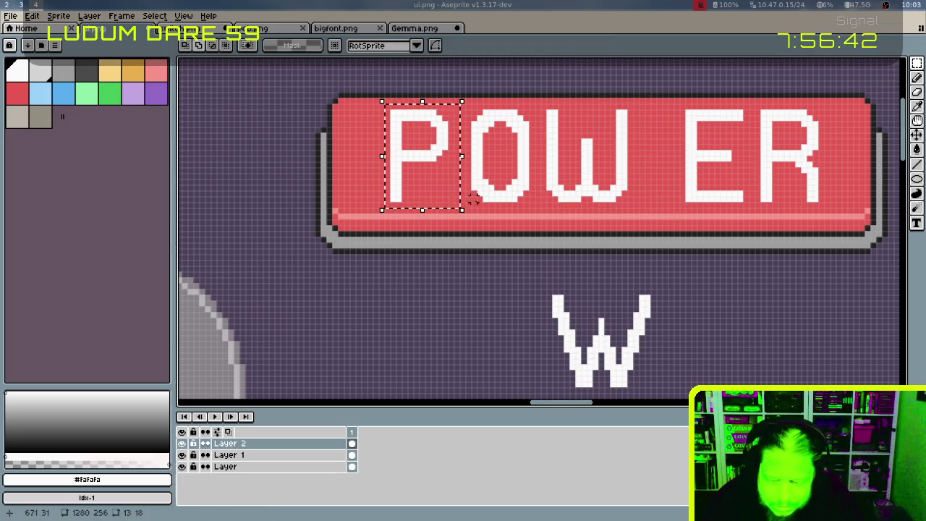
key("Right")
key("Right")
key("ctrl+d")
left_click_drag(678, 103, 825, 210)
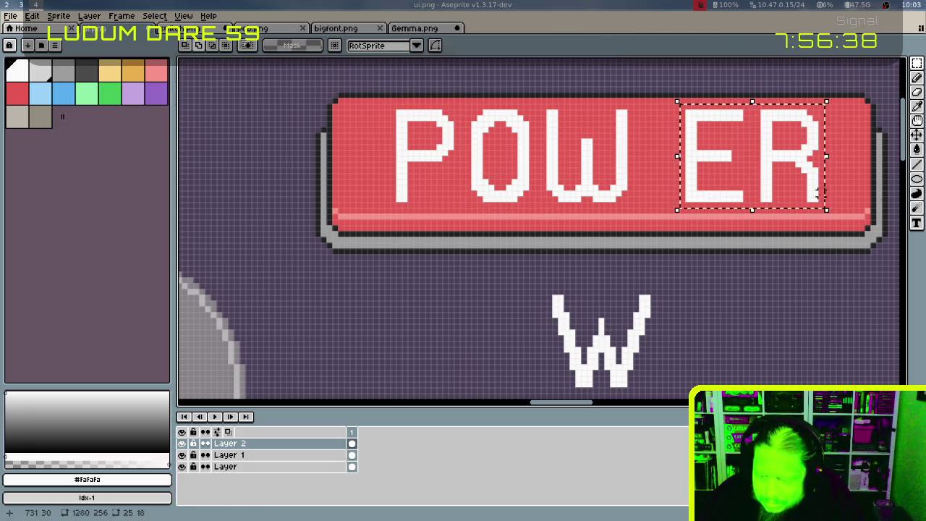
key("Left")
key("Left")
key("Left")
key("Left")
key("Left")
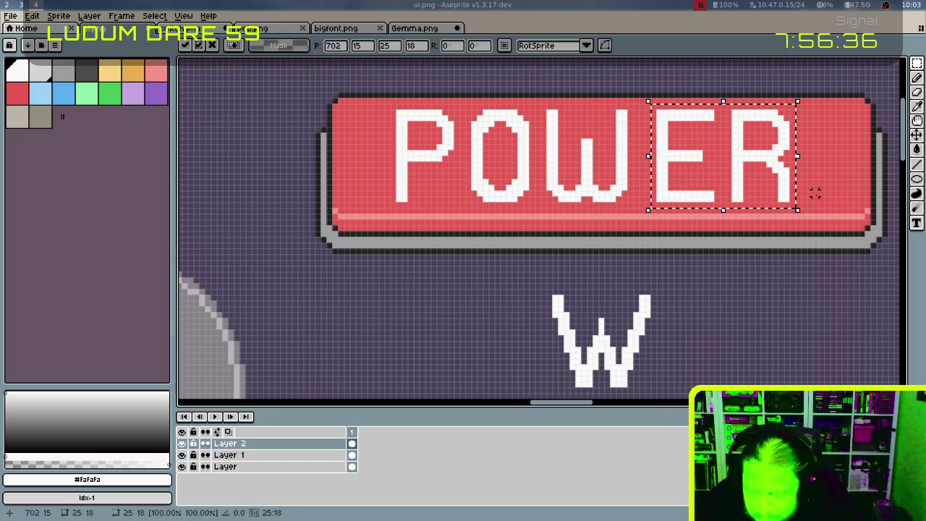
key("Left")
key("Left")
key("ctrl+d")
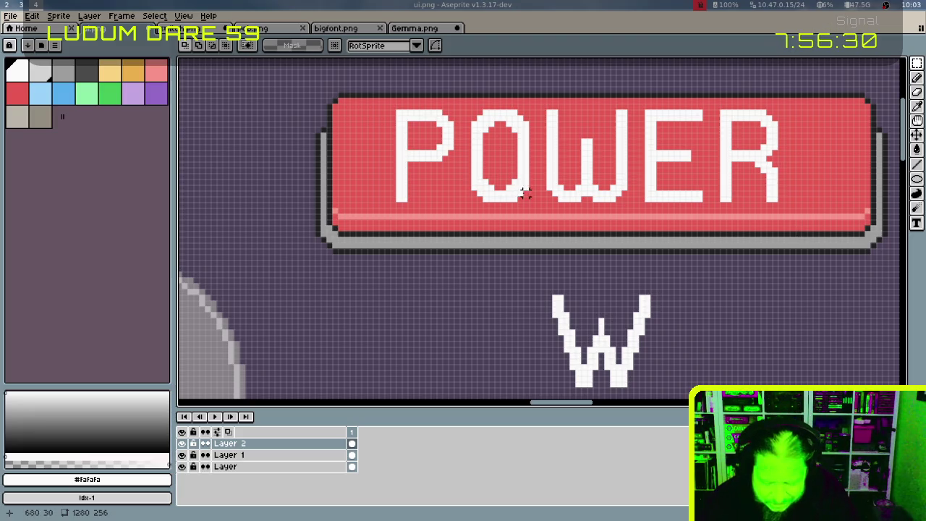
key("b")
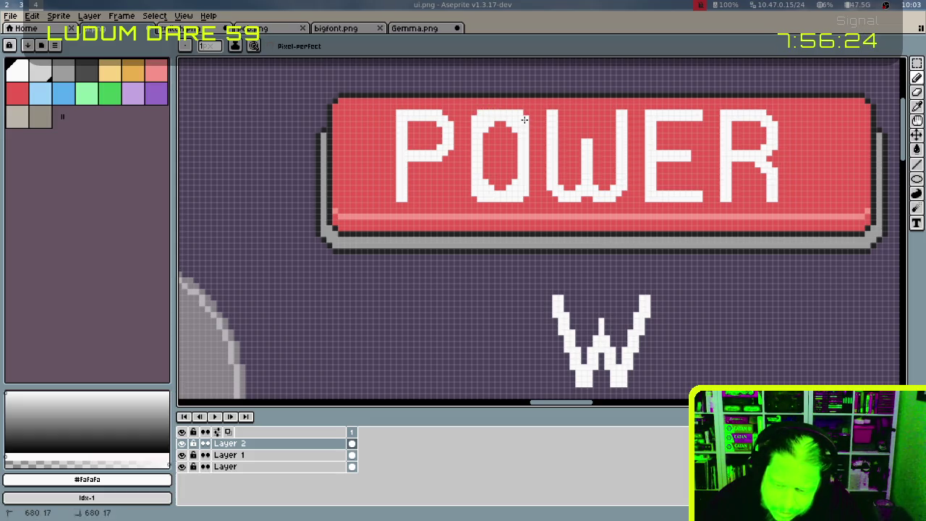
key("e")
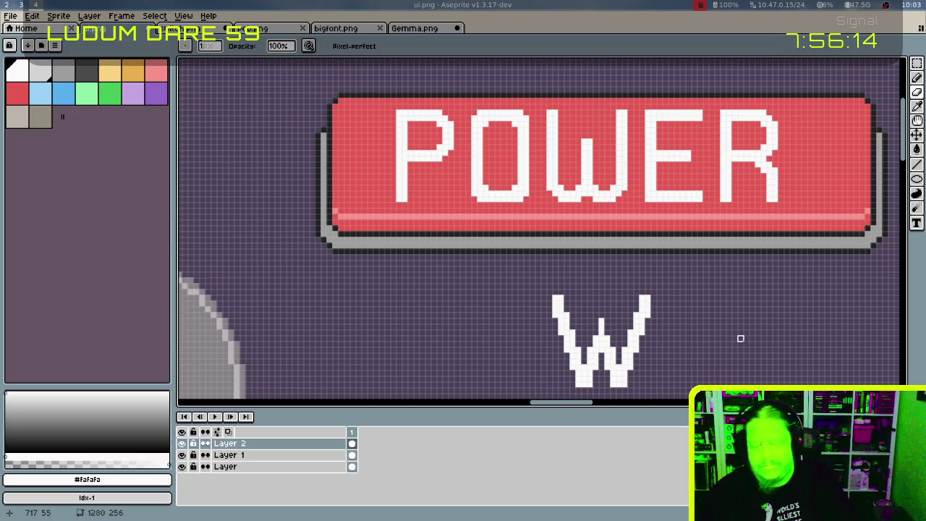
Undo the last R edit and nudge OWER one pixel right to close the gap after P
key("v")
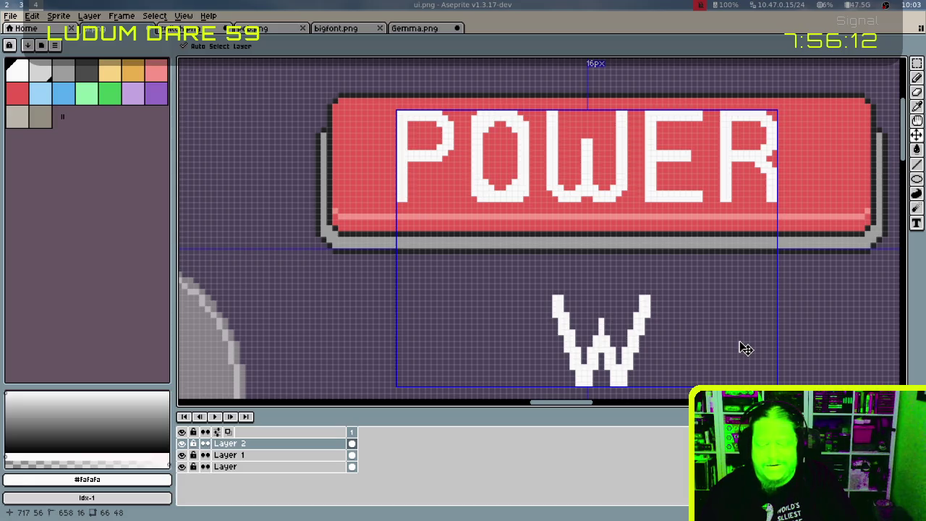
key("ctrl+z")
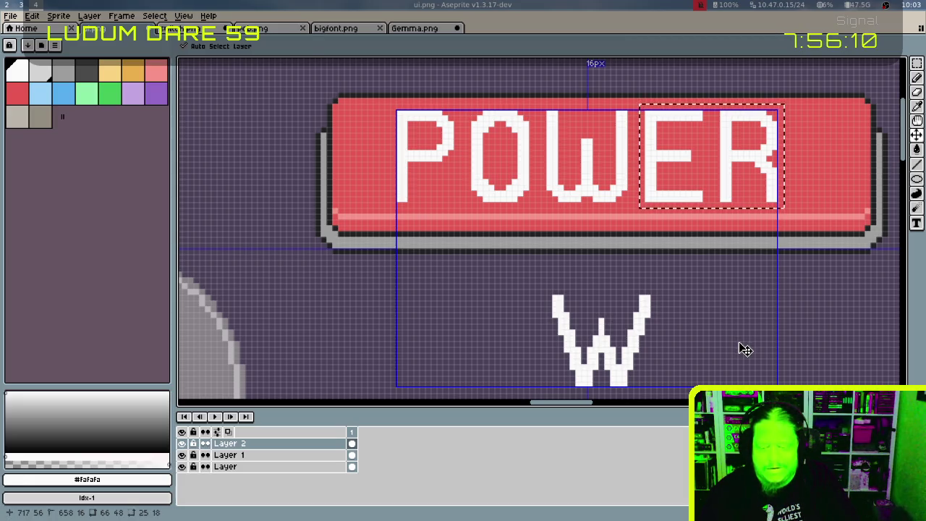
key("e")
key("m")
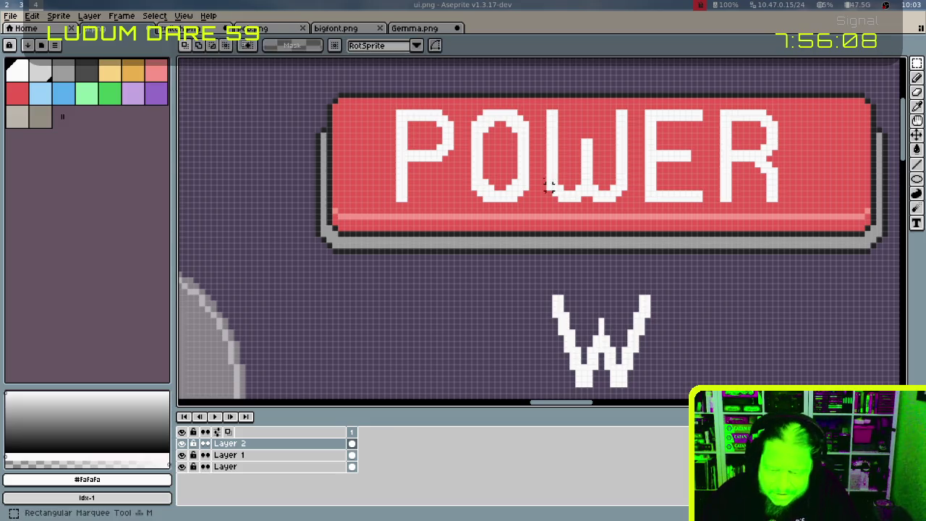
left_click_drag(499, 110, 792, 201)
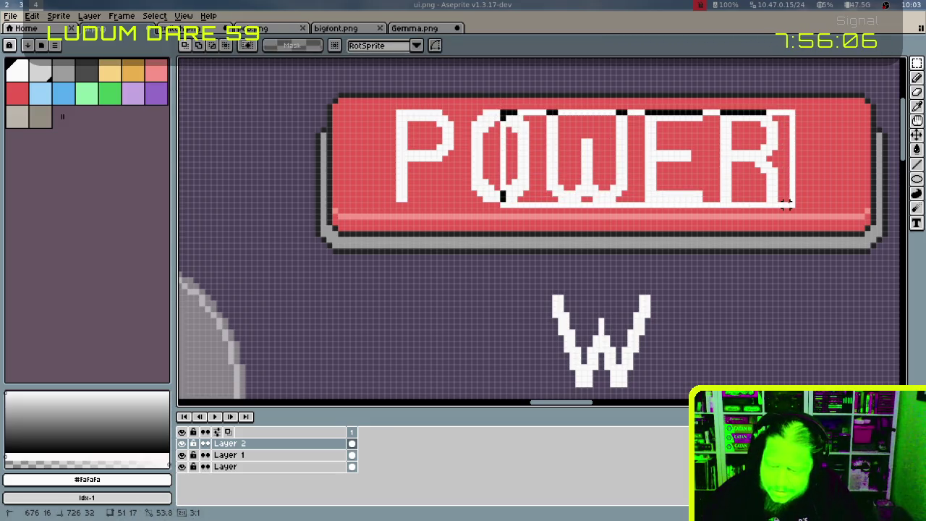
key("shift+Right")
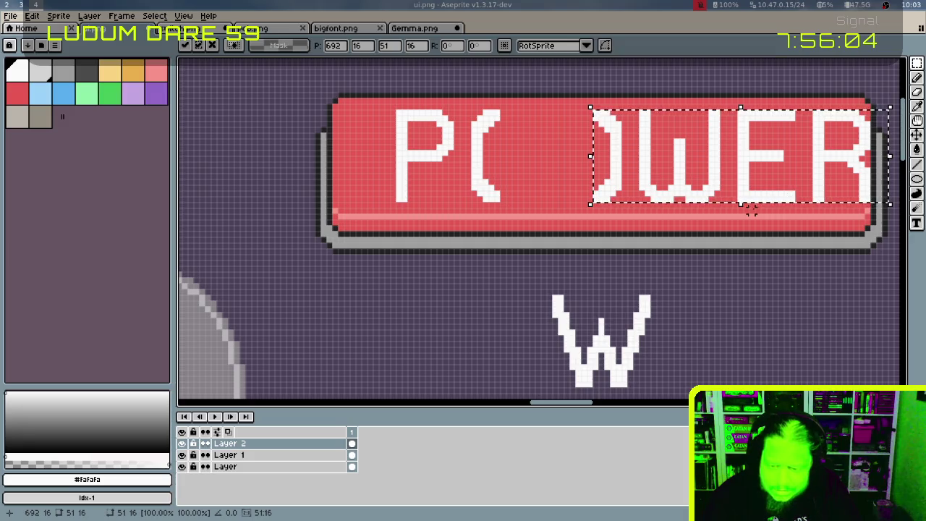
key("shift+Left")
key("Right")
key("ctrl+d")
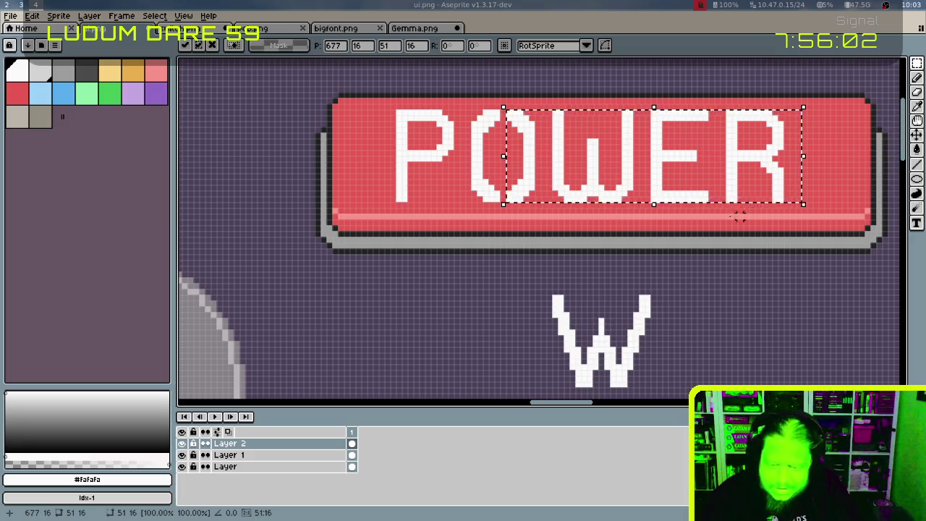
key("b")
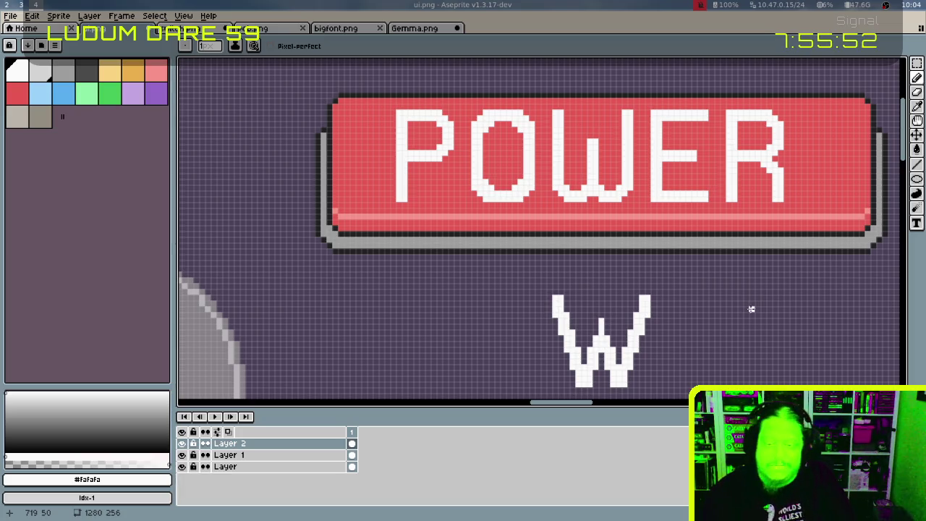
scroll(665, 307, "down", 1)
Erase the loose W sitting below the POWER button
key("e")
left_click_drag(564, 278, 687, 371)
key("m")
key("Delete")
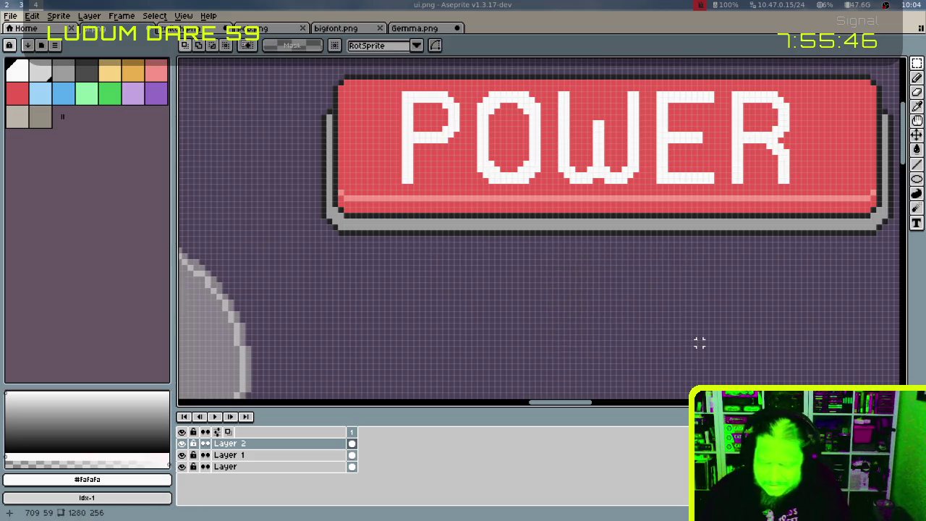
scroll(728, 285, "down", 1)
scroll(719, 314, "up", 1)
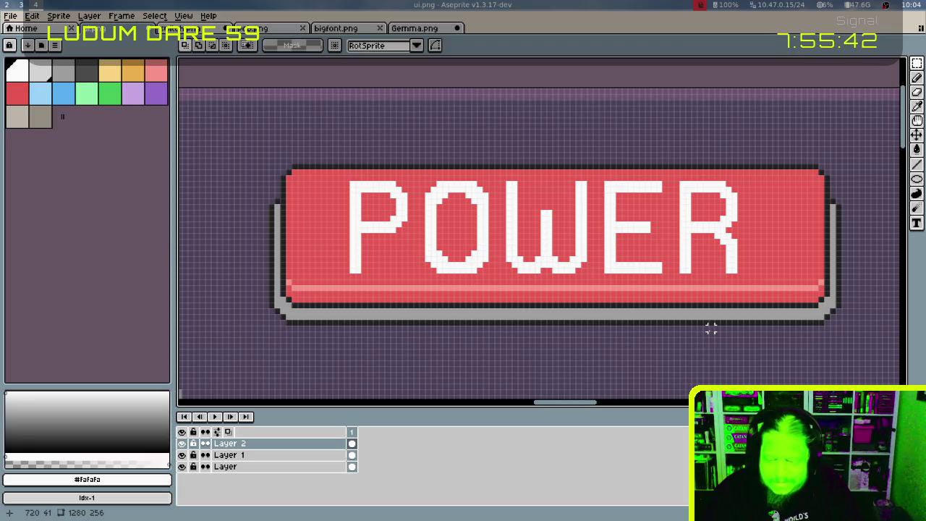
Extend the W's middle stroke upward and compare it with undo/redo
key("b")
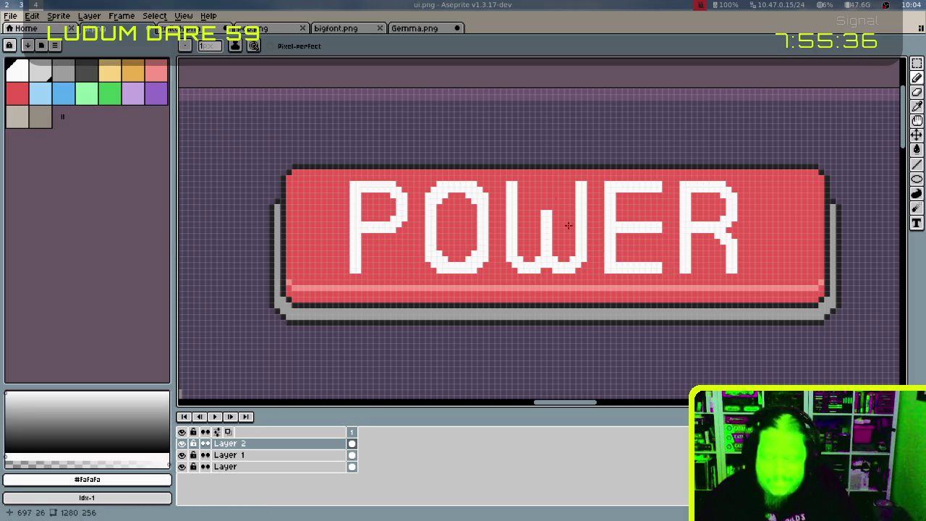
left_click_drag(543, 185, 547, 208)
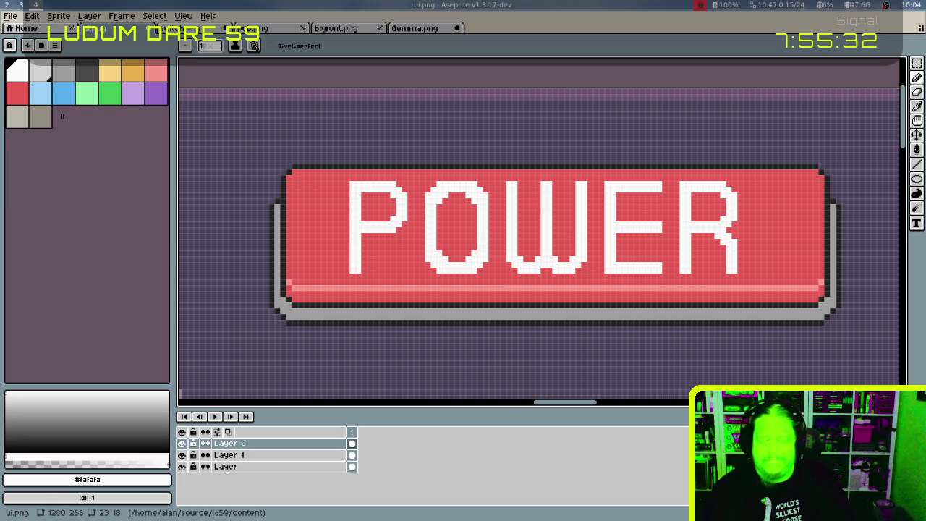
key("ctrl+z")
key("ctrl+z")
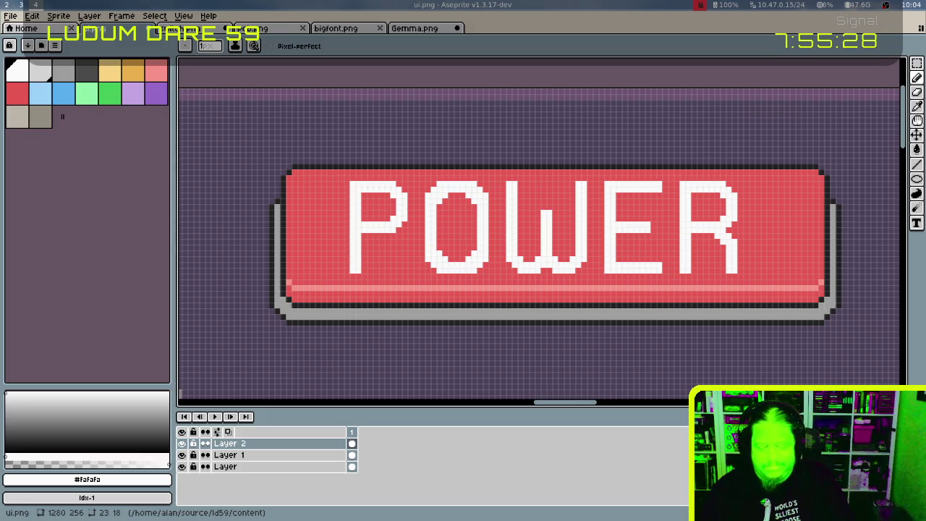
key("ctrl+y")
key("ctrl+y")
key("ctrl+z")
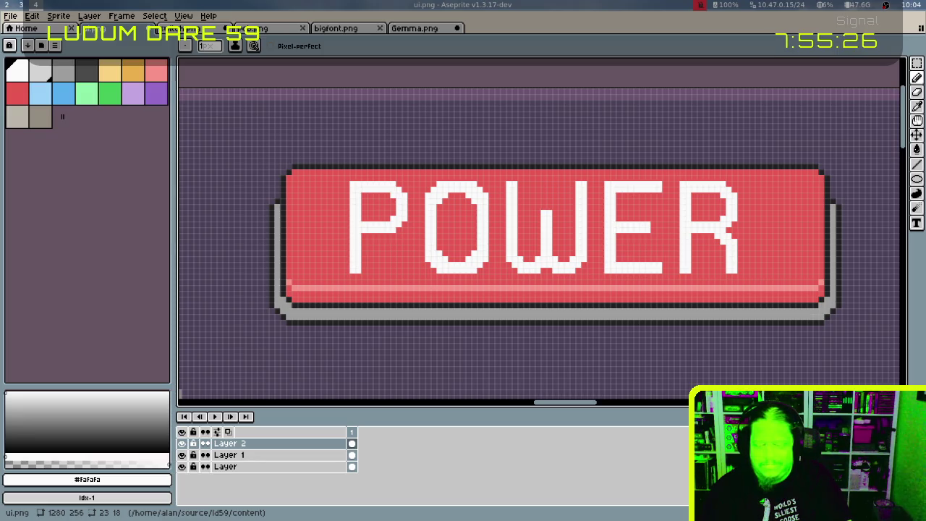
key("ctrl+y")
key("ctrl+y")
Revert the W and E stroke edits and marquee-select the whole POWER text
key("ctrl+z")
key("ctrl+z")
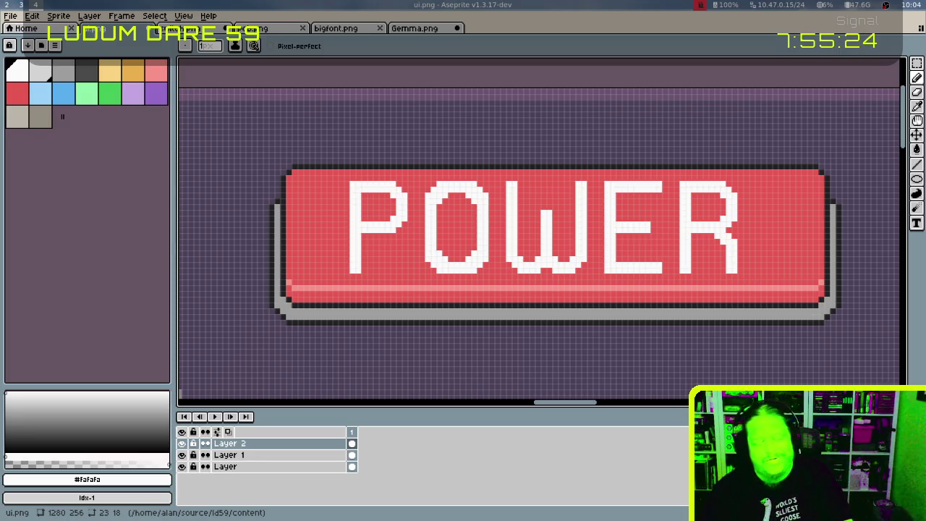
key("ctrl+y")
key("ctrl+y")
key("ctrl+y")
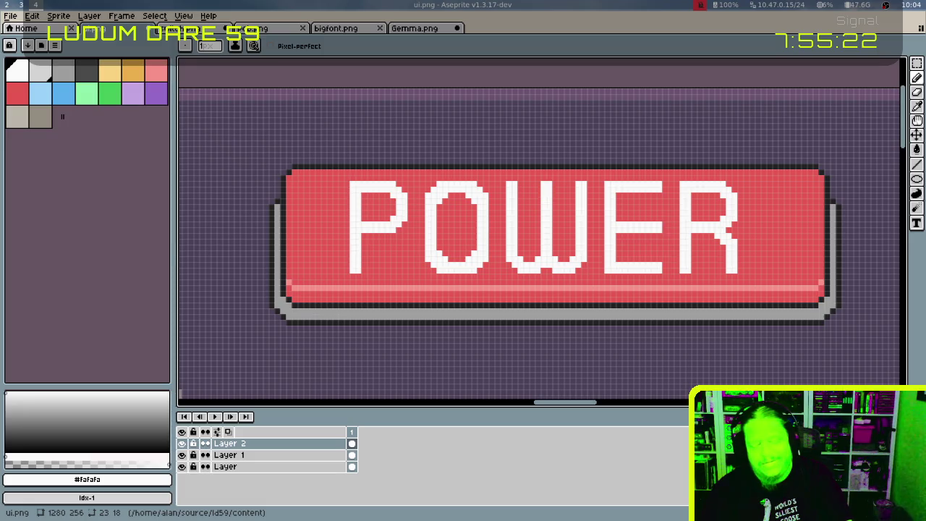
key("ctrl+z")
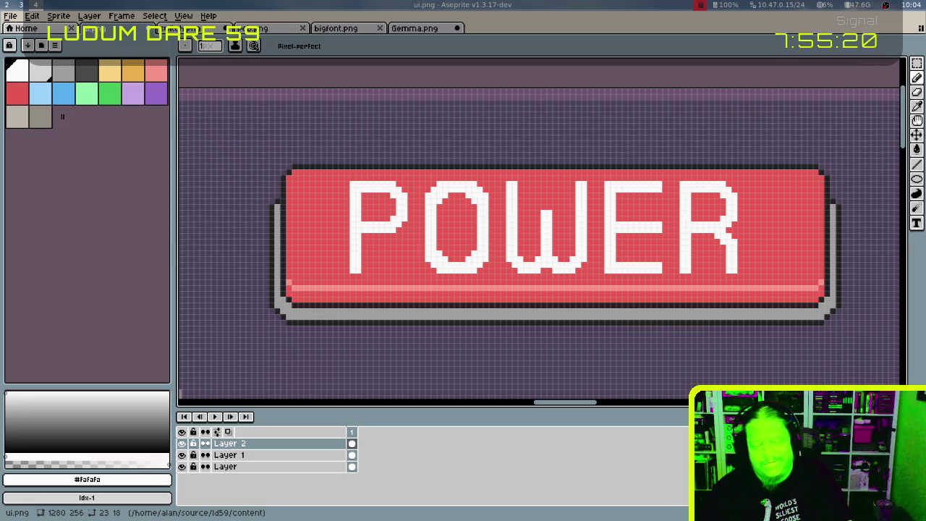
key("ctrl+y")
key("ctrl+z")
key("ctrl+z")
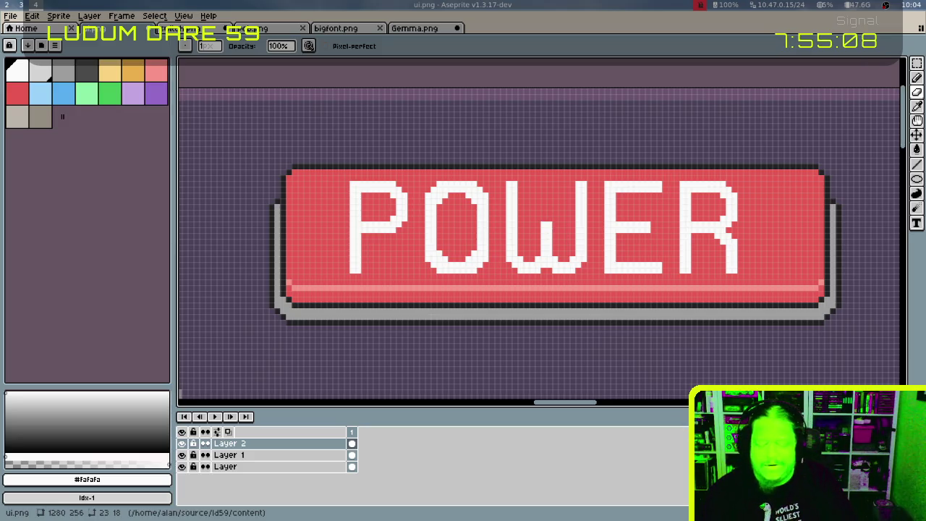
key("ctrl+z")
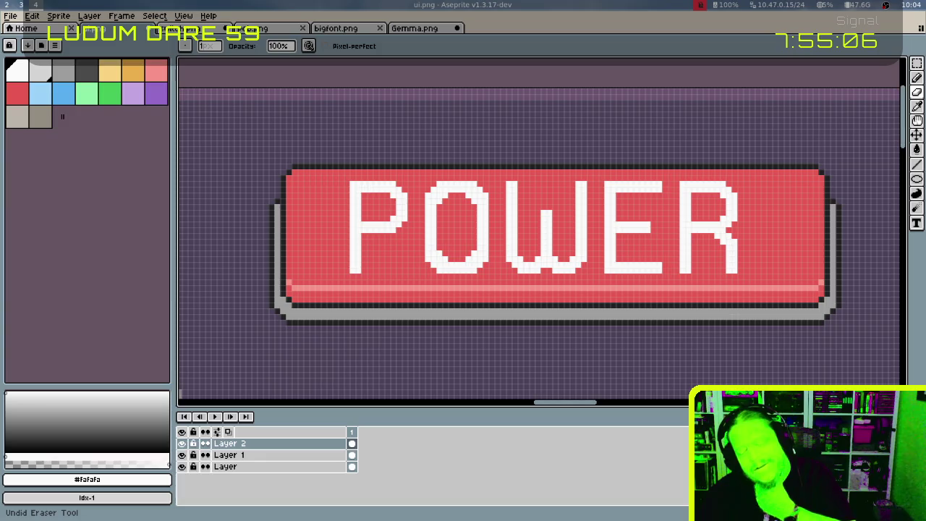
key("m")
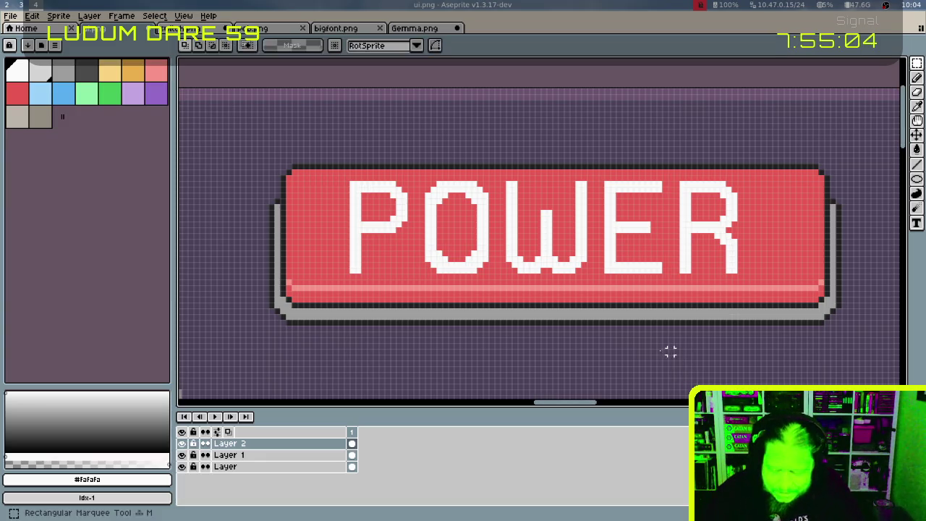
left_click_drag(351, 184, 738, 271)
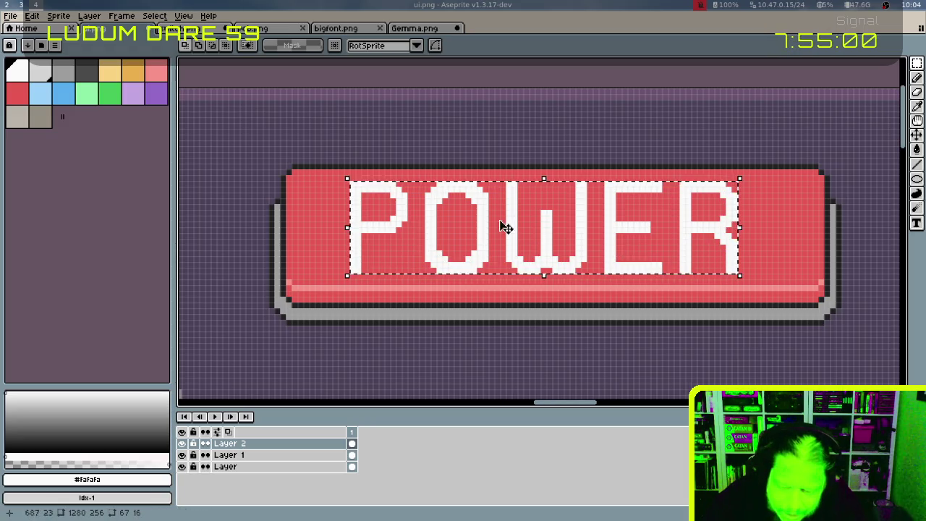
Nudge the POWER text left and right to try its placement, then drop it
left_click_drag(369, 196, 387, 210)
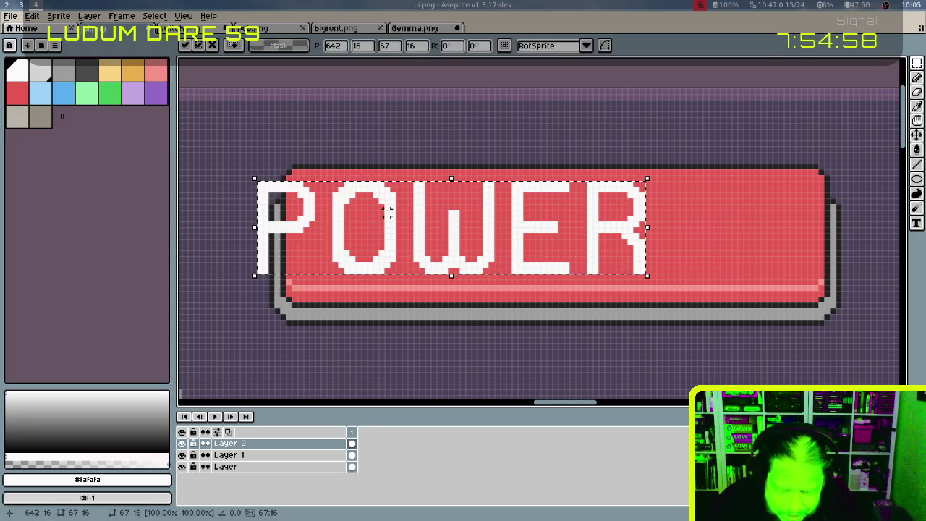
key("Left")
key("Left")
key("Left")
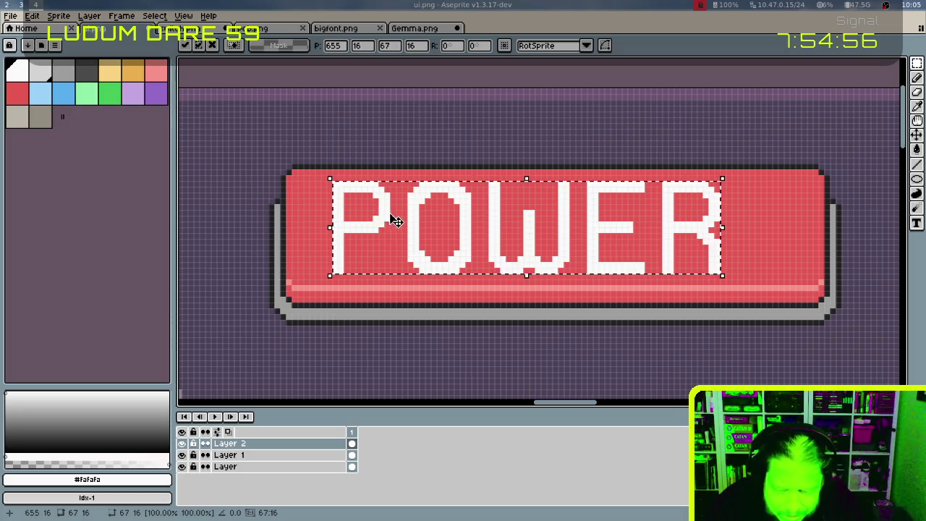
key("Left")
key("Left")
key("Left")
key("Left")
key("Left")
key("Right")
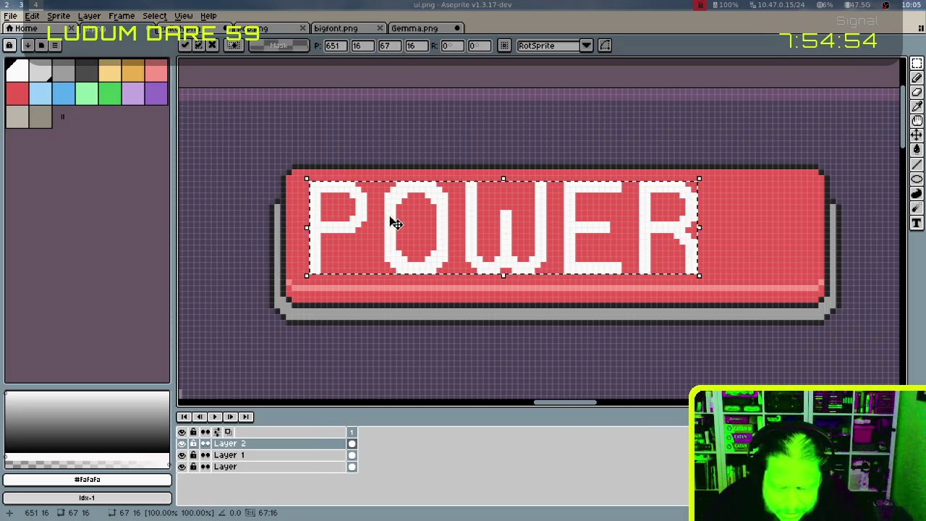
key("Right")
key("Right")
key("Right")
key("Right")
key("Right")
key("Right")
key("Right")
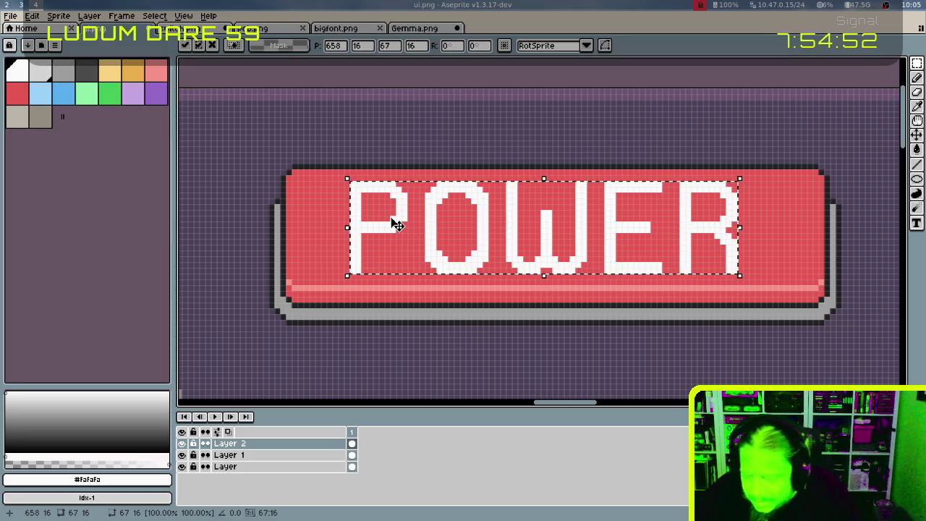
key("Right")
key("Right")
key("Right")
key("Right")
key("Right")
key("Right")
key("Right")
key("Right")
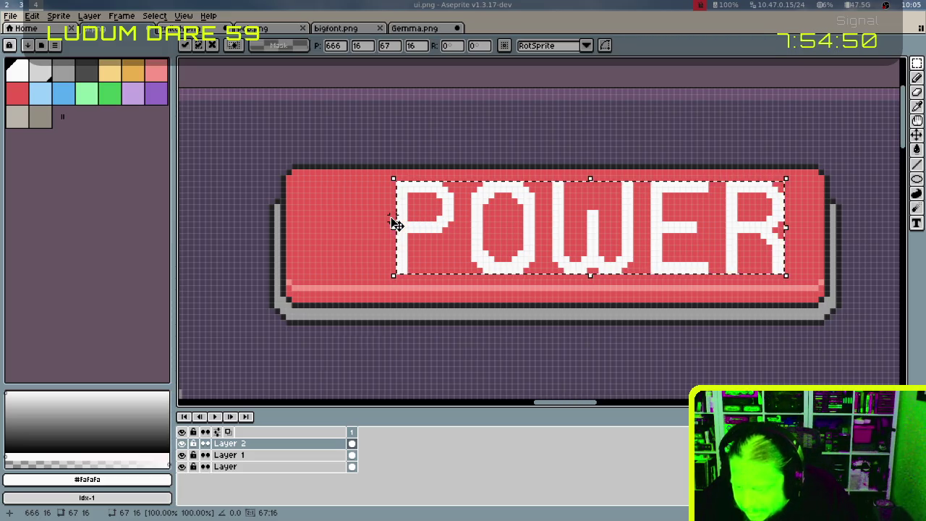
left_click(808, 196)
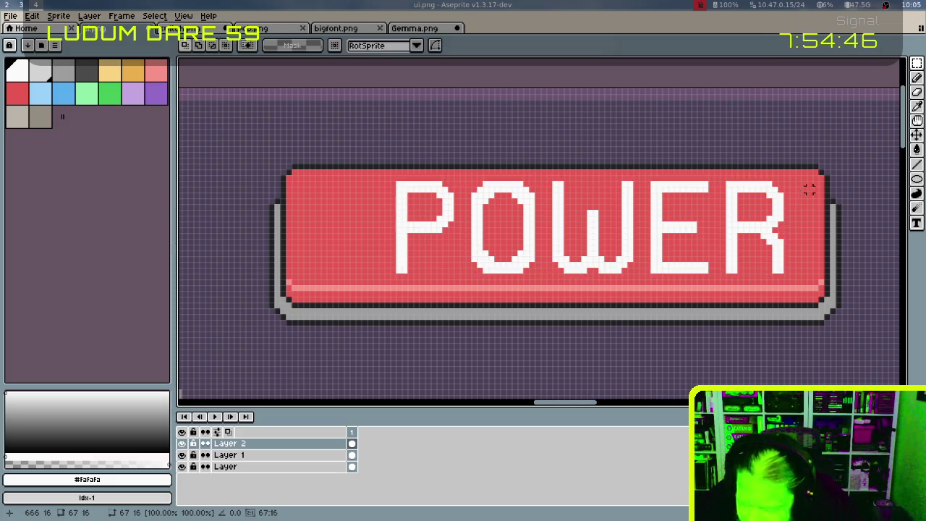
Shorten the red button by shifting its right end left on the button layer
mouse_move(801, 147)
left_mouse_down()
mouse_move(843, 311)
mouse_move(861, 338)
left_mouse_up()
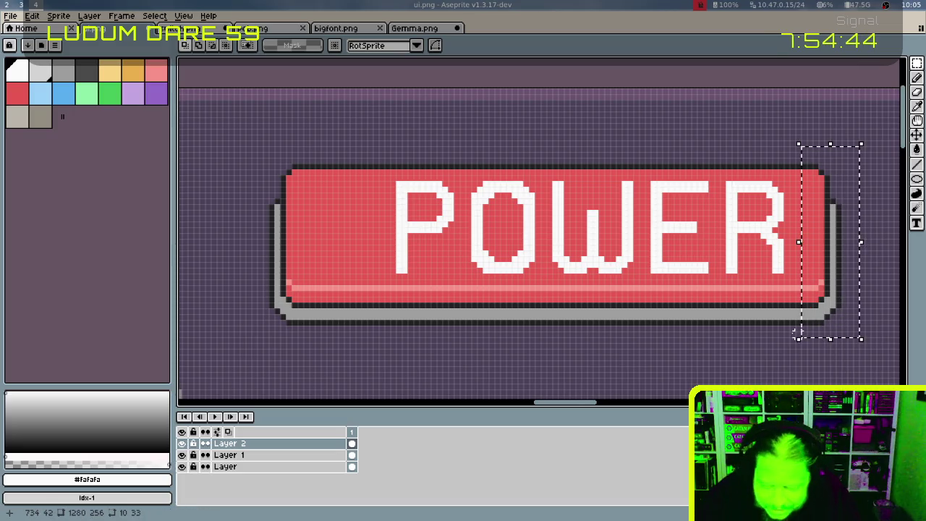
double_click(316, 455)
key("Escape")
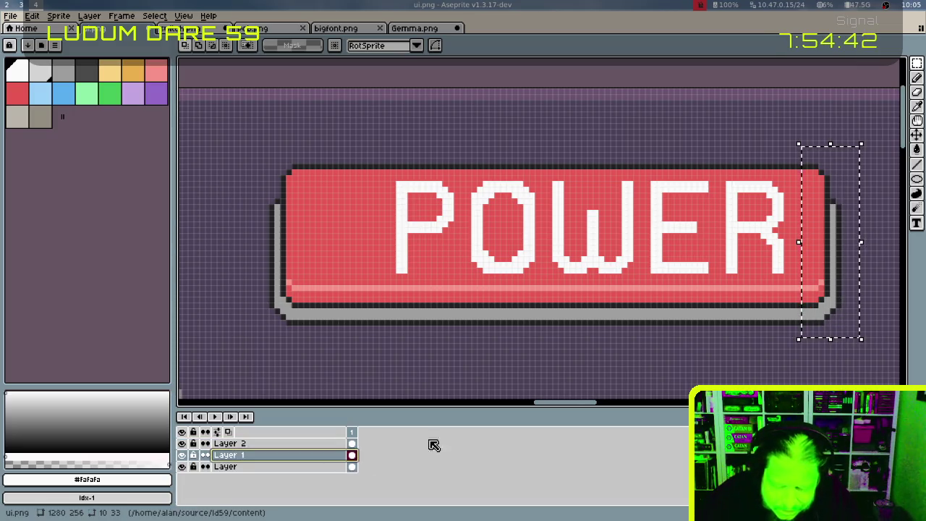
key("Left")
key("Left")
key("Left")
key("Left")
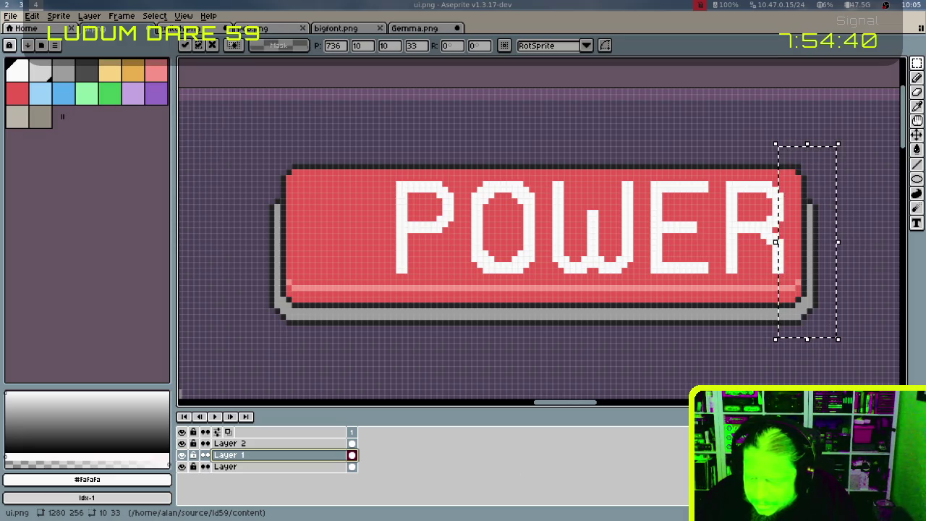
key("Return")
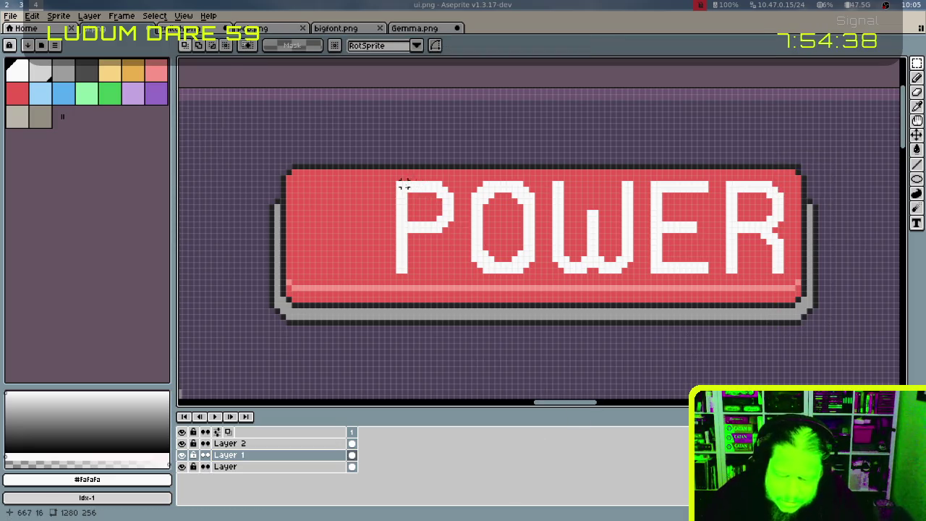
Recentre the POWER lettering on the button and pick light grey as the drawing colour
left_click(297, 443)
mouse_move(387, 174)
left_mouse_down()
mouse_move(438, 203)
mouse_move(800, 300)
left_mouse_up()
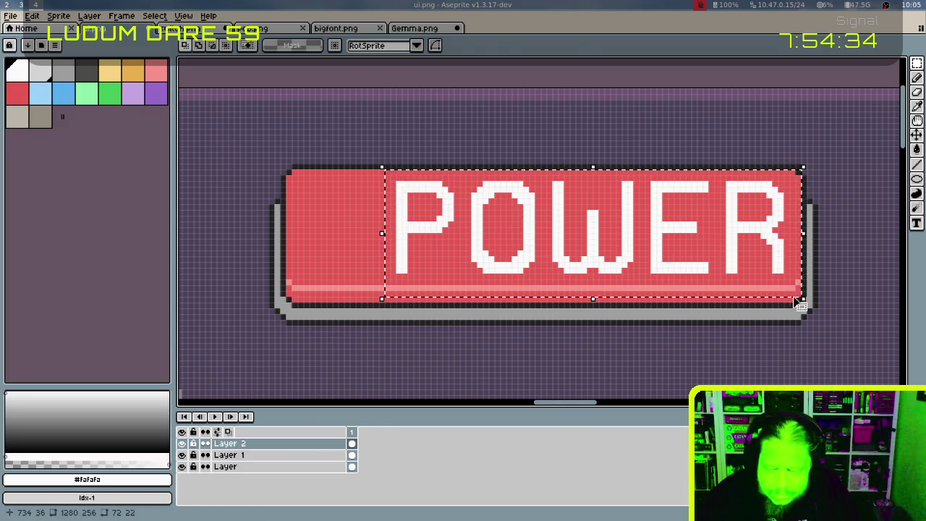
key("Left")
key("Left")
key("Left")
key("Left")
key("Left")
key("Left")
key("Left")
key("Return")
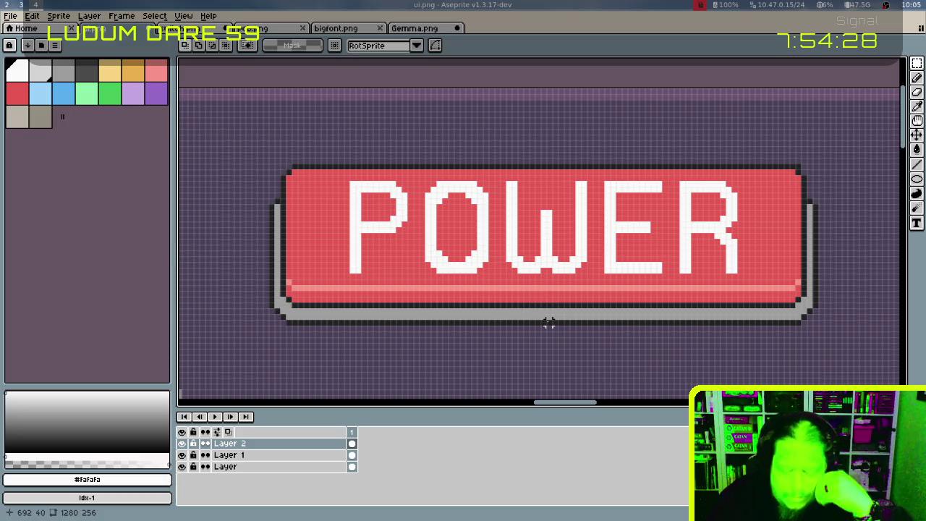
left_click(42, 73)
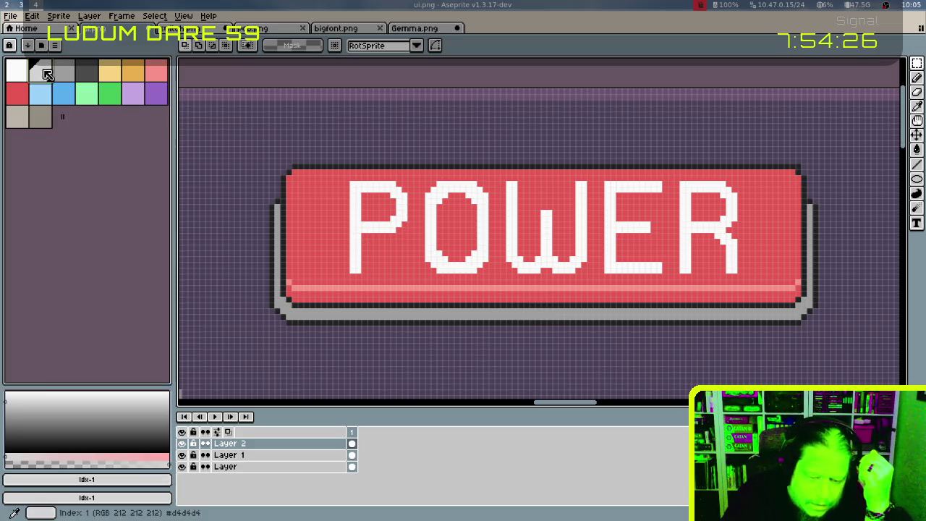
Shade the P's left stem and top bar and the O's left side and top light grey
key("b")
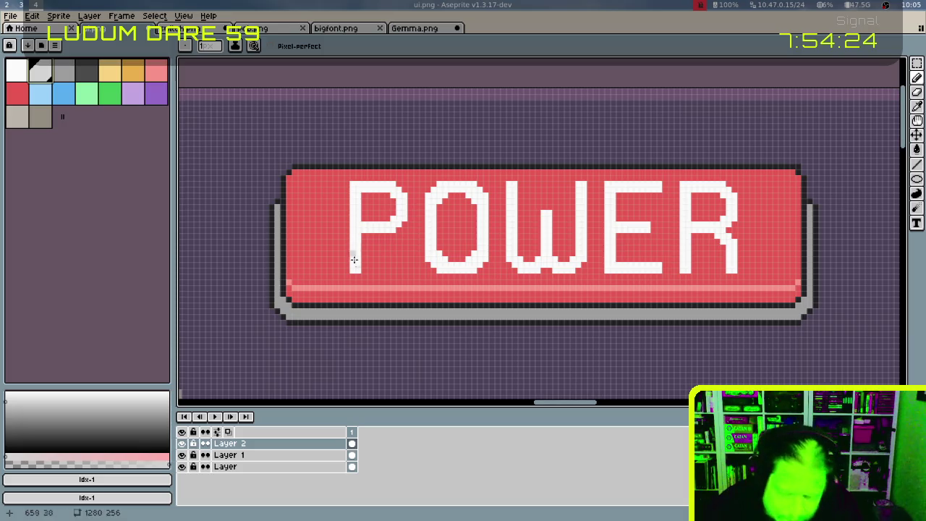
left_click(353, 268)
mouse_move(352, 241)
left_mouse_down()
mouse_move(395, 179)
mouse_move(384, 183)
left_mouse_up()
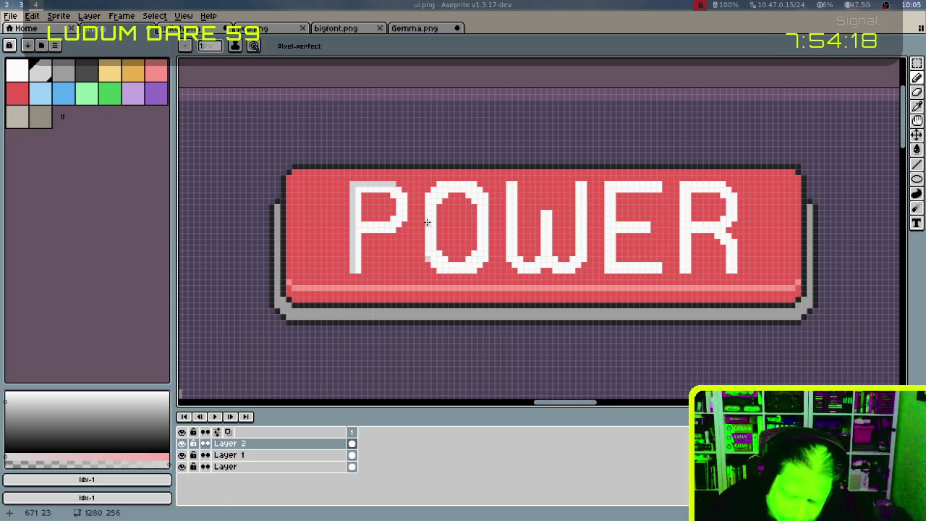
left_click(426, 191, "shift")
left_click_drag(436, 190, 479, 188)
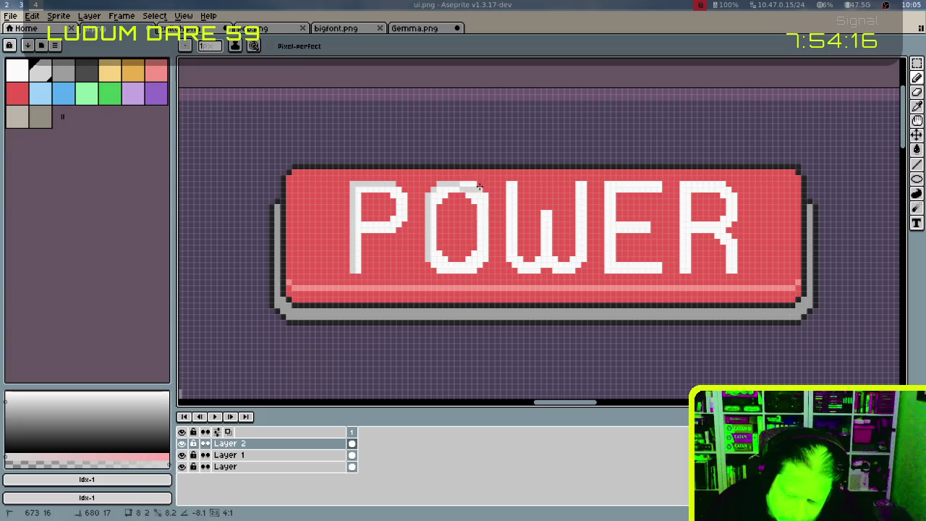
Shade the W's left and middle stems and the E's stem and bars light grey
left_click(508, 259)
left_click(507, 197, "shift")
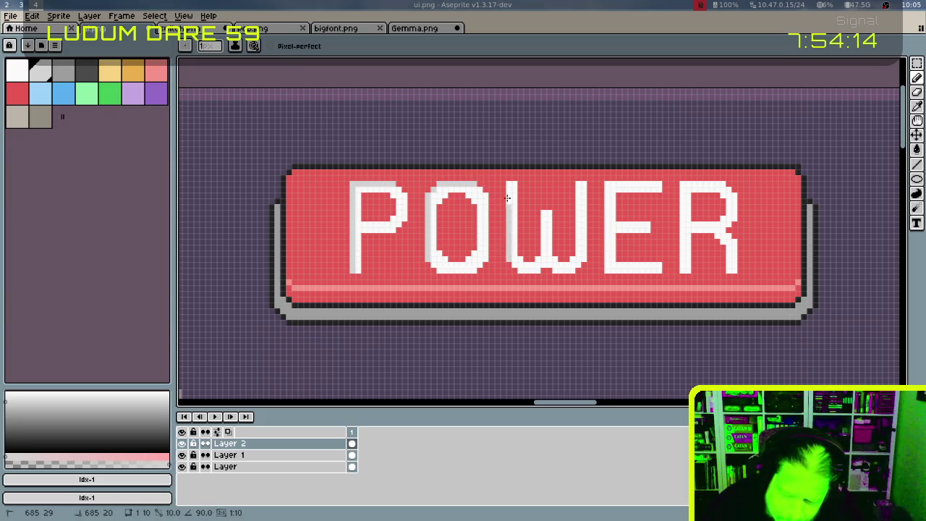
left_click_drag(541, 252, 543, 211)
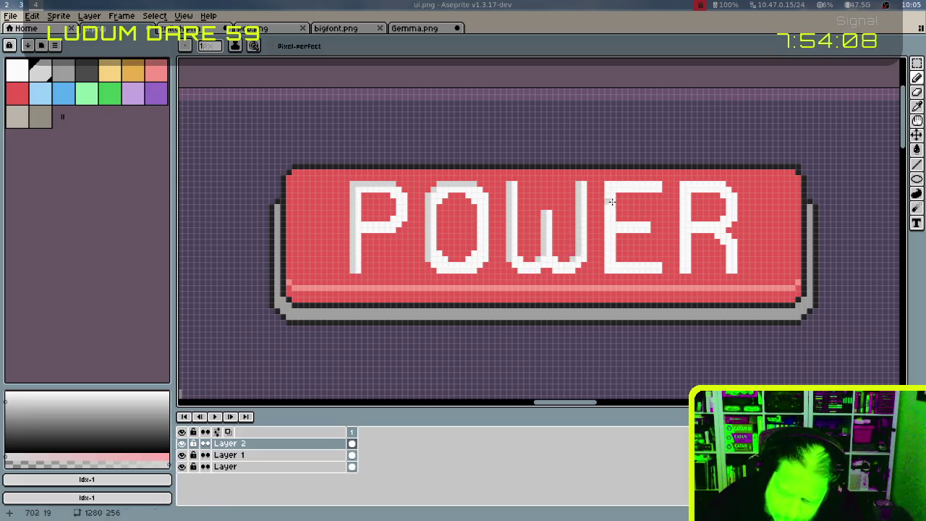
left_click_drag(607, 185, 608, 269)
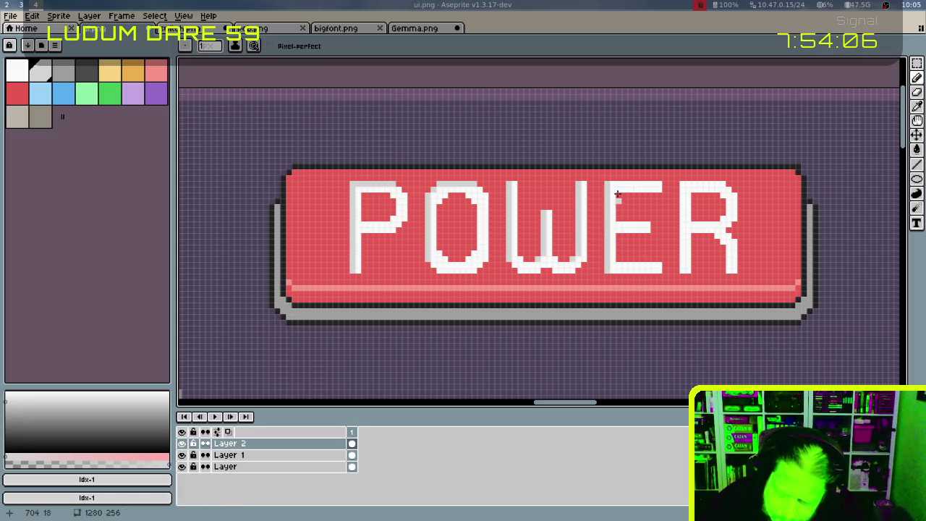
left_click_drag(608, 184, 659, 183)
left_click_drag(609, 225, 651, 226)
mouse_move(609, 268)
left_mouse_down()
mouse_move(661, 267)
mouse_move(682, 183)
left_mouse_up()
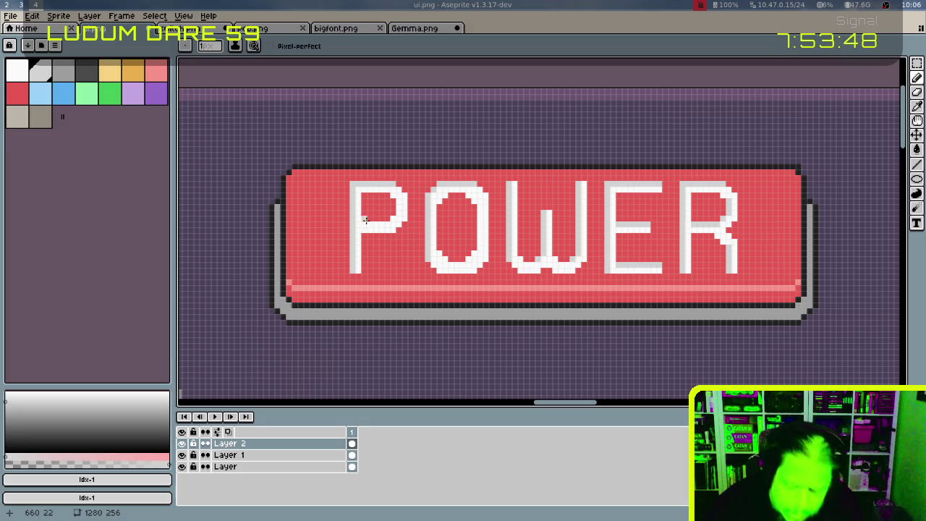
Add a few more light-grey touches on P and O, undoing the stroke on the O's right
left_click_drag(374, 223, 389, 221)
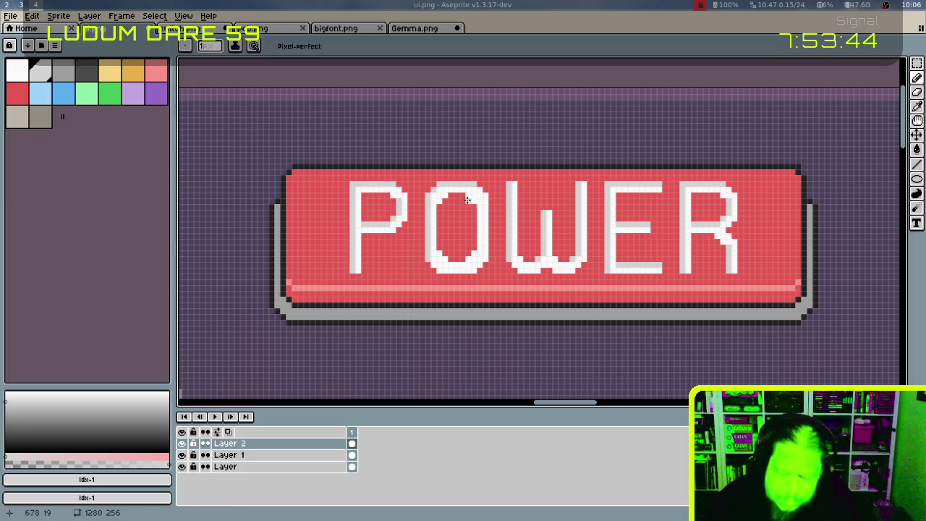
left_click_drag(453, 264, 463, 265)
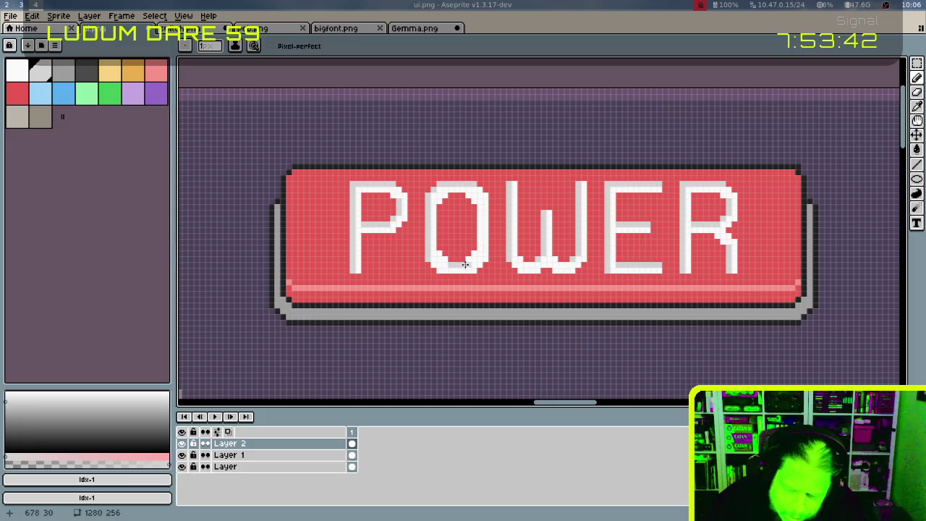
left_click(473, 254)
key("ctrl+z")
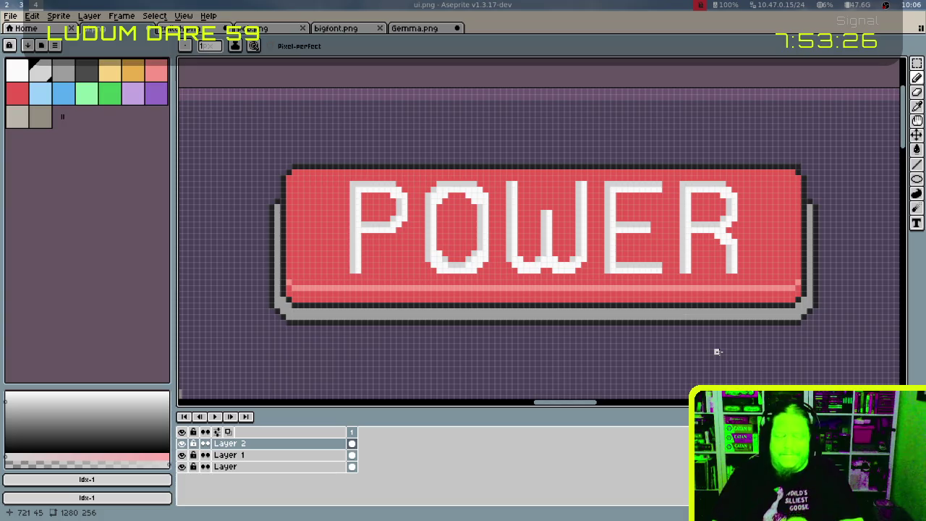
Hide the pixel grid and zoom out and back in to review the shaded lettering
key("ctrl+shift+apostrophe")
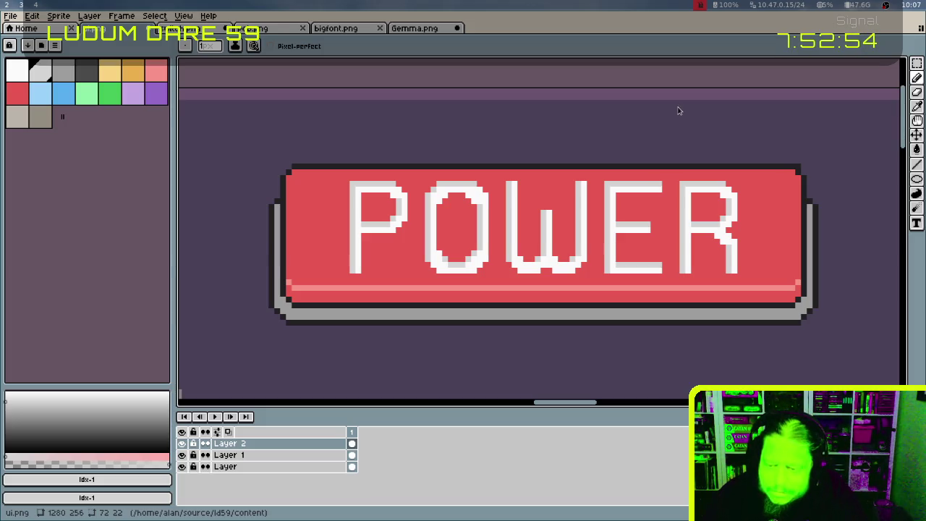
scroll(717, 113, "down", 5)
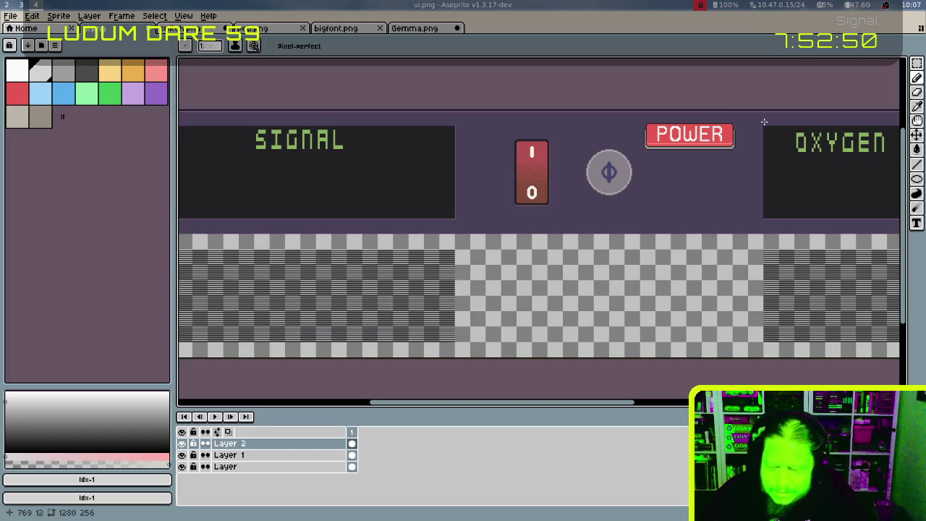
scroll(614, 238, "up", 1)
scroll(641, 228, "up", 2)
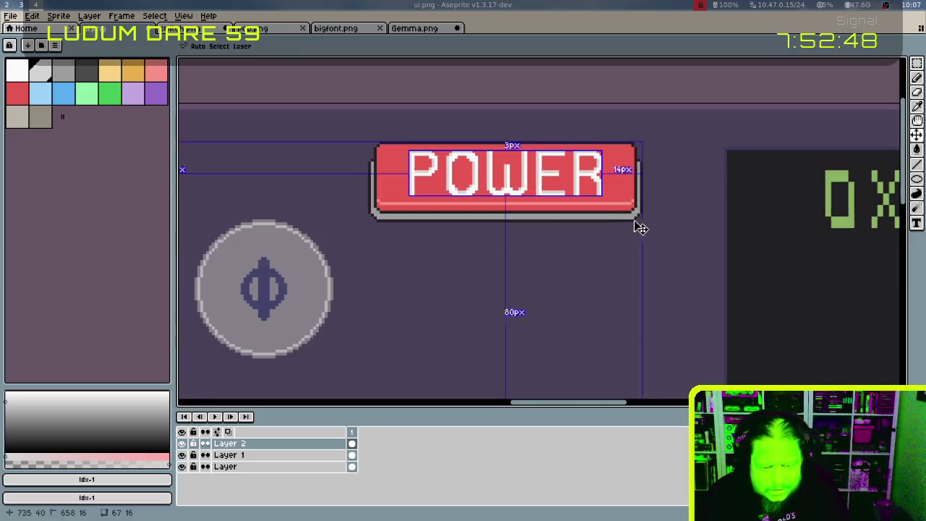
scroll(629, 220, "up", 1)
scroll(662, 237, "up", 1)
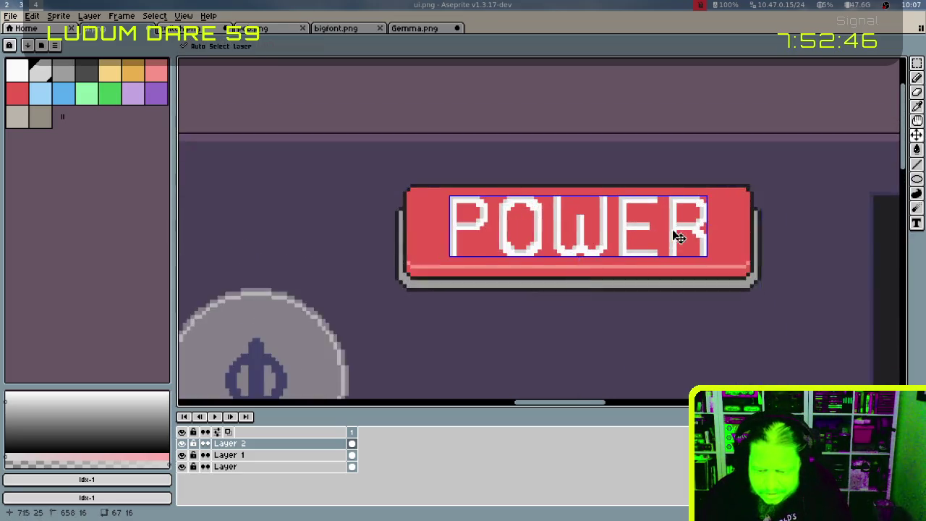
scroll(673, 230, "up", 1)
scroll(676, 211, "up", 1)
key("b")
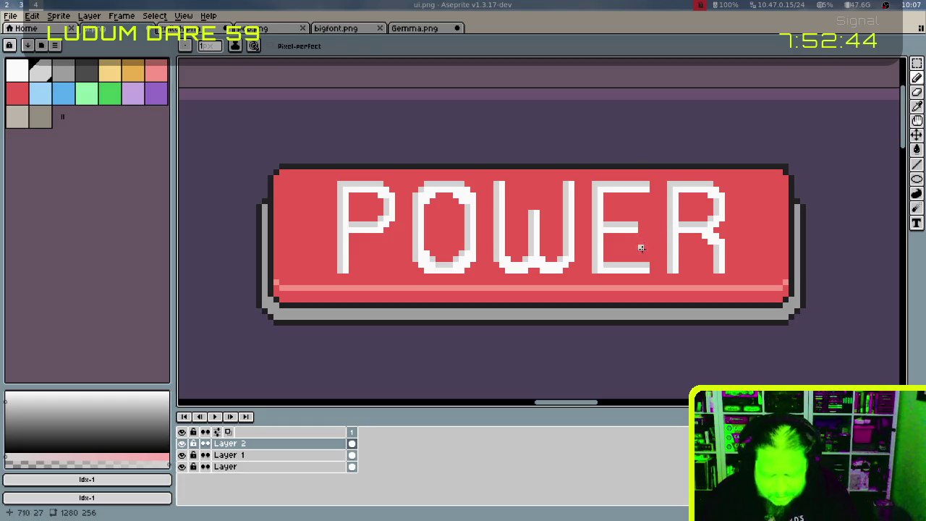
key("g")
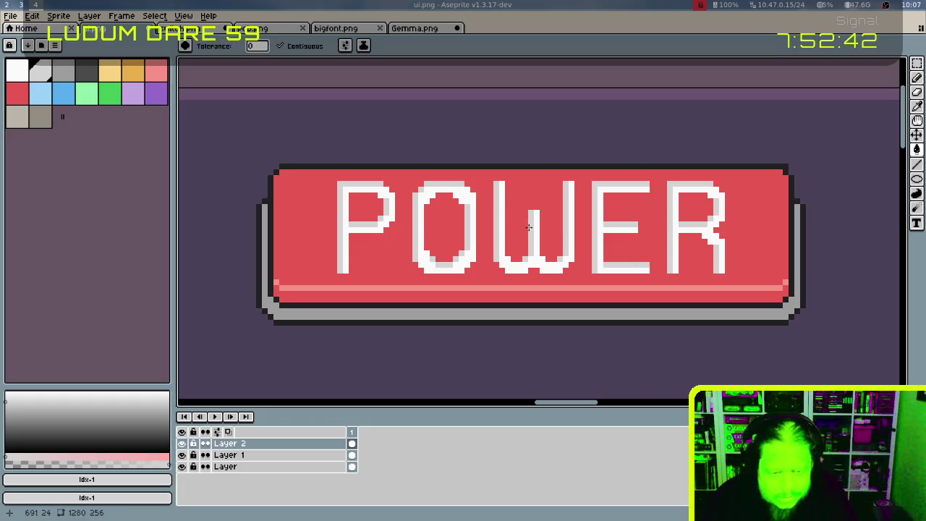
key("bracketright")
left_click(531, 228)
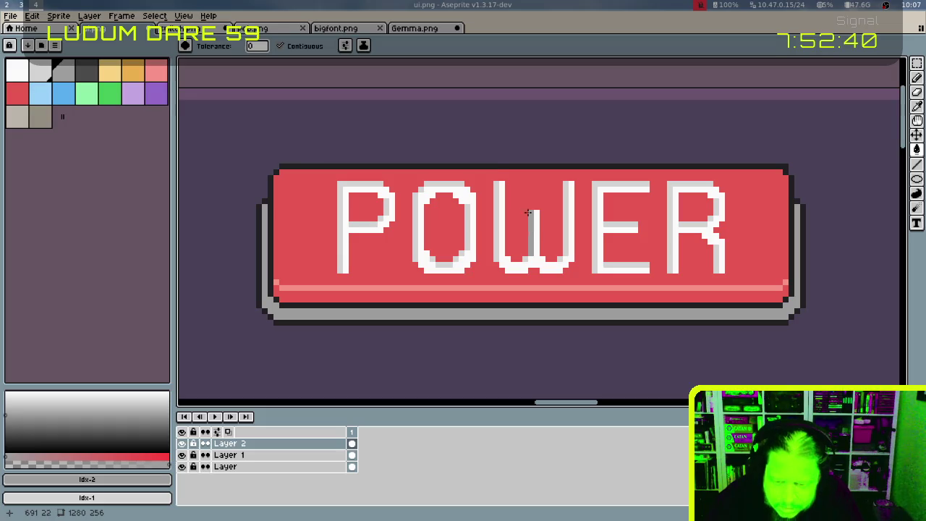
left_click(307, 46)
left_click(595, 200)
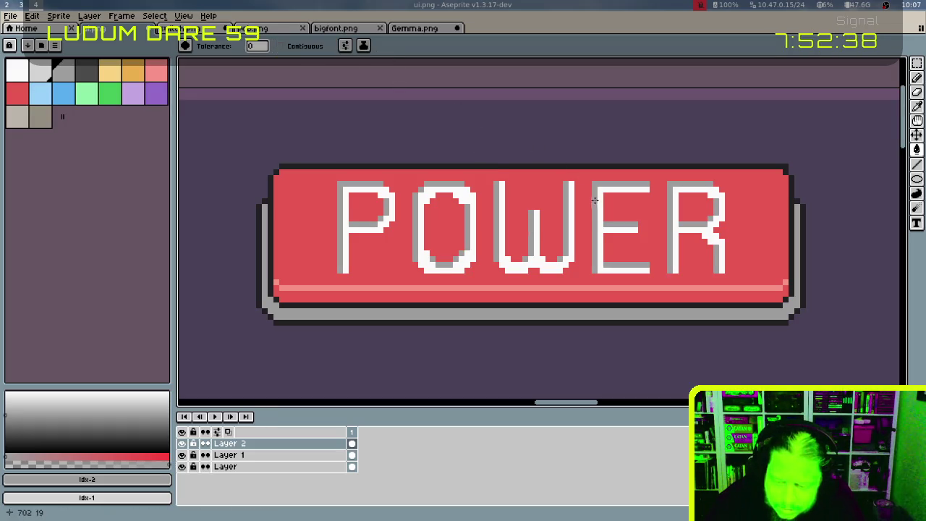
key("bracketleft")
left_click(714, 185)
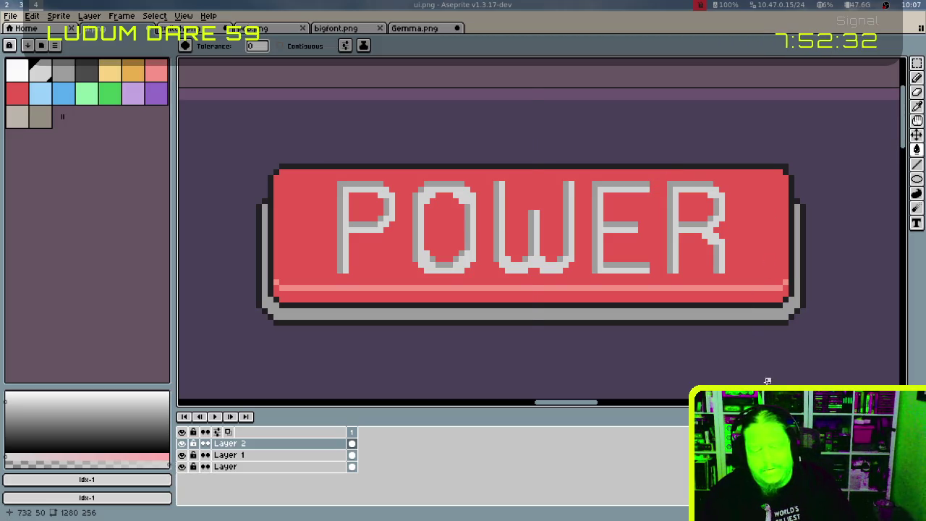
key("ctrl")
key("ctrl")
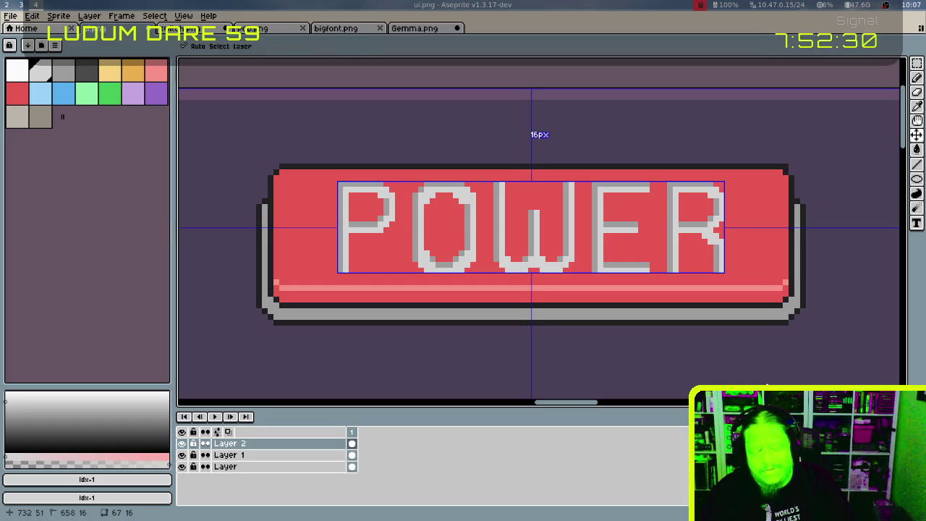
key("ctrl")
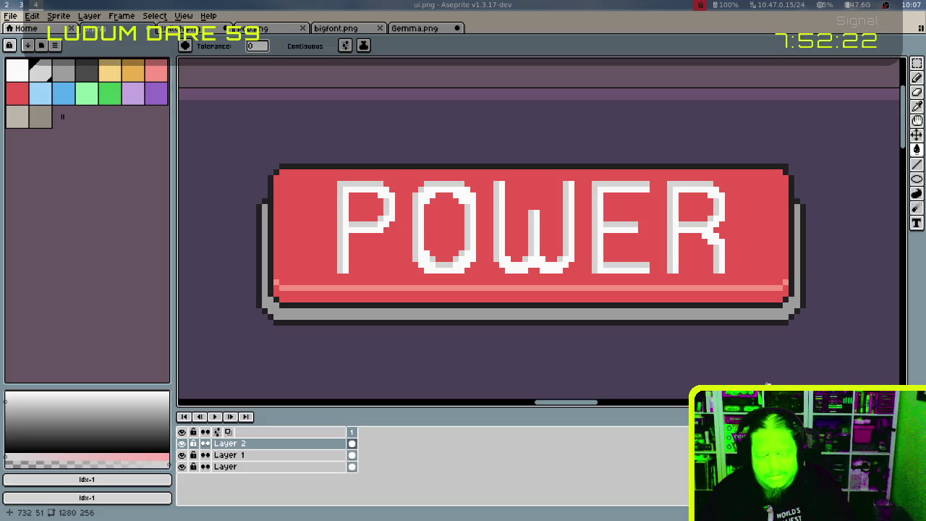
key("i")
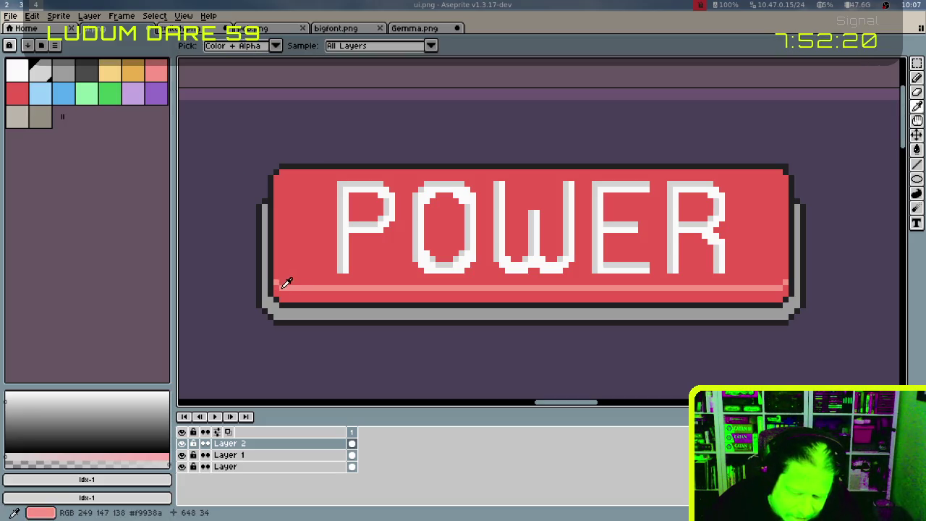
Pick the pink highlight colour, undo an accidental fill, and select Layer 1
left_click(283, 286)
key("g")
left_click(279, 277)
key("ctrl+z")
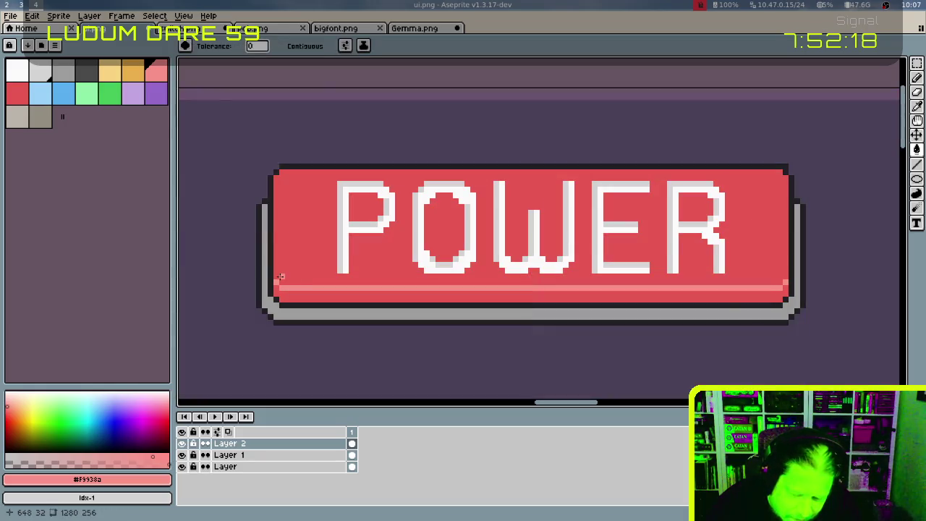
left_click(266, 456)
key("b")
Extend the pink highlight into both lower corners, covering stray pixels with button red
left_click(277, 279)
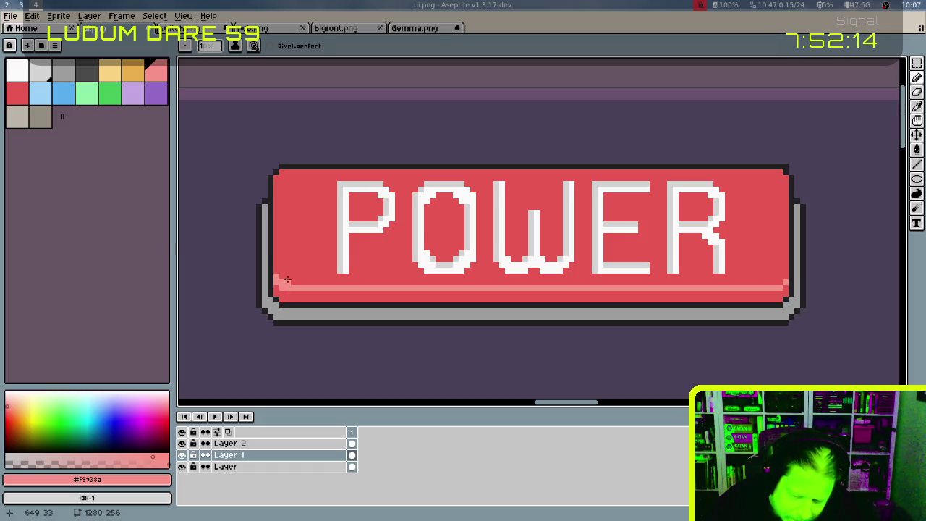
left_click(288, 280, "alt")
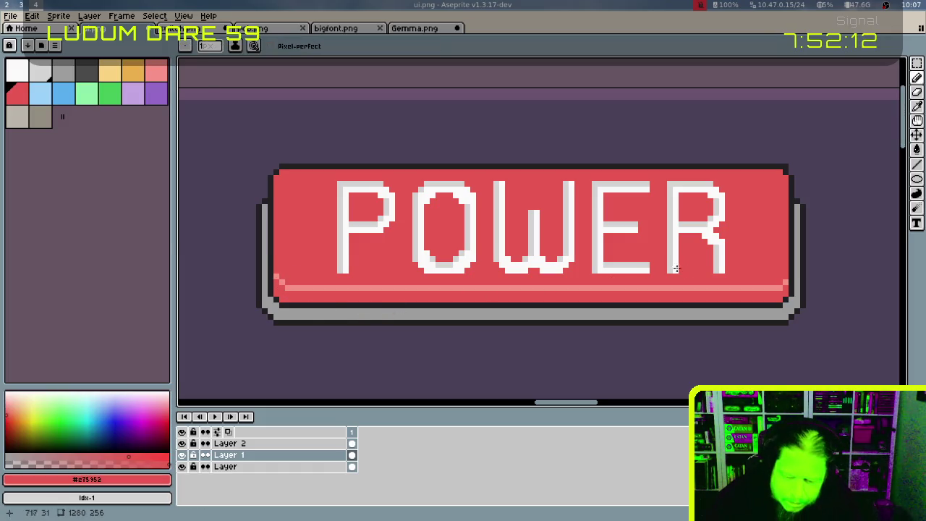
left_click(773, 286, "alt")
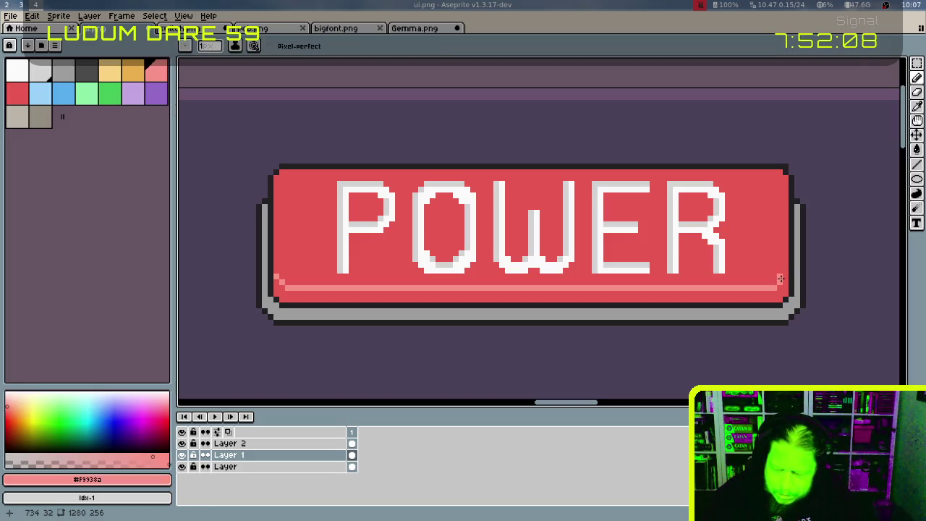
left_click(781, 265, "alt")
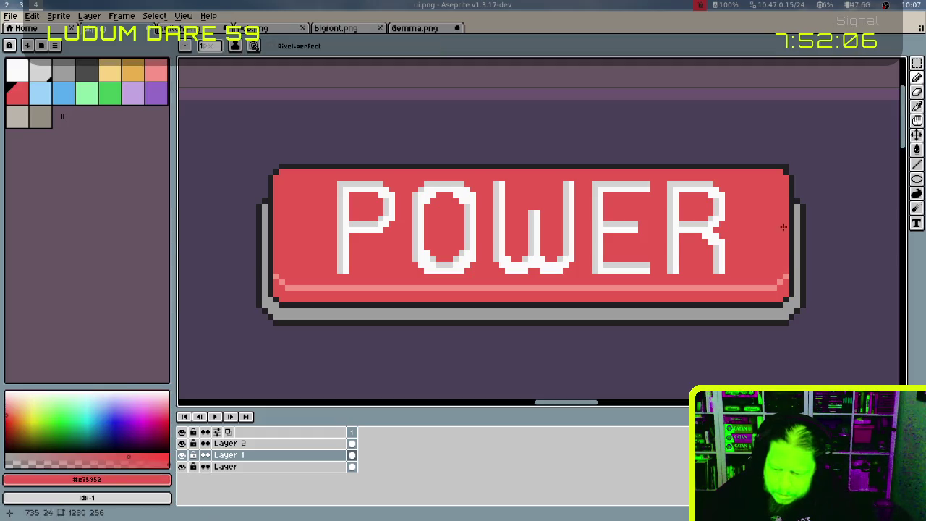
key("b")
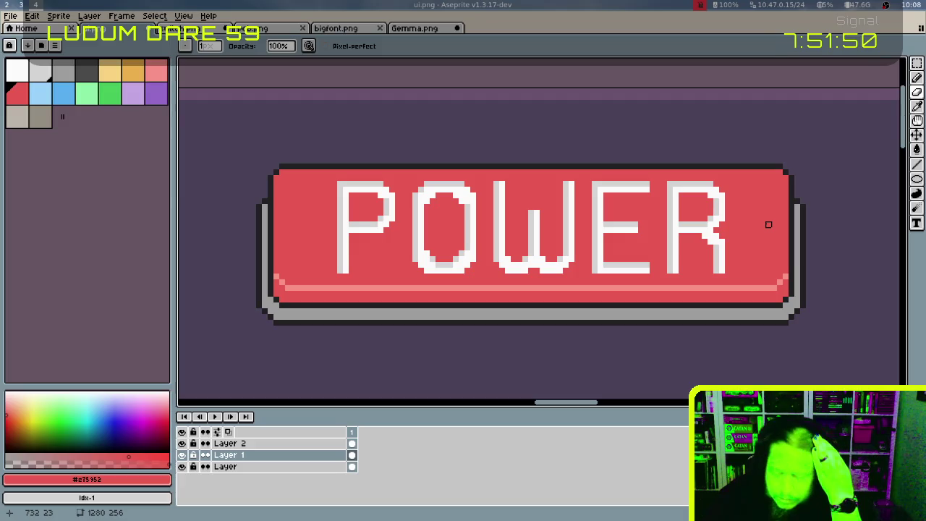
scroll(766, 224, "down", 5)
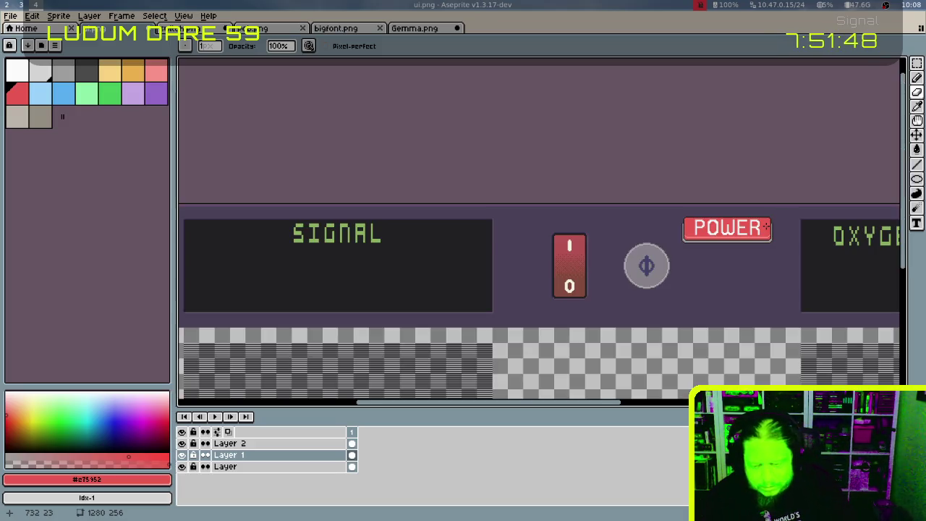
Marquee-select the area around the POWER button
left_click_drag(749, 237, 732, 227)
key("m")
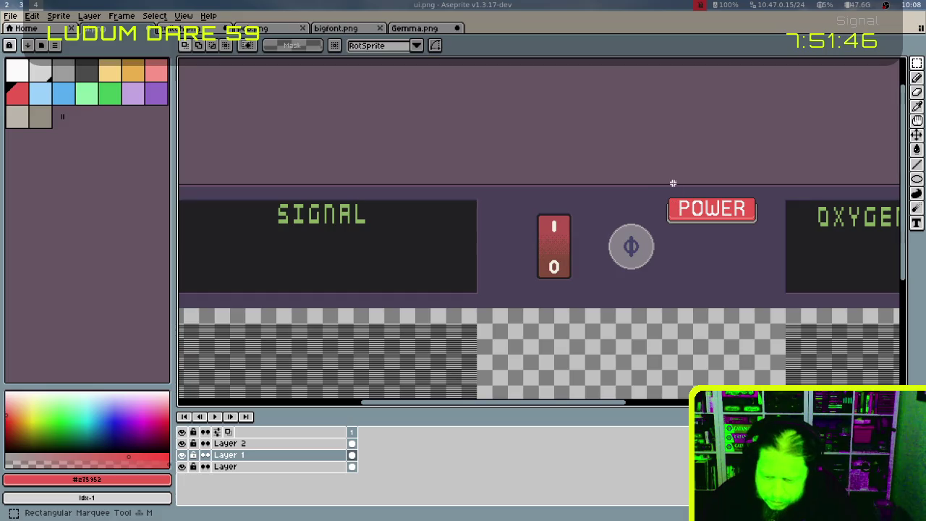
left_click_drag(663, 192, 759, 235)
mouse_move(659, 183)
left_mouse_down()
mouse_move(702, 219)
mouse_move(752, 233)
left_mouse_up()
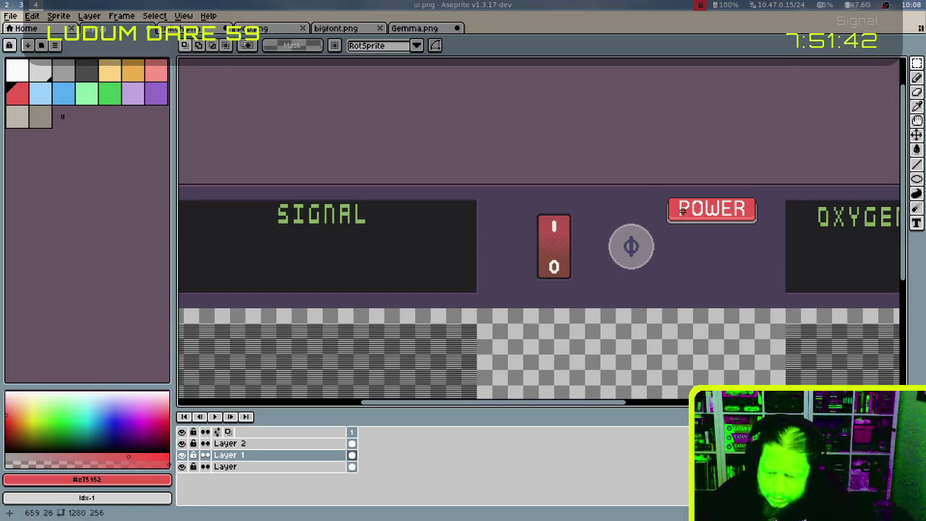
left_click_drag(663, 187, 764, 238)
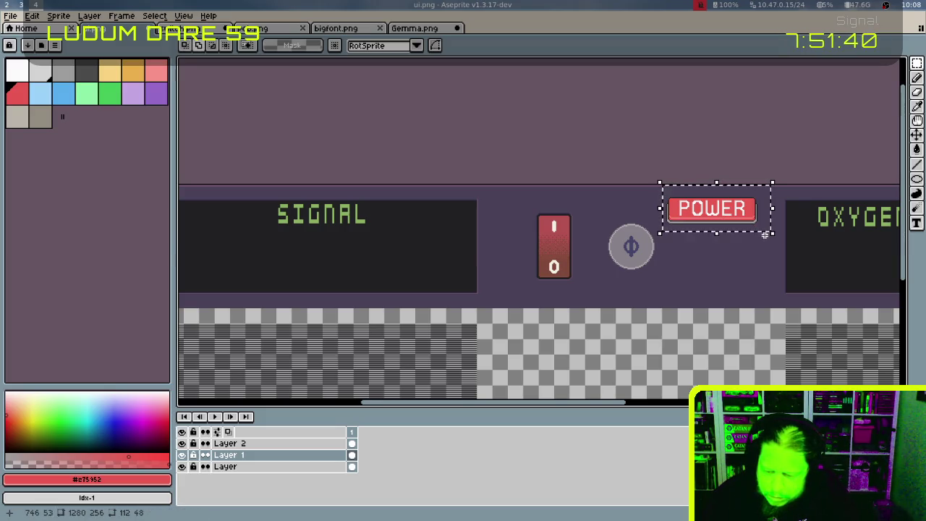
left_click(762, 237)
key("shift+Left")
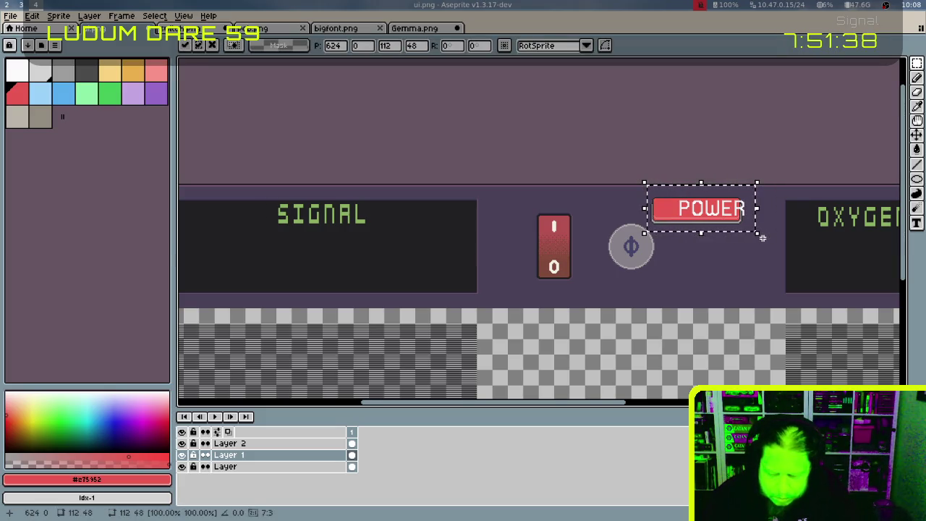
key("shift+Right")
Move the POWER text and red bar down over the round power icon and commit
left_click(318, 443)
key("shift+Left")
key("shift+Left")
key("shift+Left")
key("shift+Left")
key("shift+Left")
key("shift+Down")
key("shift+Down")
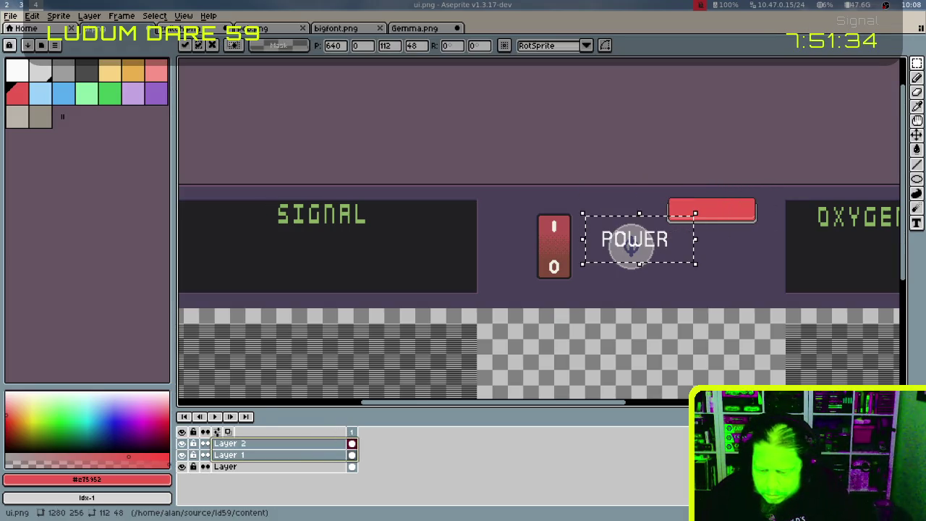
key("shift+Down")
key("shift+Up")
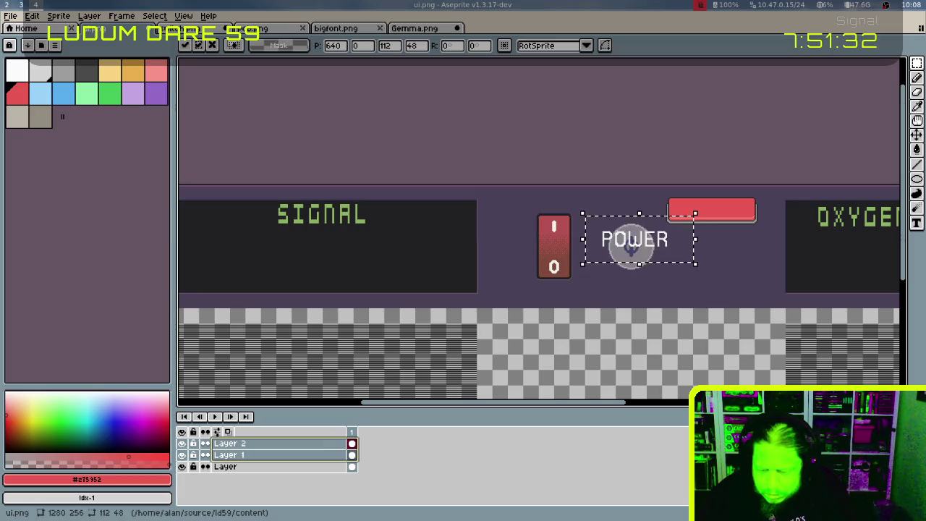
key("Down")
key("Down")
key("Down")
key("Down")
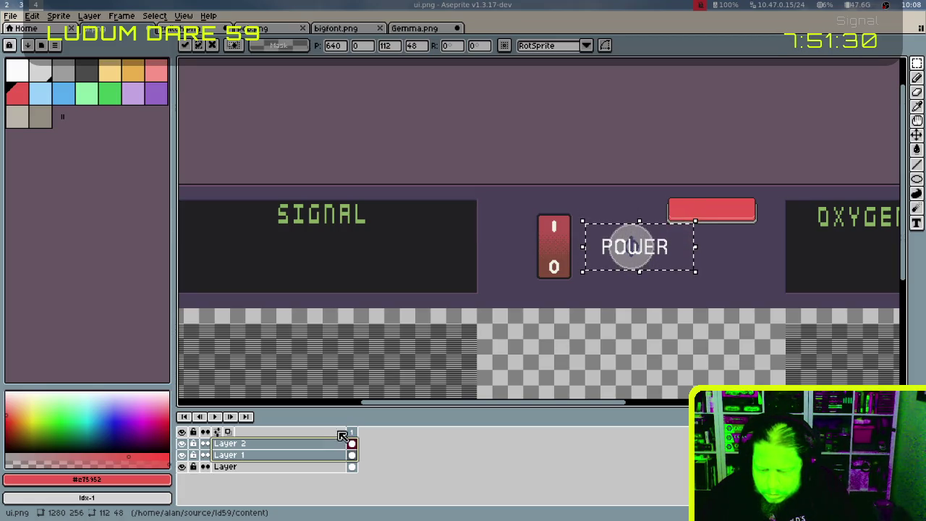
key("Return")
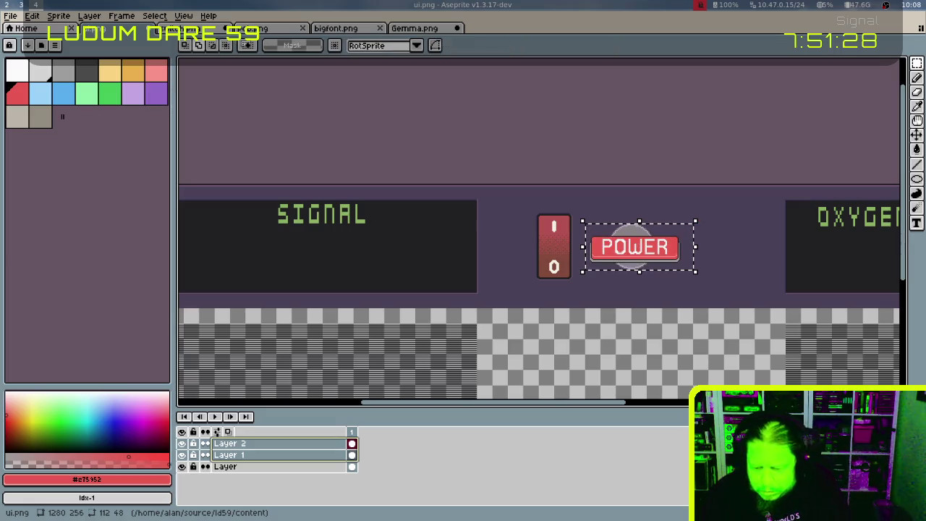
key("ctrl+d")
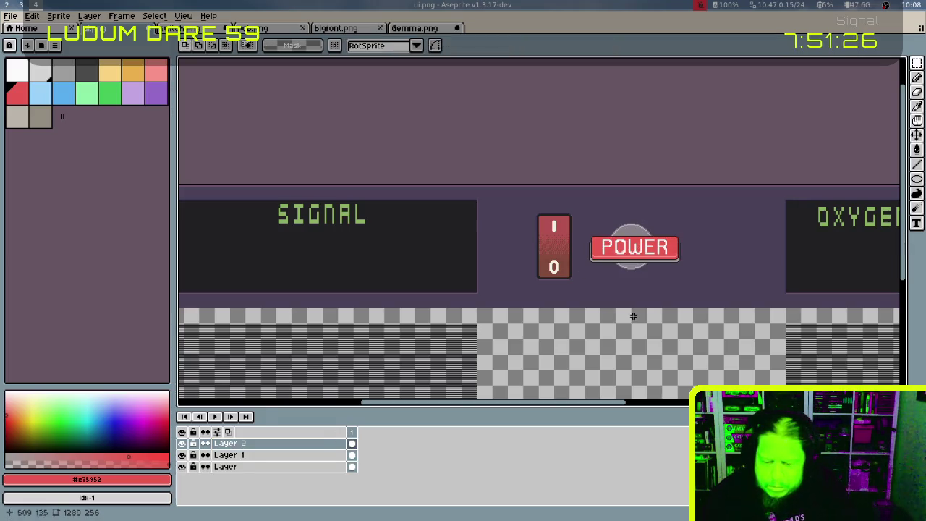
Cut the red I/O switch away from Layer 1
left_click_drag(524, 201, 585, 290)
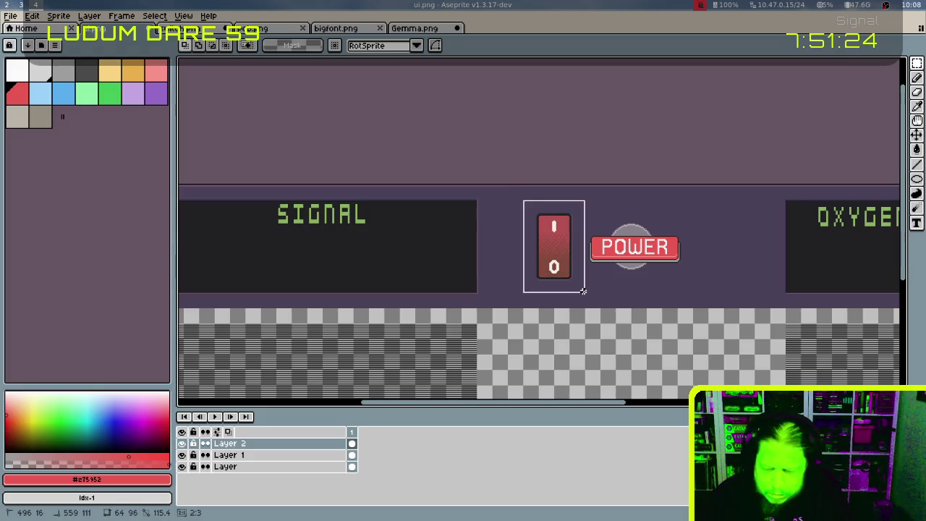
left_click(310, 454)
key("ctrl+x")
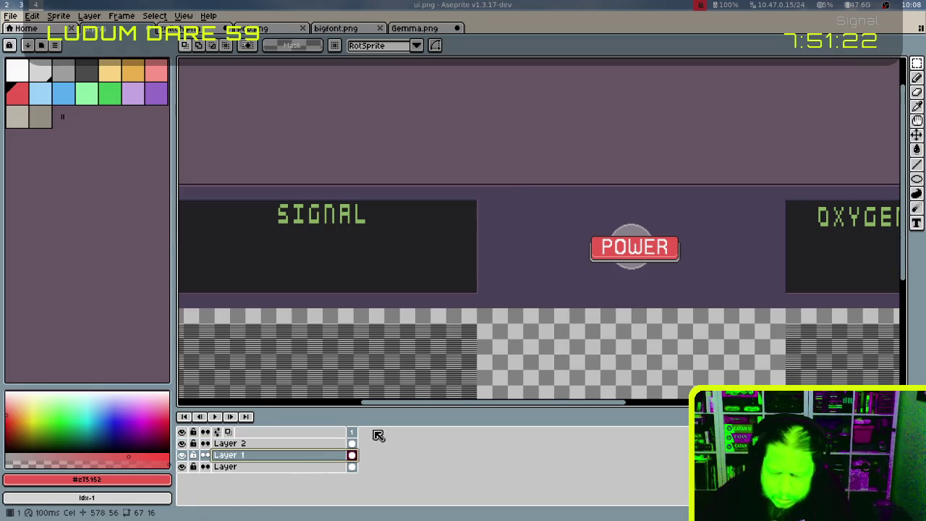
Erase the grey arcs below and above the POWER button
scroll(646, 267, "up", 2)
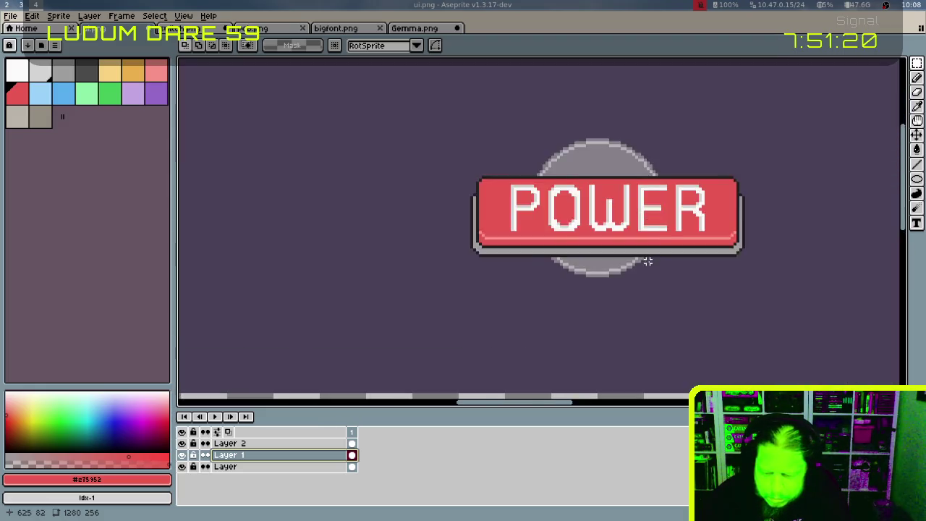
scroll(637, 273, "up", 1)
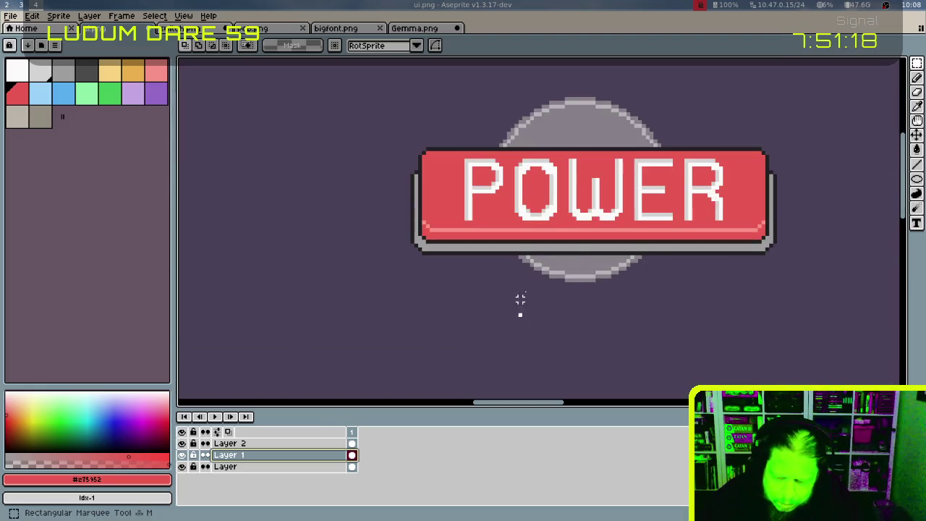
left_click_drag(517, 314, 644, 251)
key("ctrl+d")
key("u")
left_click_drag(508, 327, 629, 272)
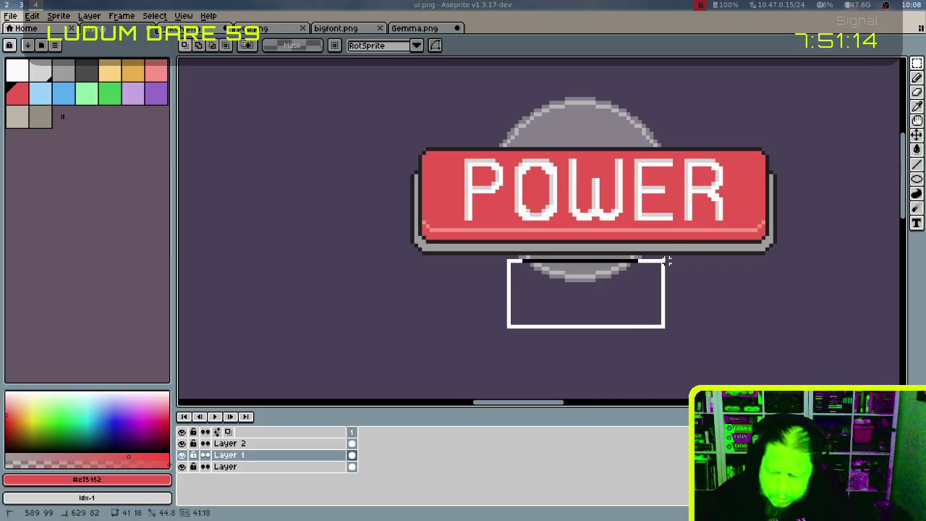
key("ctrl+z")
key("ctrl+z")
key("Delete")
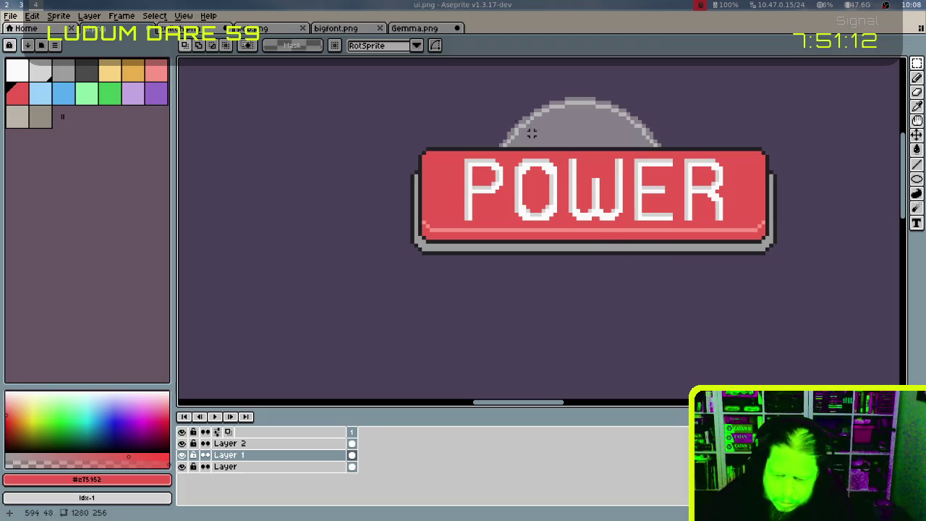
left_click_drag(465, 94, 700, 143)
key("Delete")
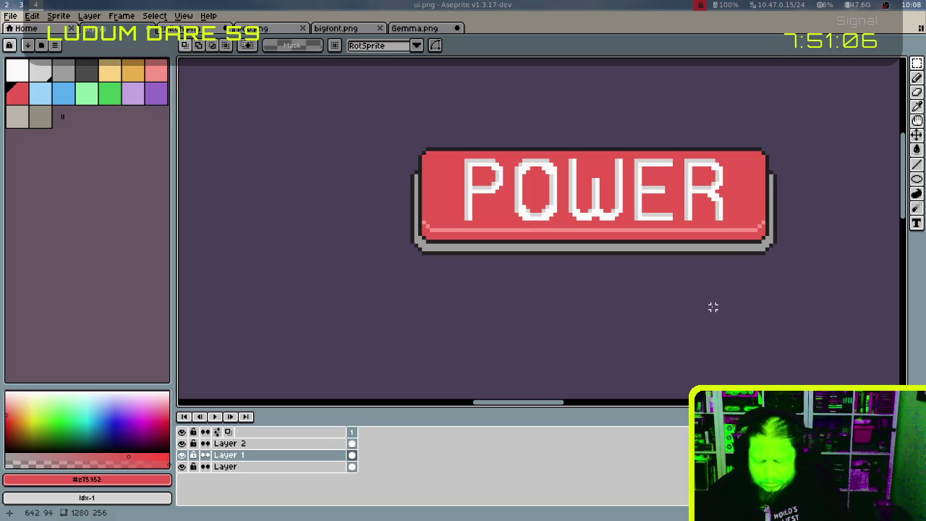
Pan across the canvas and eyedrop the dark #212123 colour
scroll(713, 306, "down", 3)
scroll(716, 304, "down", 2)
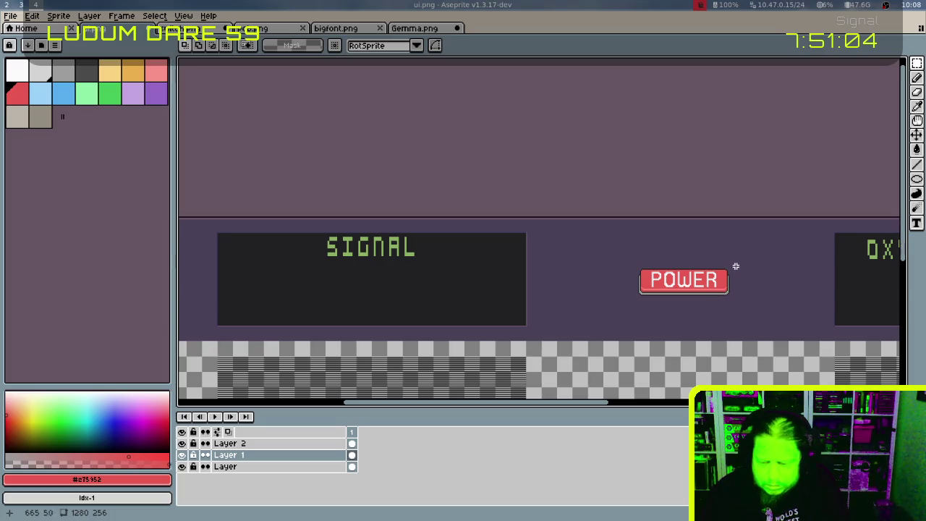
scroll(736, 266, "up", 2)
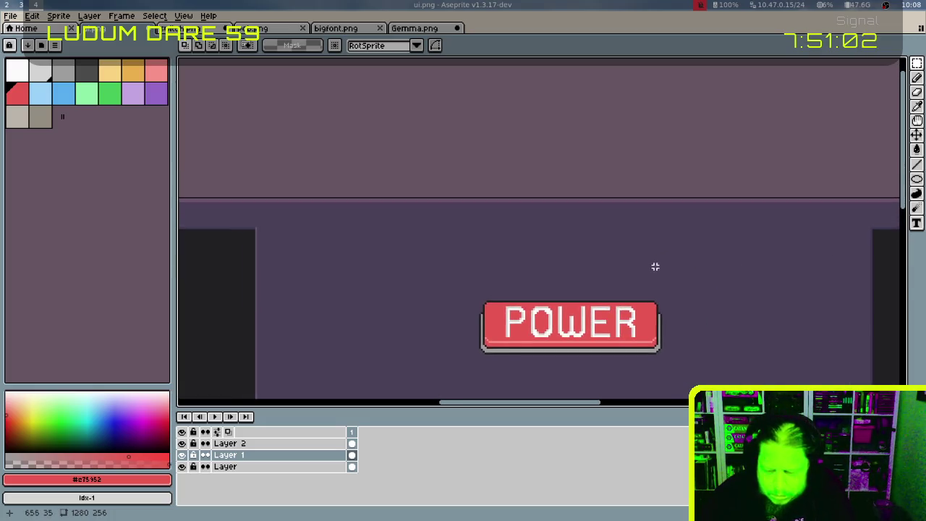
scroll(655, 266, "up", 2)
scroll(643, 262, "down", 1)
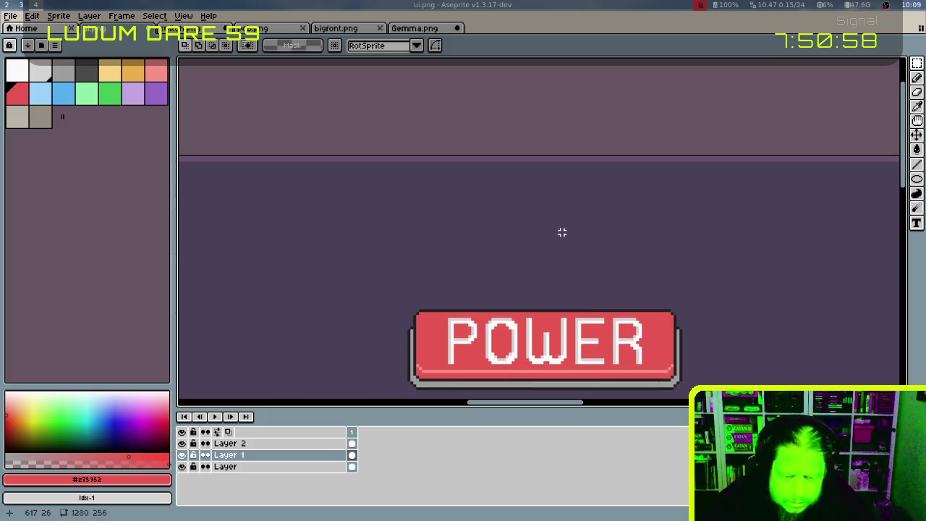
scroll(574, 222, "left", 3)
scroll(624, 223, "left", 3)
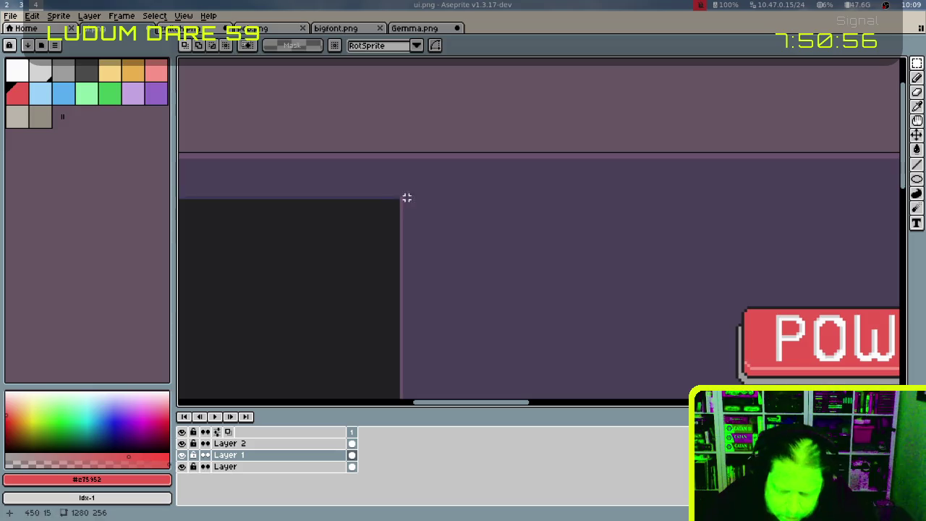
left_click(398, 198, "alt")
scroll(502, 244, "right", 2)
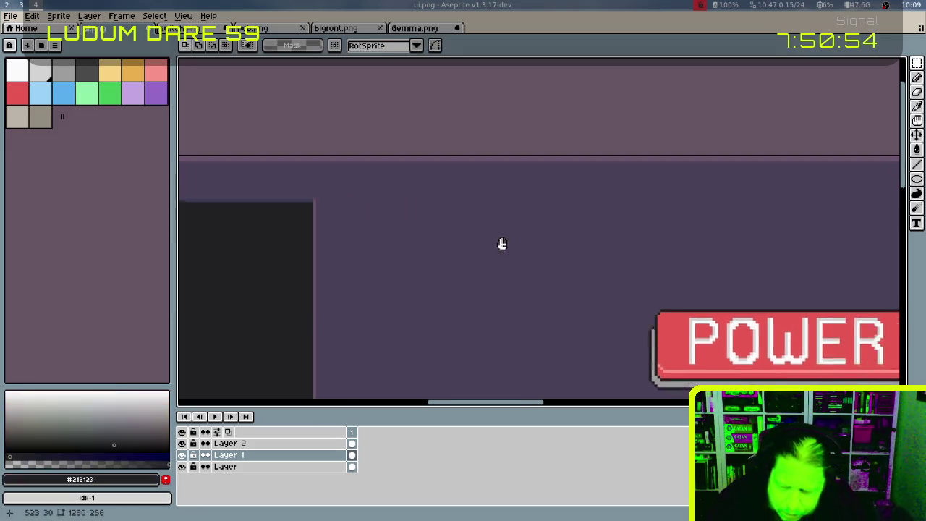
scroll(502, 244, "right", 3)
Draw a dark triangle outline above POWER, undoing its uneven right side
key("b")
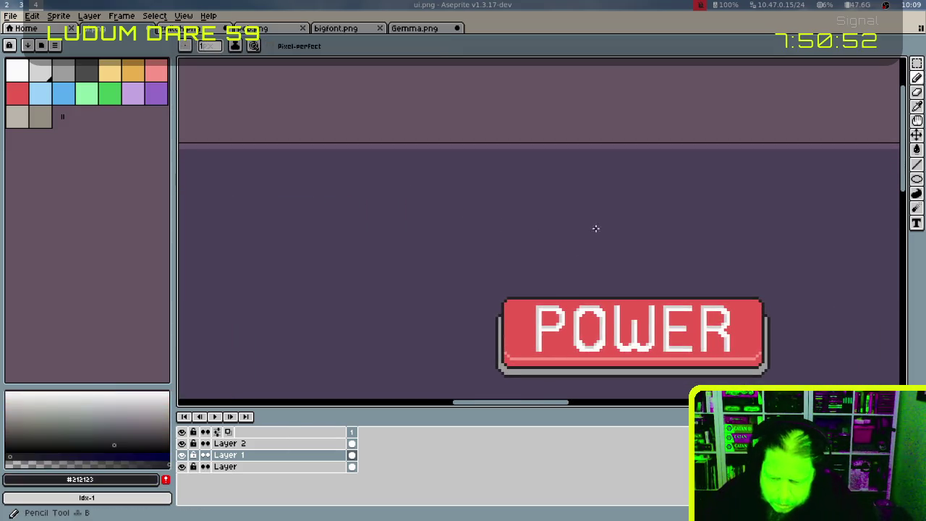
left_click_drag(637, 224, 552, 223)
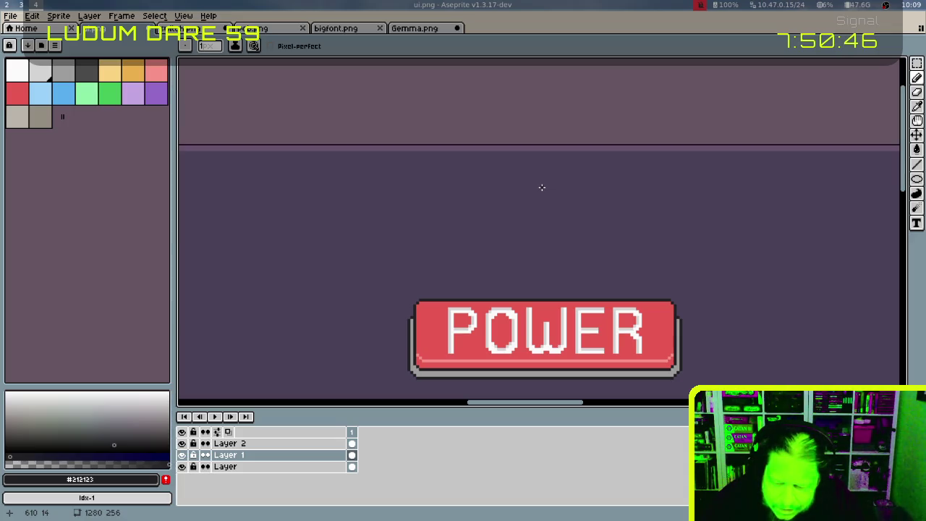
mouse_move(541, 191)
left_mouse_down()
mouse_move(492, 261)
mouse_move(571, 259)
mouse_move(544, 190)
left_mouse_up()
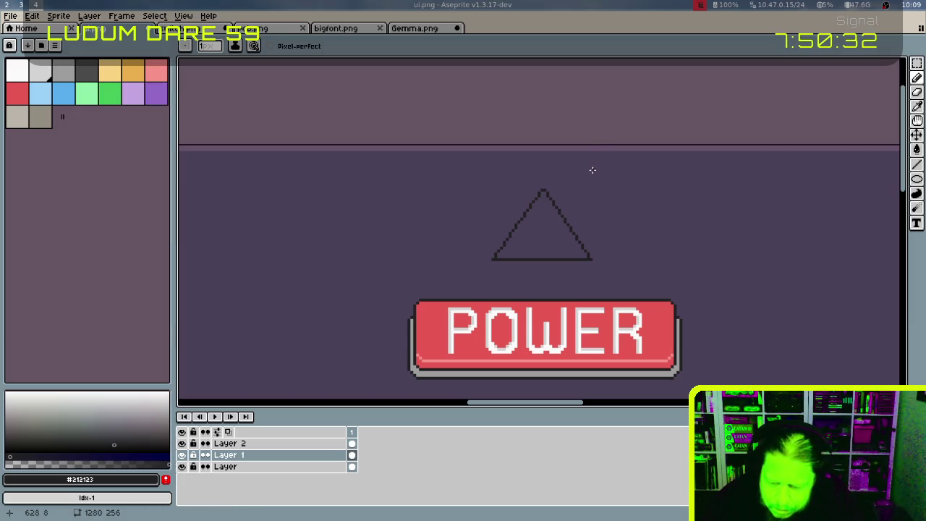
key("v")
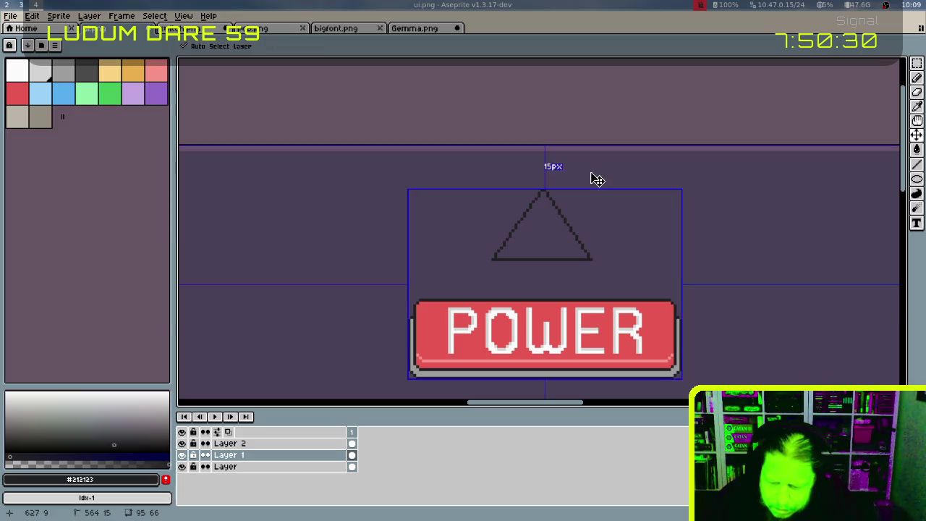
key("l")
key("ctrl+z")
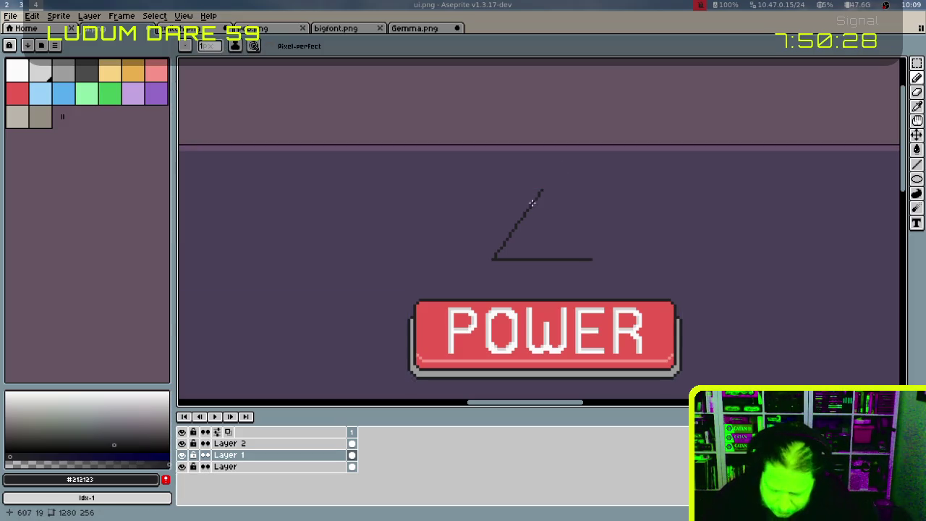
Mirror the triangle's left diagonal horizontally to form its right side
key("m")
left_click_drag(475, 181, 554, 269)
key("ctrl+t")
key("shift+h")
left_click_drag(492, 233, 585, 233)
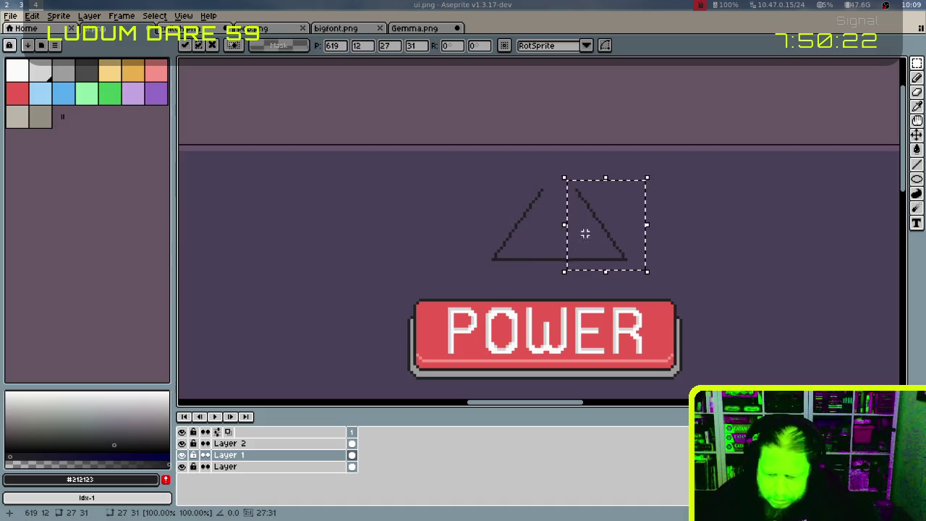
key("Left")
key("Left")
key("Left")
key("Right")
key("Right")
key("Right")
key("Right")
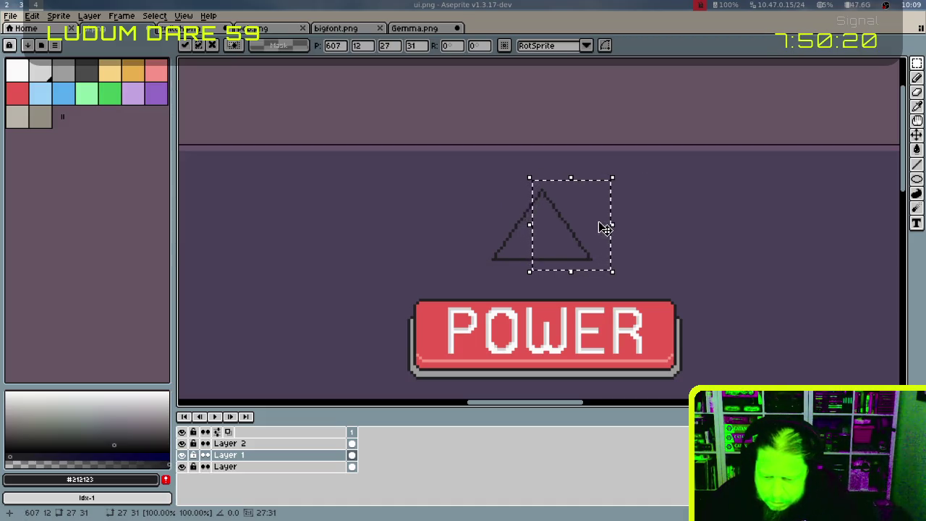
key("Right")
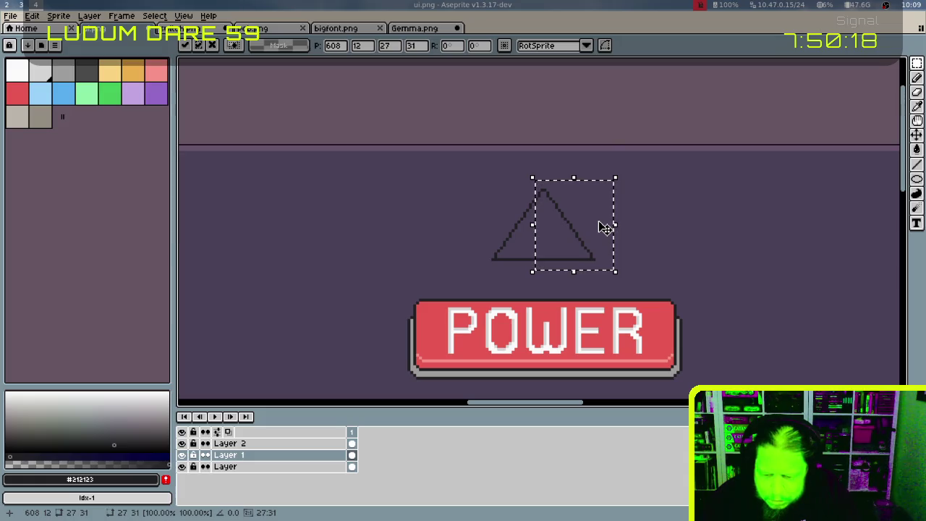
key("ctrl+d")
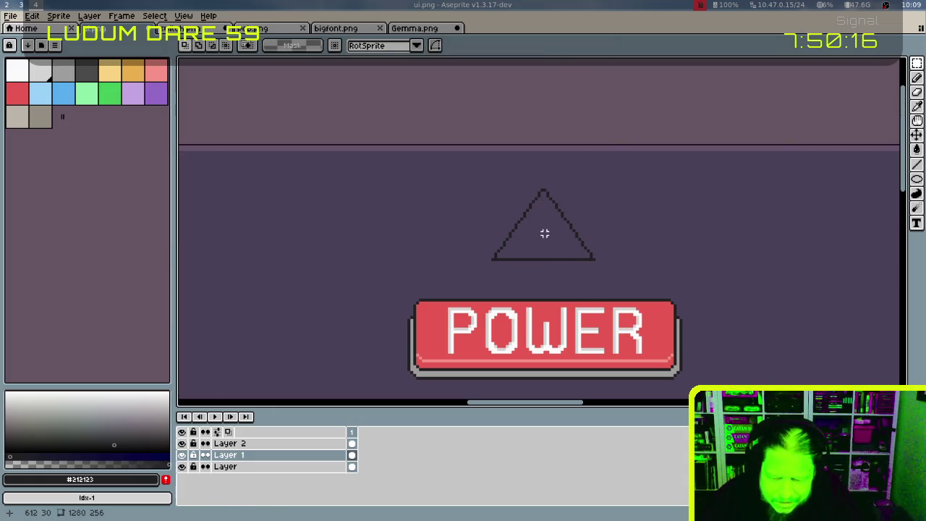
scroll(539, 233, "up", 2)
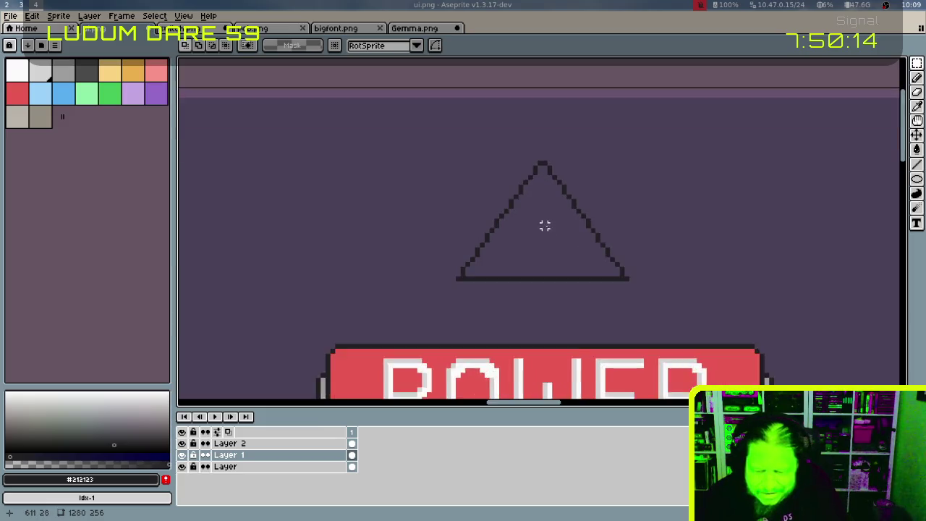
Flood-fill the triangle above POWER dark (contiguous only), then undo back to remove the triangle entirely
key("i")
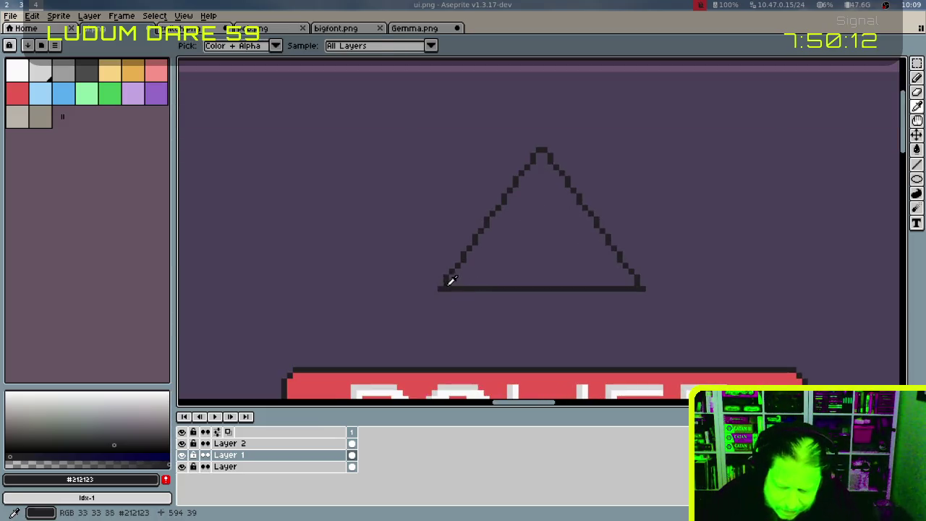
key("b")
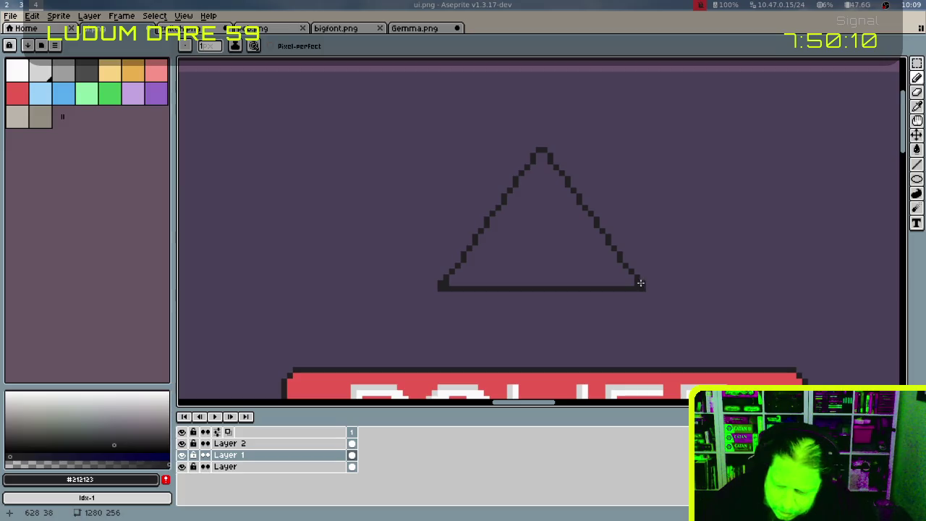
left_click(654, 248)
key("g")
left_click(609, 232)
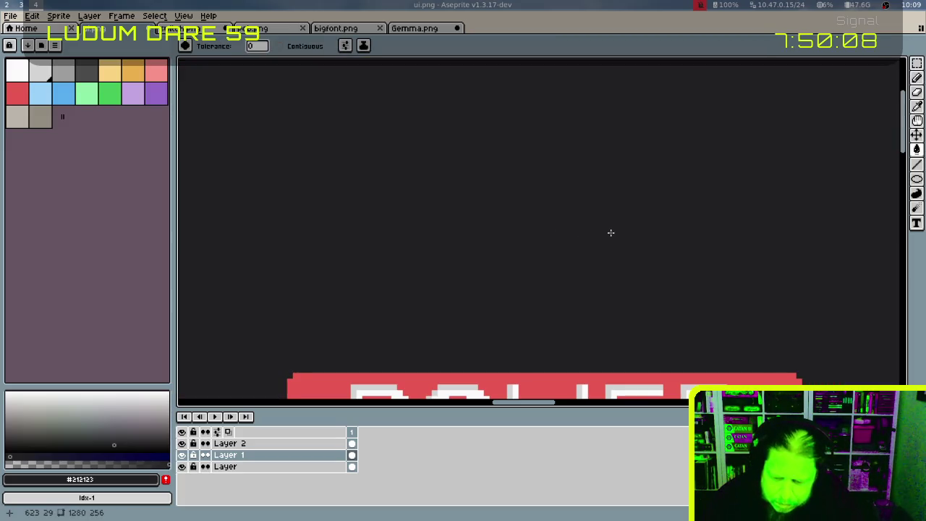
key("ctrl+z")
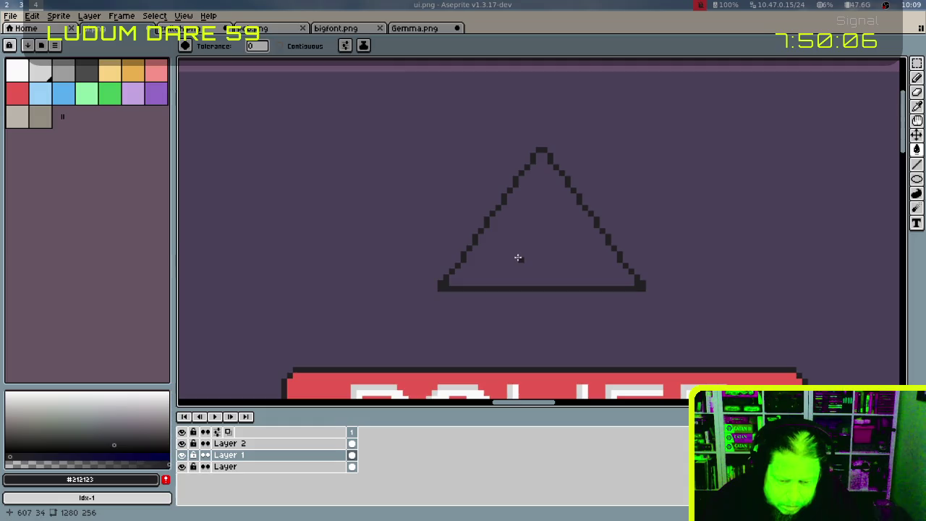
left_click(280, 45)
left_click(631, 278)
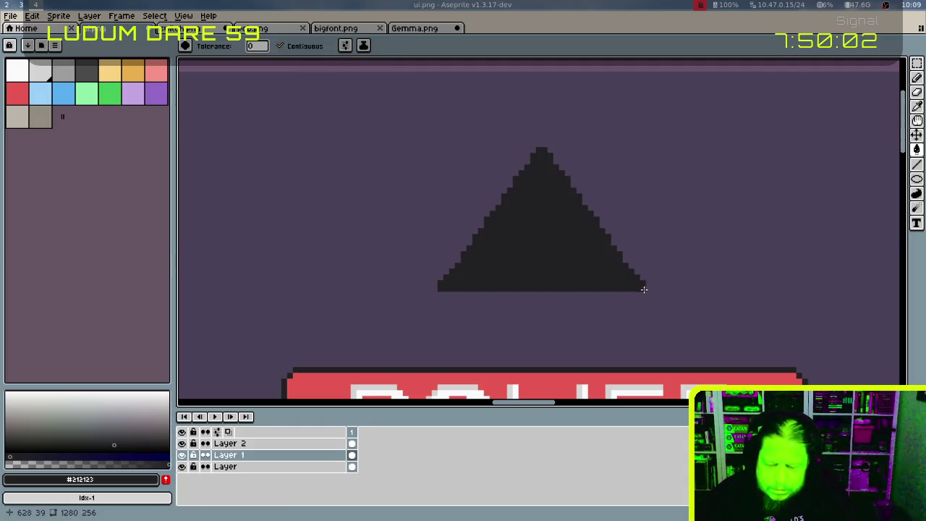
key("ctrl+z")
key("ctrl+z")
key("ctrl+z")
key("ctrl+z")
key("ctrl+z")
key("g")
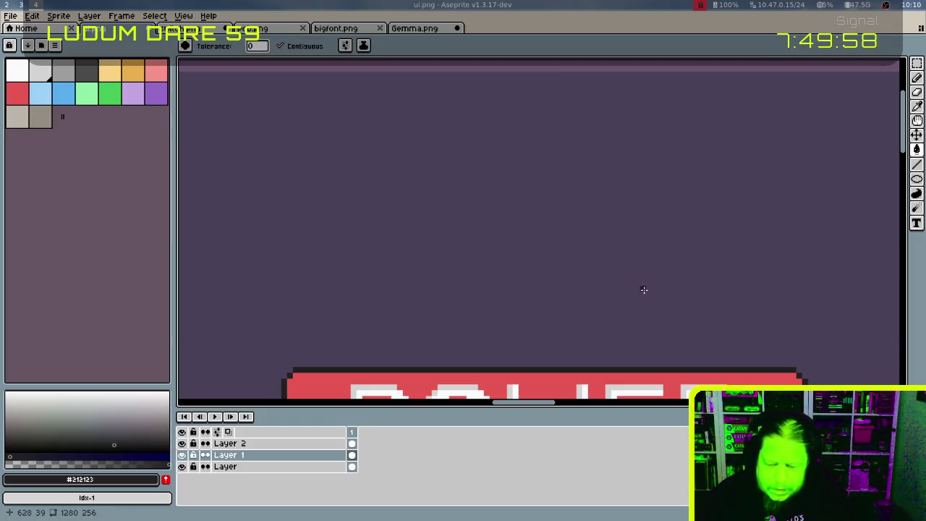
scroll(644, 289, "down", 5)
scroll(651, 208, "up", 1)
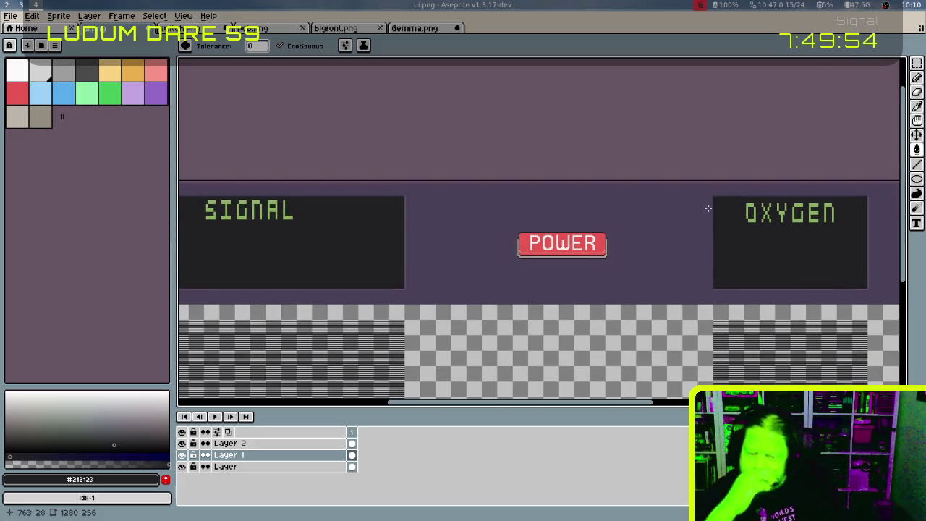
Try nudging the selected POWER button down, revert it, then bring up Layer 2's context menu
key("m")
left_click_drag(498, 210, 648, 275)
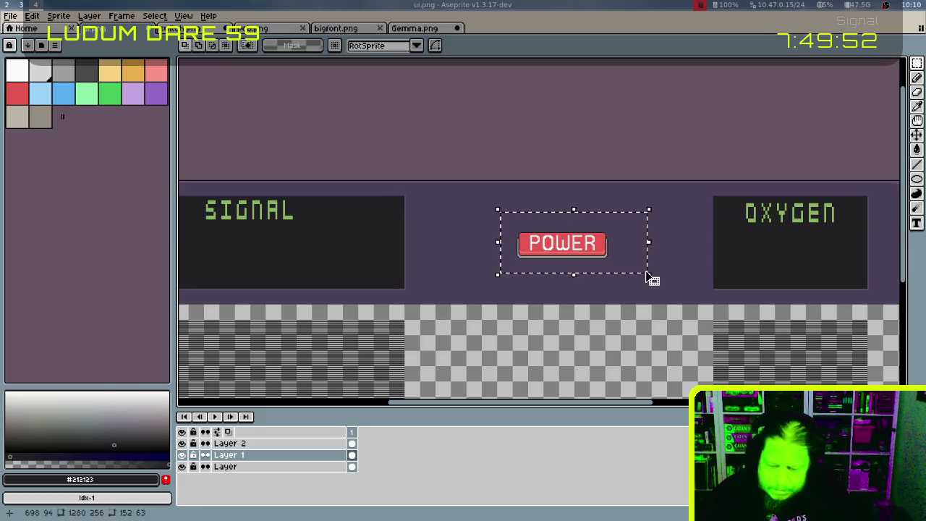
key("shift+Down")
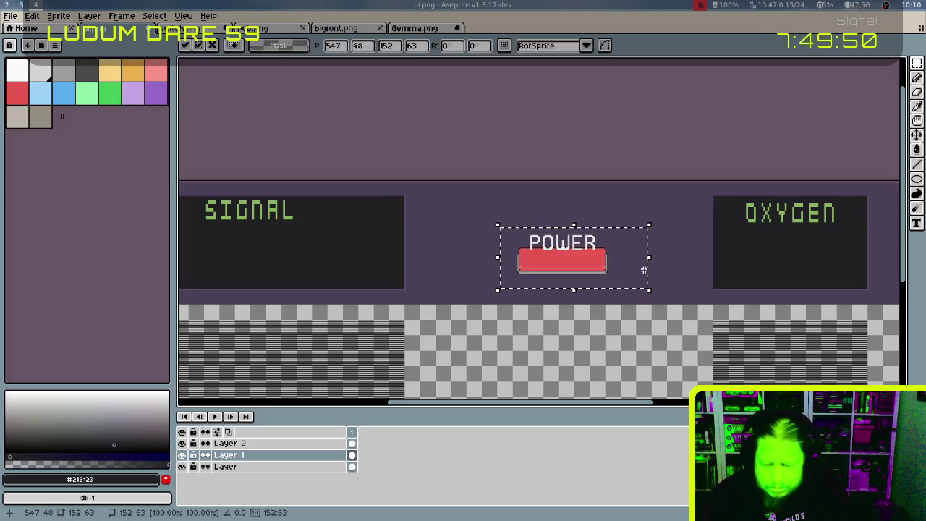
key("shift+Up")
key("ctrl+d")
left_click(339, 444)
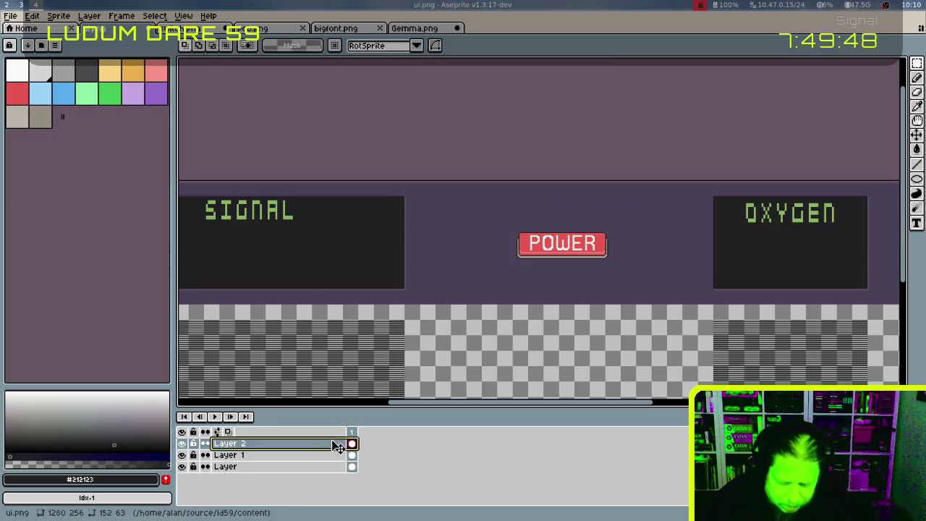
right_click(339, 445)
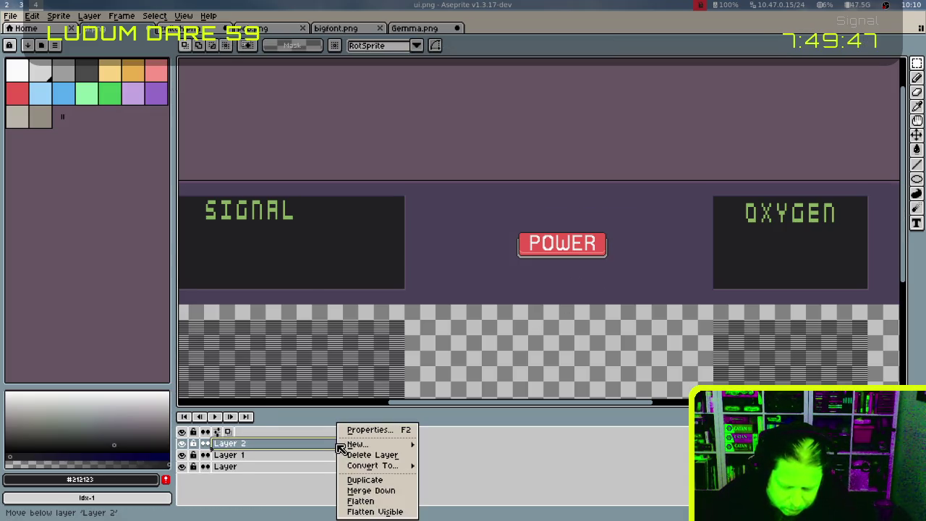
Merge Layer 2 down into Layer 1 and move the POWER button a few pixels lower
left_click(371, 490)
left_click_drag(500, 214, 640, 275)
key("shift+Down")
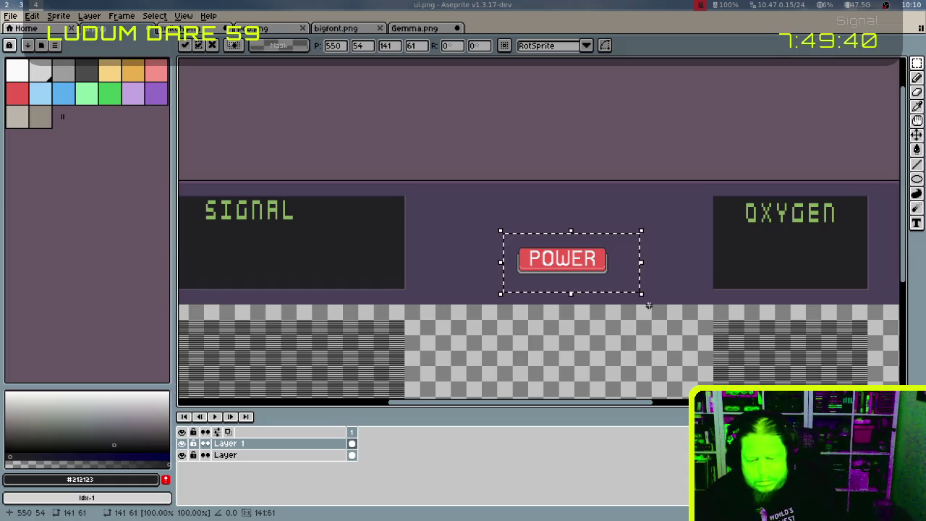
left_click(674, 276)
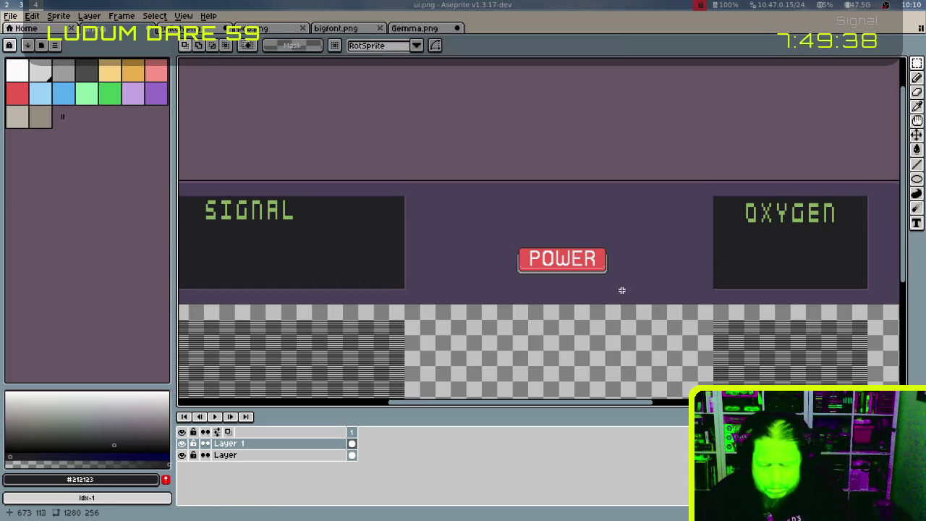
scroll(589, 262, "up", 2)
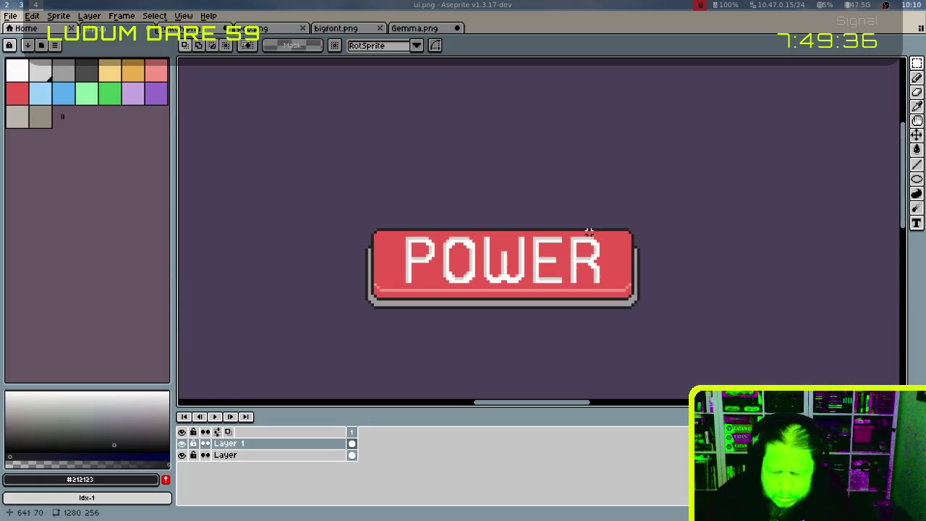
With the pixel grid shown, draw a filled dark-grey circle above the POWER button
left_click_drag(554, 151, 610, 221)
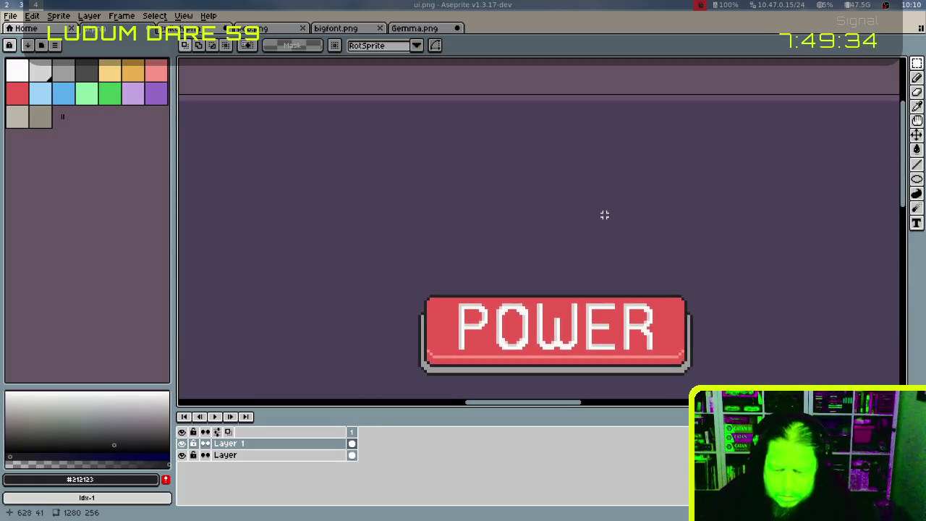
left_click(87, 81)
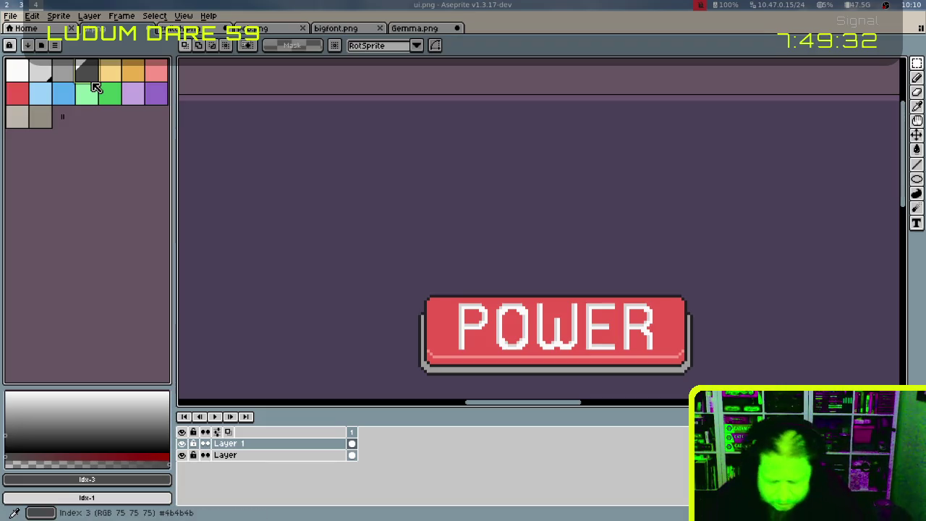
key("b")
key("shift+u")
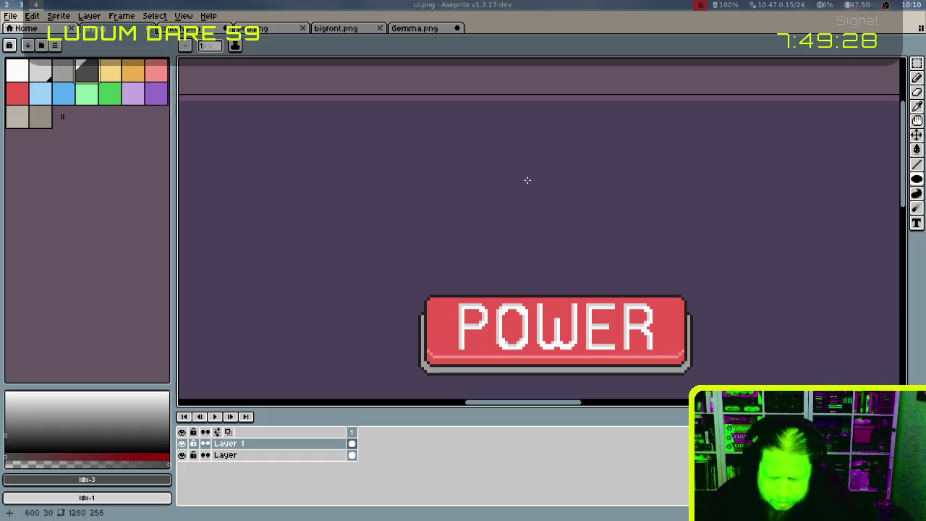
key("ctrl+apostrophe")
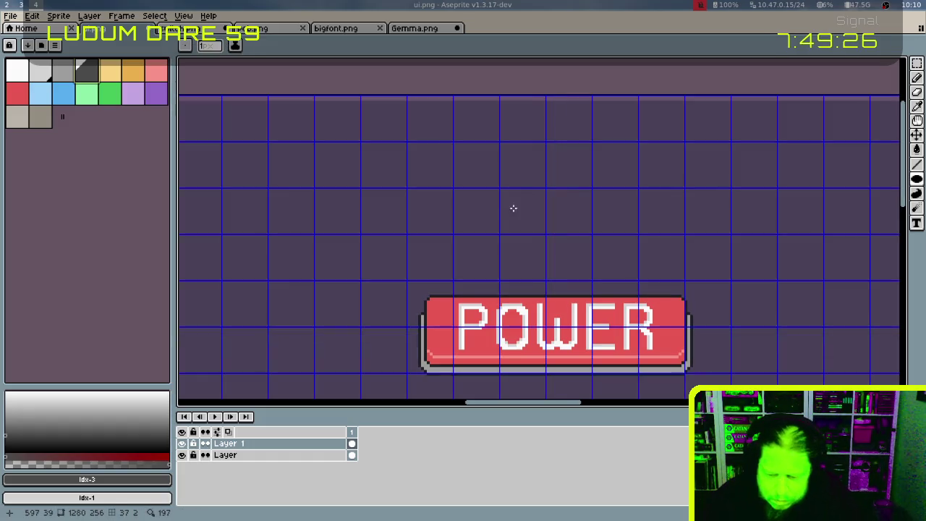
mouse_move(502, 192)
left_mouse_down()
mouse_move(580, 260)
mouse_move(581, 272)
left_mouse_up()
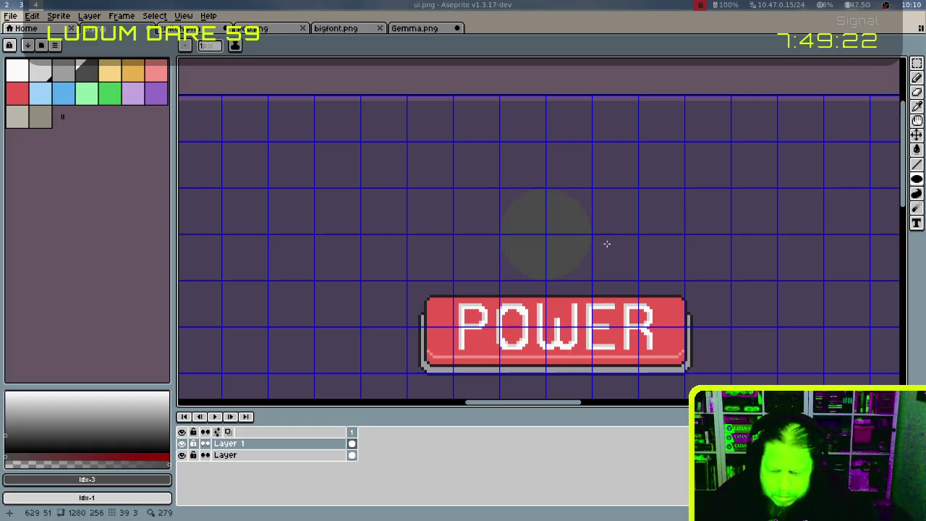
Eyedrop panel colour #212123 and bucket-fill the circle's parts solid dark
scroll(614, 202, "left", 3)
scroll(644, 234, "left", 5)
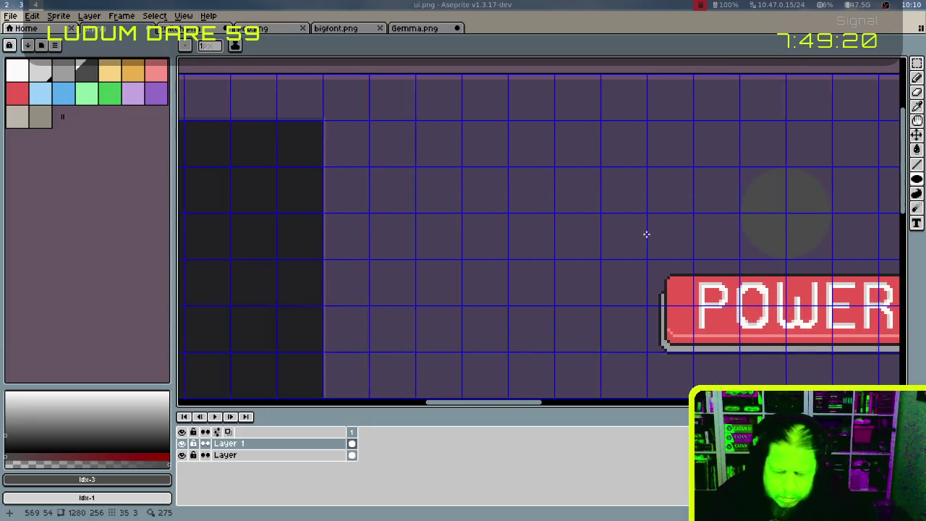
left_click(336, 223, "alt")
scroll(387, 225, "right", 3)
scroll(419, 240, "up", 1)
scroll(420, 239, "right", 2)
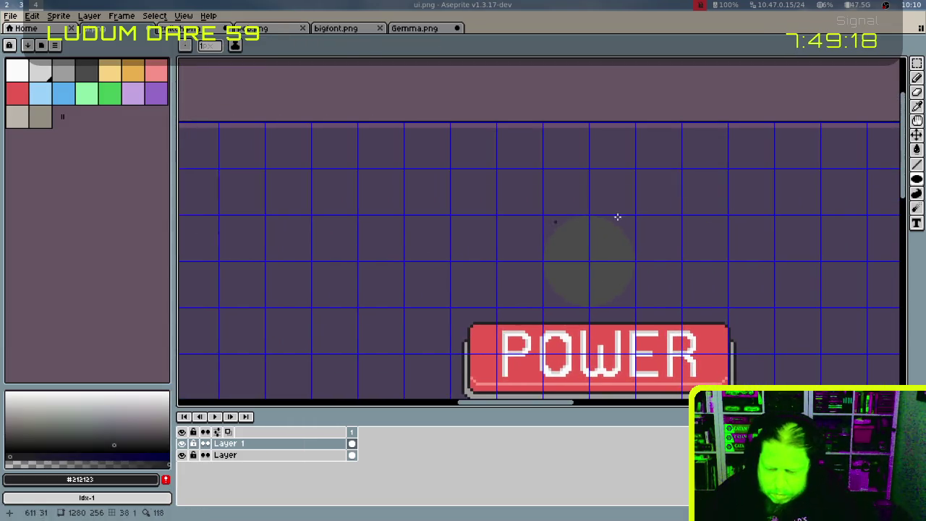
key("g")
left_click(574, 244)
left_click(609, 256)
left_click(605, 277)
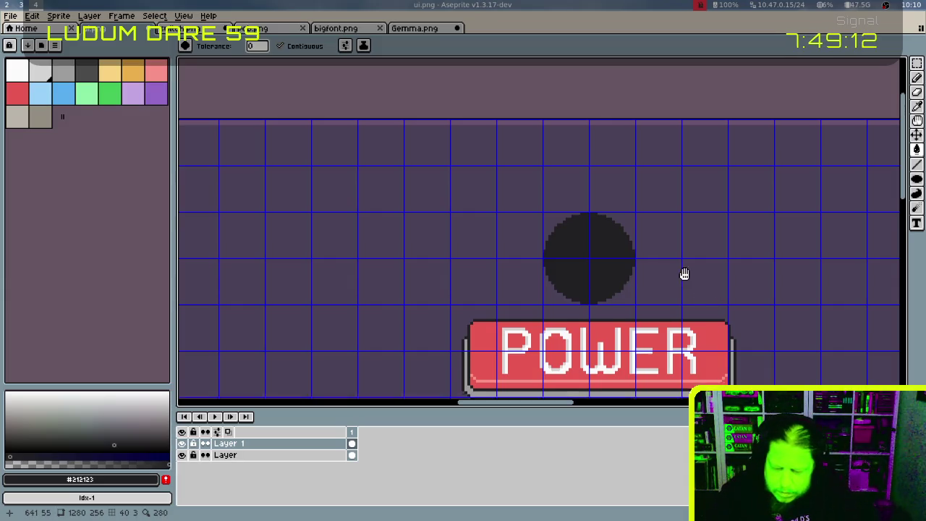
left_click_drag(684, 272, 651, 190)
Shift the POWER button left so it's centred under the dark light
key("m")
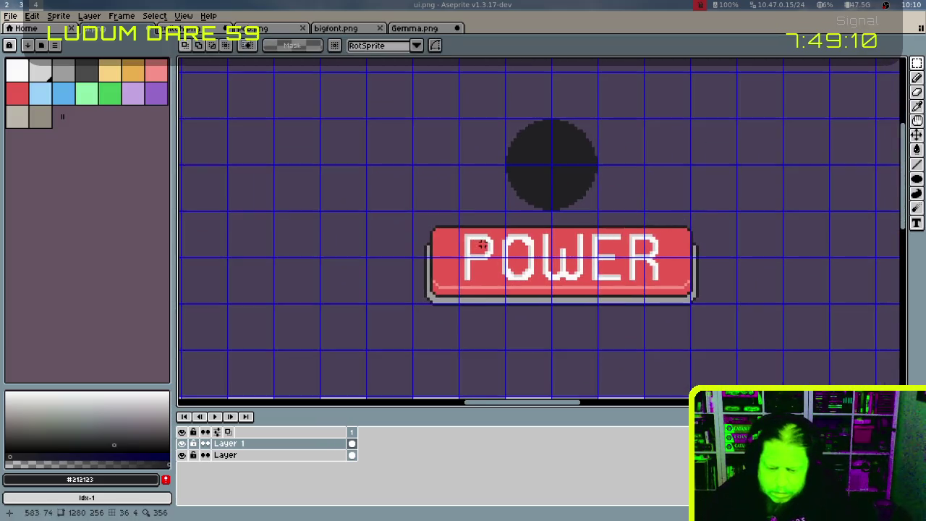
mouse_move(414, 214)
left_mouse_down()
mouse_move(683, 308)
mouse_move(729, 337)
left_mouse_up()
key("Left")
key("Left")
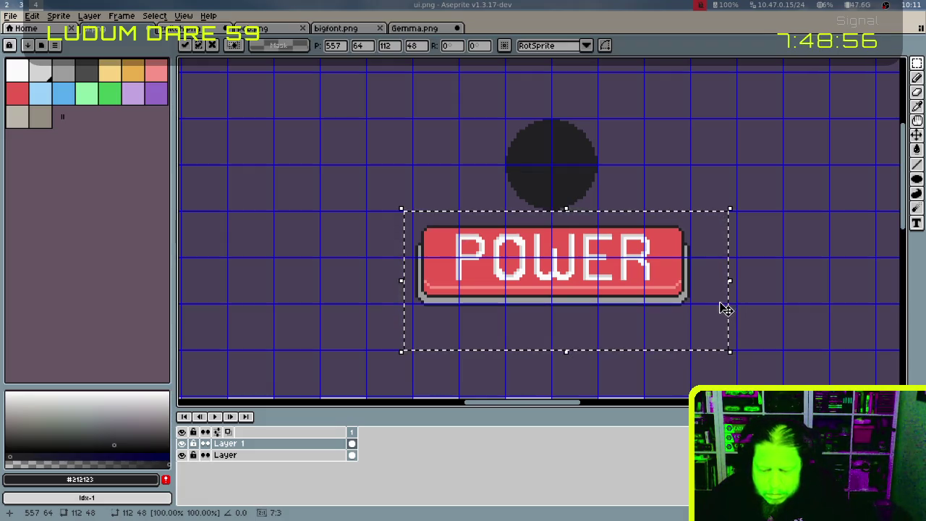
key("ctrl+d")
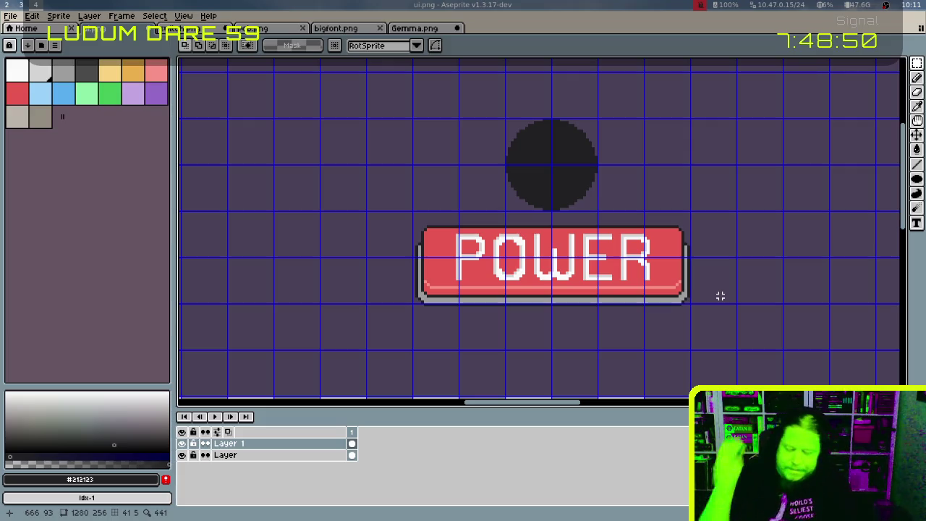
Pull the POWER button's right end in by one pixel
scroll(719, 295, "up", 1)
scroll(653, 233, "up", 1)
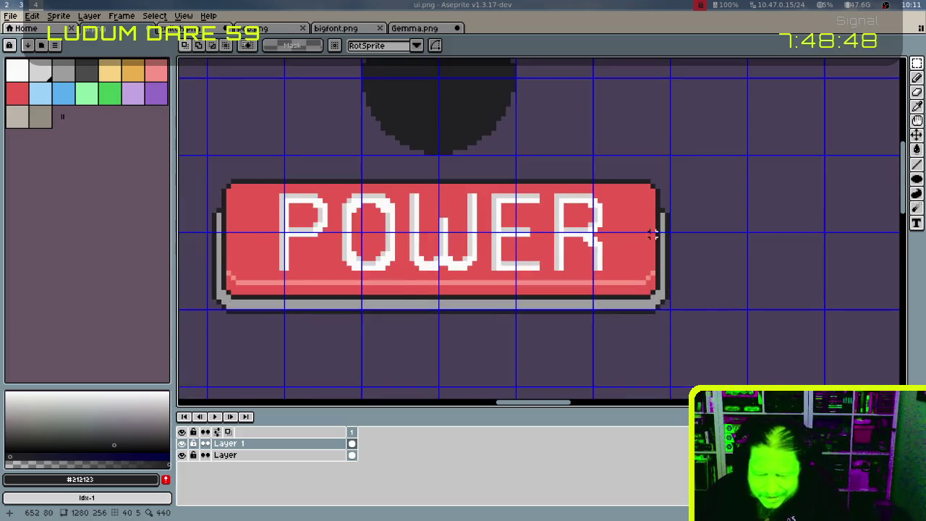
scroll(531, 186, "up", 1)
mouse_move(492, 145)
left_mouse_down()
mouse_move(662, 315)
mouse_move(712, 416)
left_mouse_up()
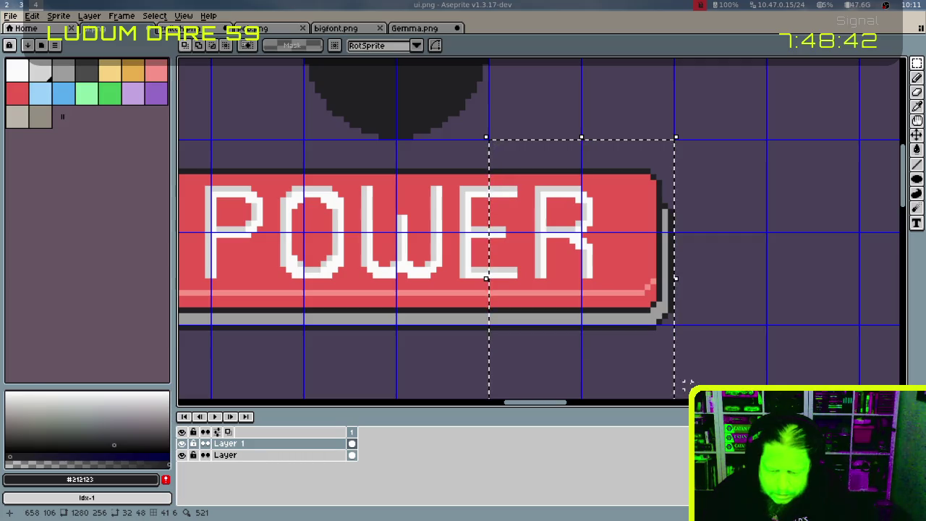
key("Left")
key("ctrl+d")
left_click_drag(687, 287, 756, 262)
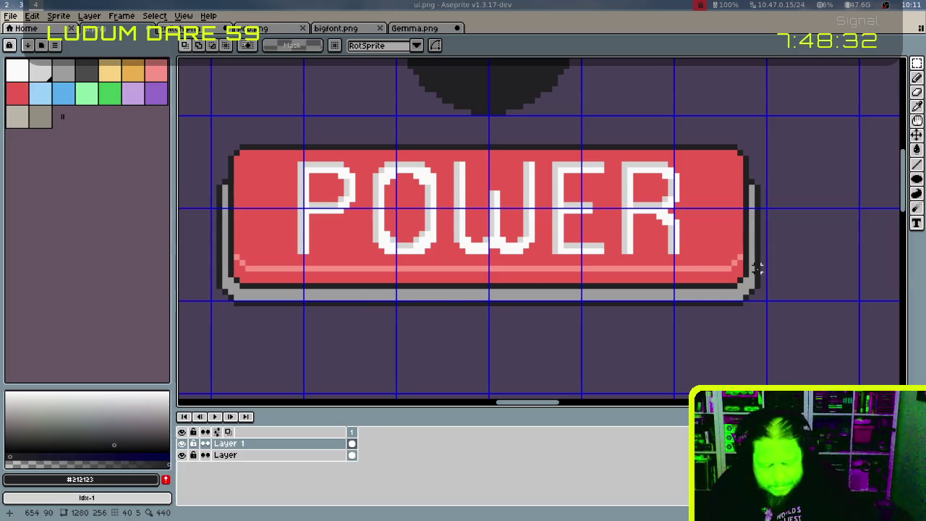
scroll(757, 269, "down", 3)
left_click_drag(745, 209, 687, 225)
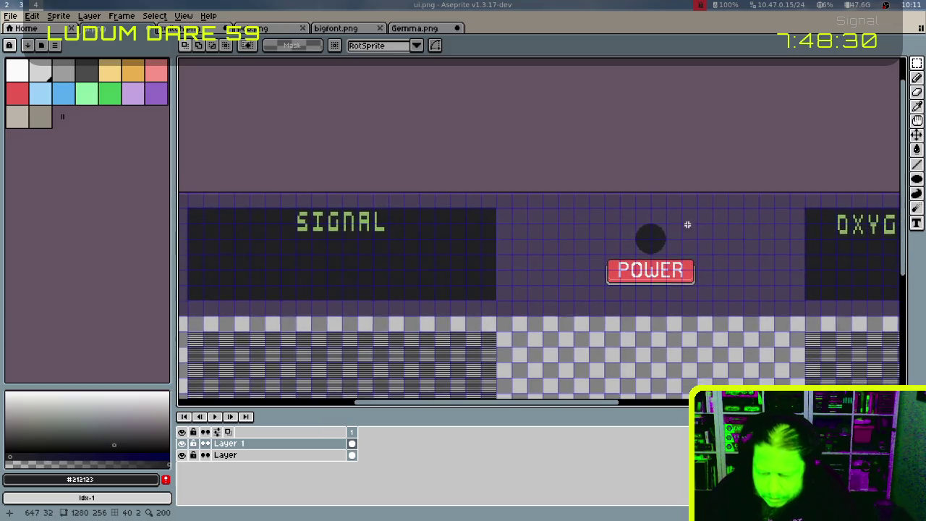
Magic-wand select only the dark circle, with Continuous turned on and the grid hidden
left_click_drag(744, 215, 682, 231)
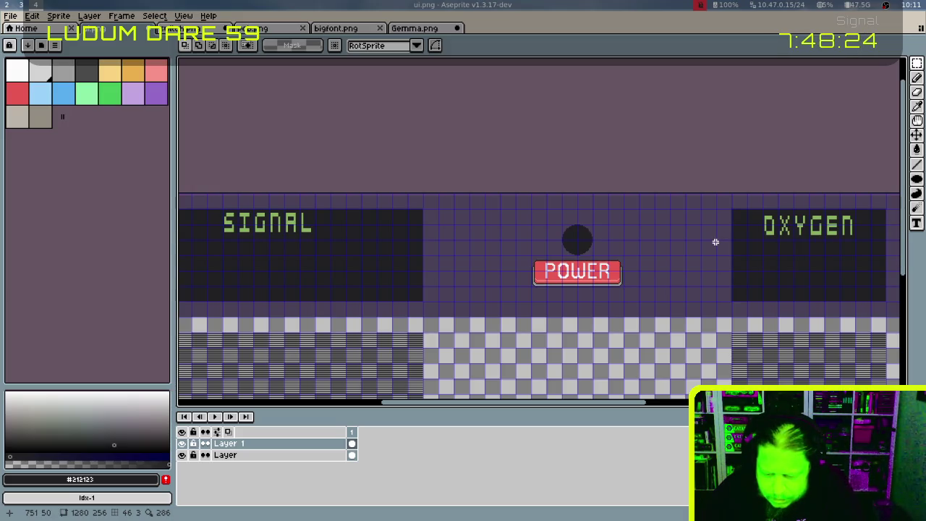
scroll(690, 248, "up", 2)
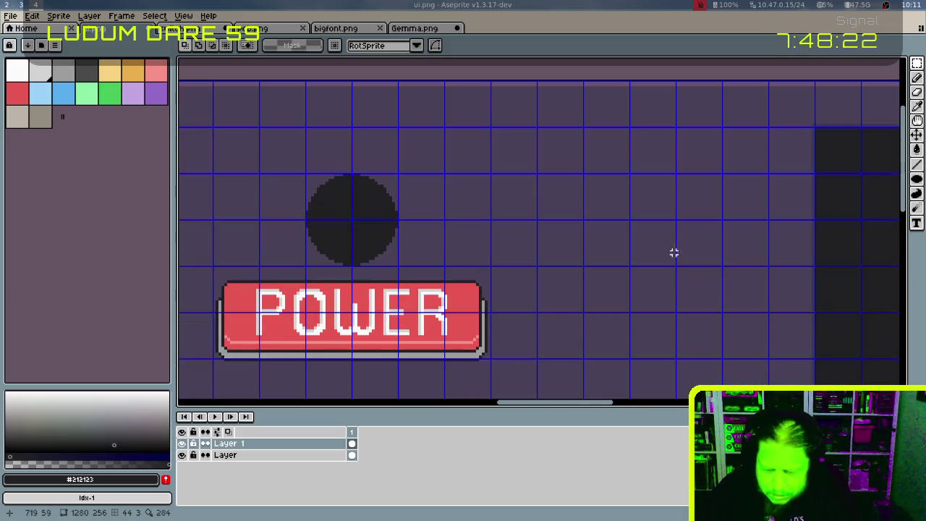
scroll(673, 252, "left", 2)
key("w")
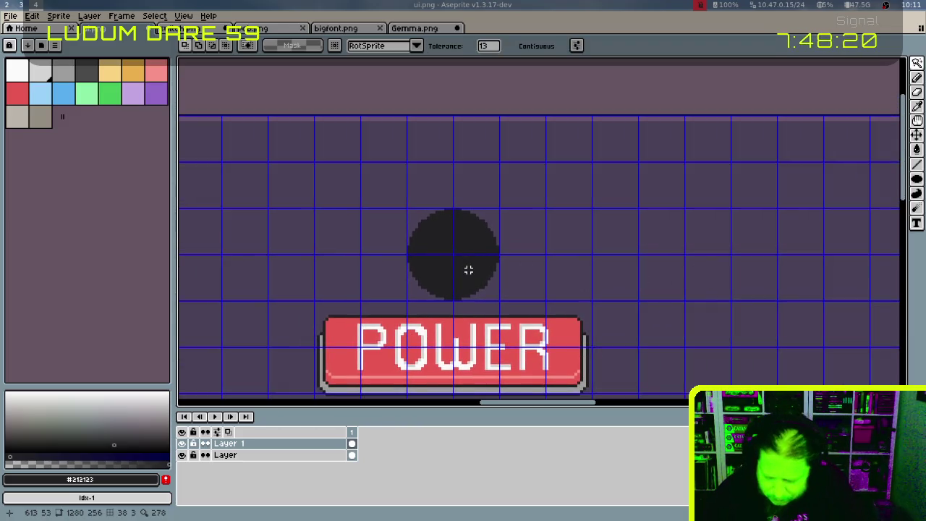
key("ctrl+apostrophe")
left_click(474, 273)
key("ctrl+d")
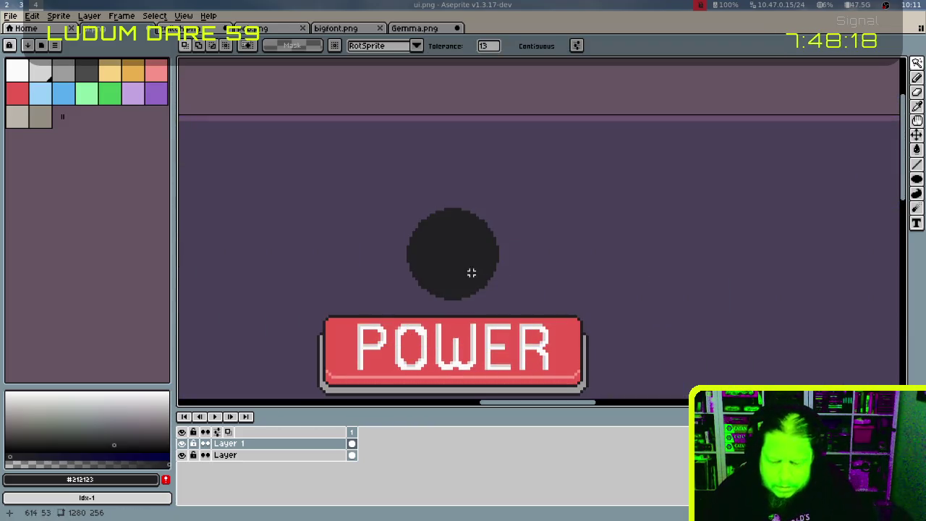
left_click(460, 265)
key("ctrl+d")
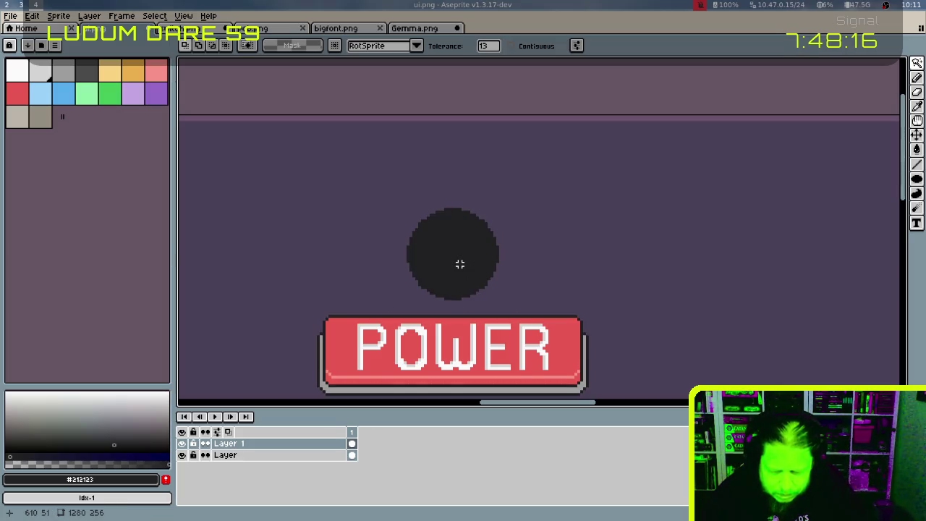
left_click(511, 46)
left_click(454, 264)
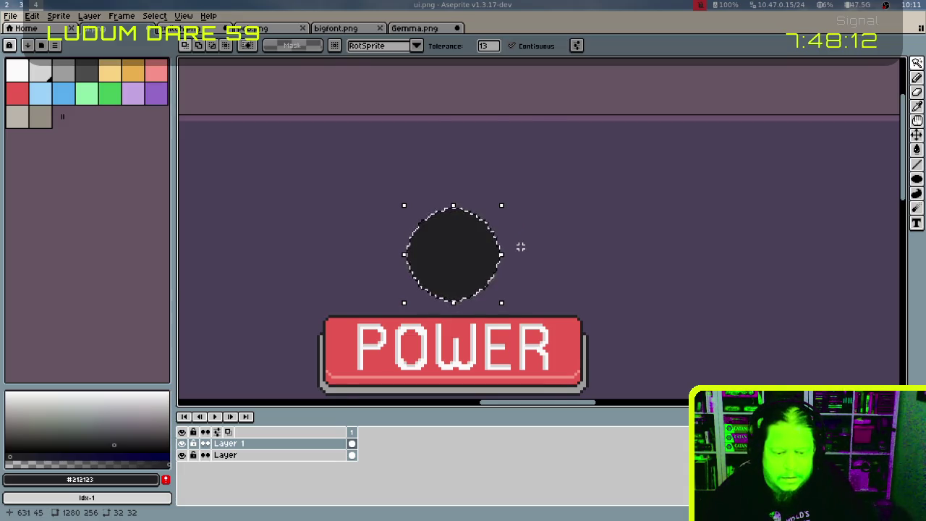
Pause the music player in the browser and return to Aseprite
key("alt+Tab")
key("alt+Tab")
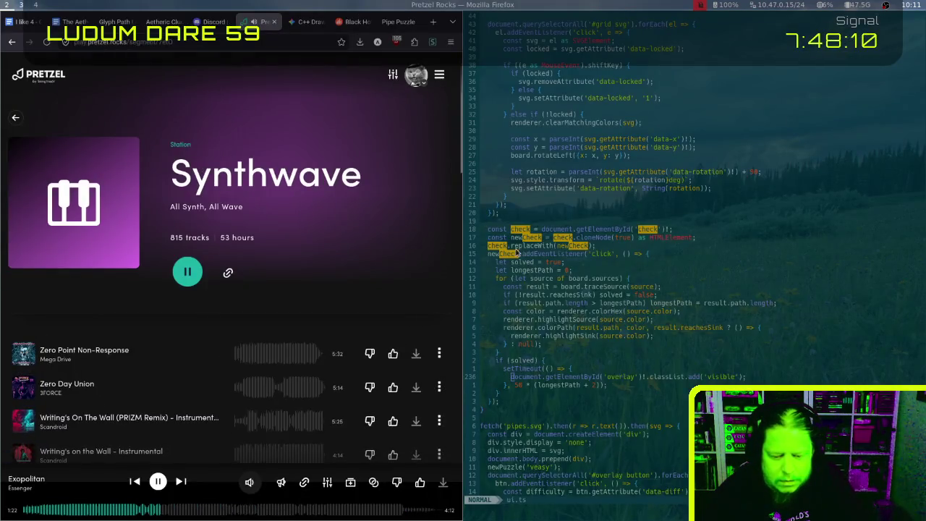
left_click(181, 481)
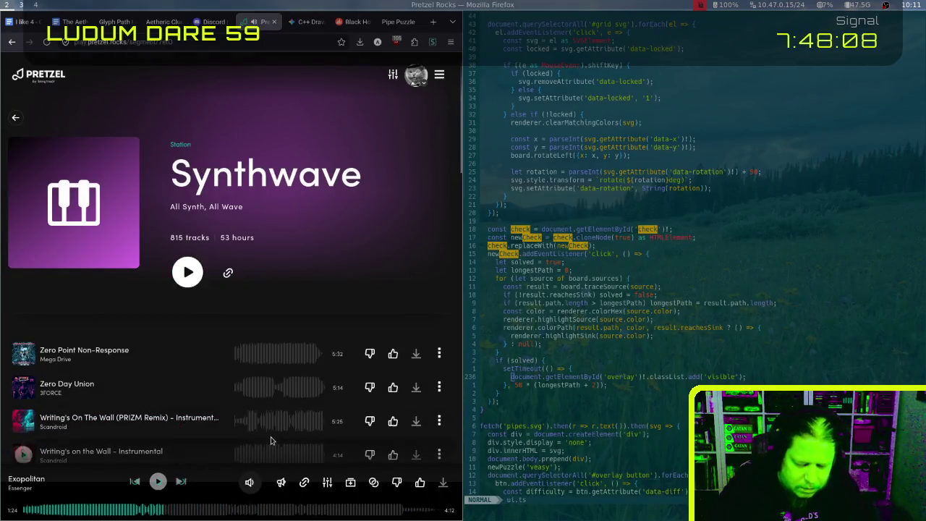
key("alt+Tab")
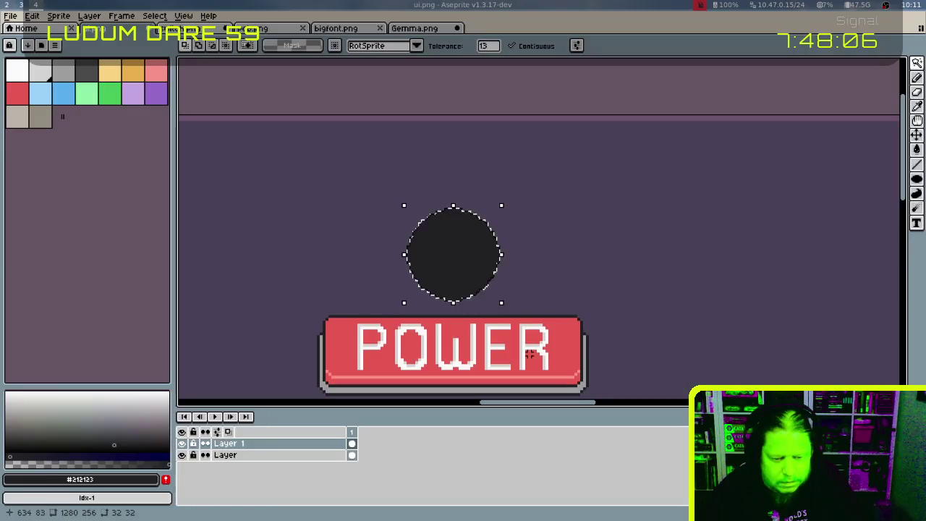
Contract the dark circle's selection, deselect, and eyedrop the purple background #4b4158
key("ctrl+d")
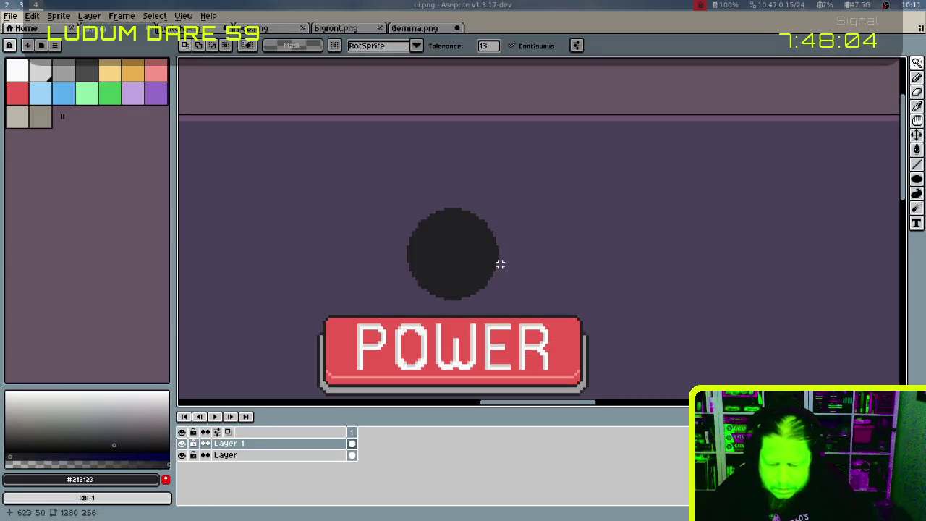
left_click(484, 268)
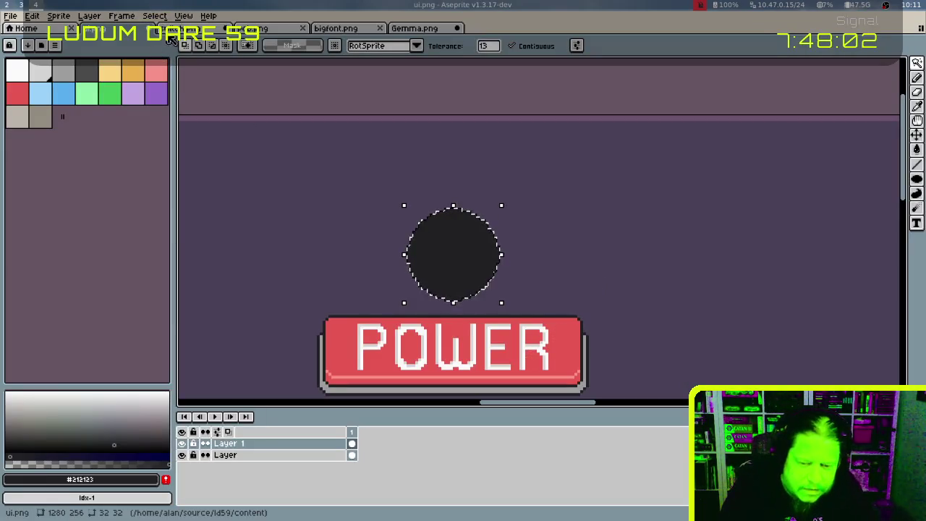
left_click(156, 17)
mouse_move(163, 86)
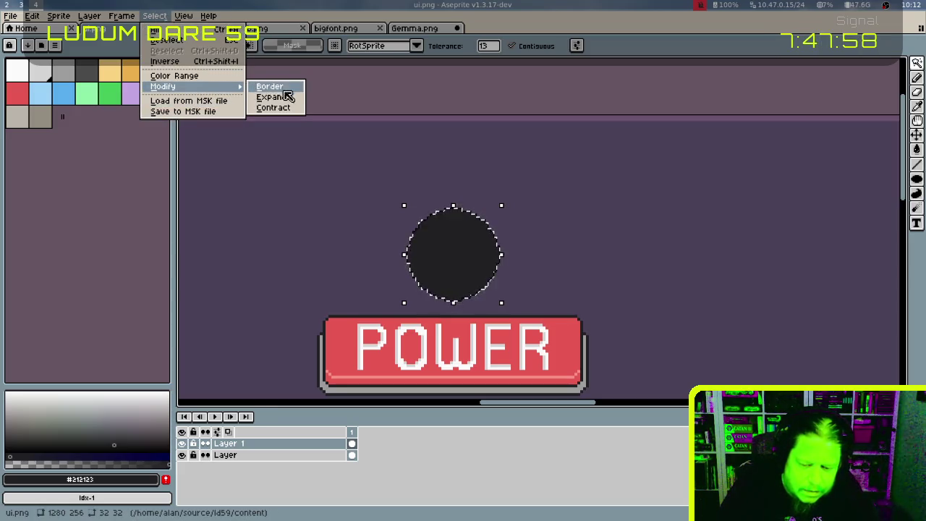
left_click(288, 109)
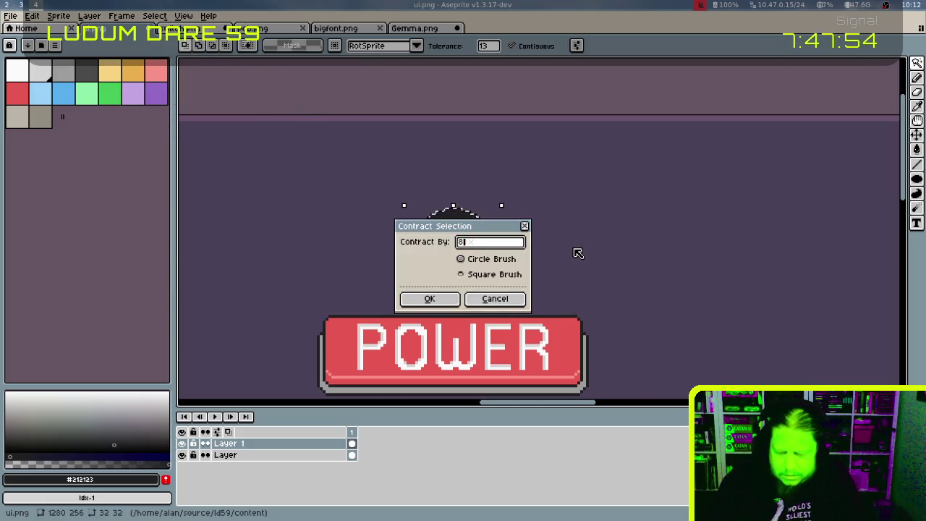
key("Return")
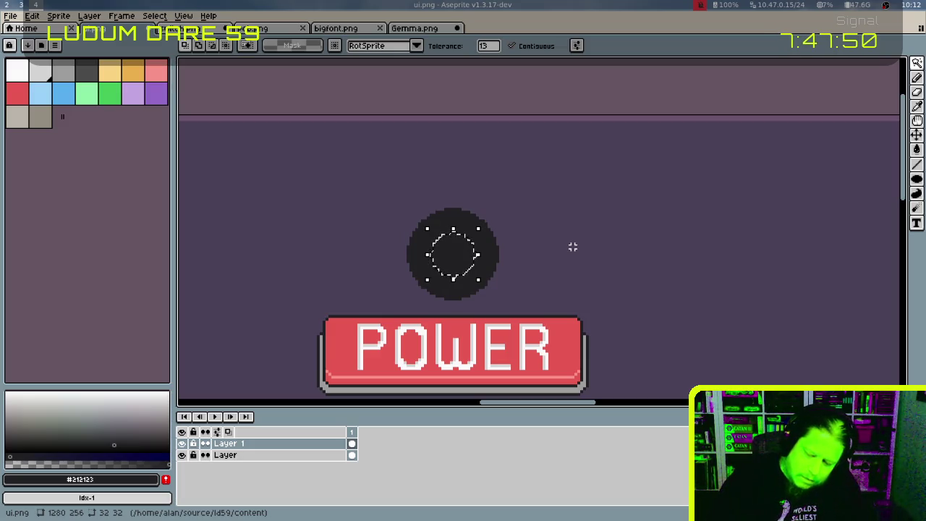
key("ctrl+d")
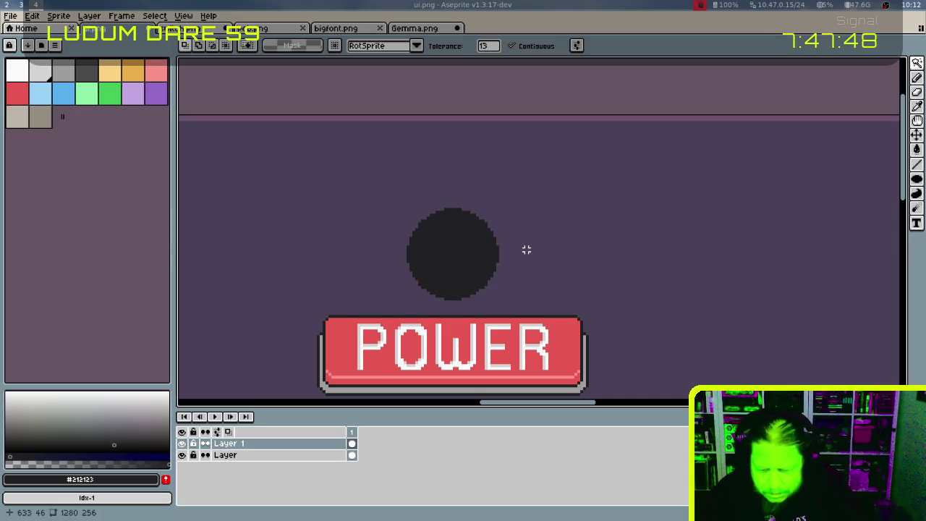
left_click(535, 250, "alt")
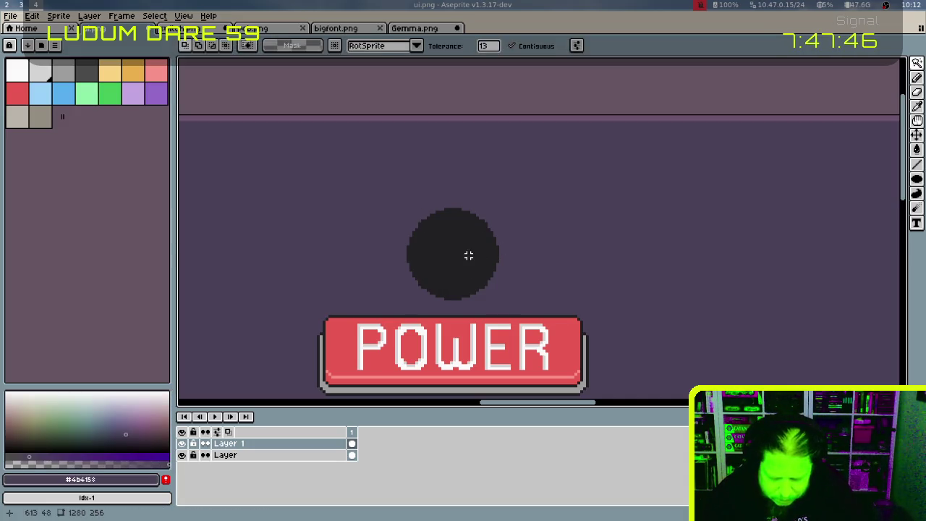
Fill the dark disc with background purple and draw a 16×16 circle above POWER
key("g")
left_click(468, 256)
key("ctrl+apostrophe")
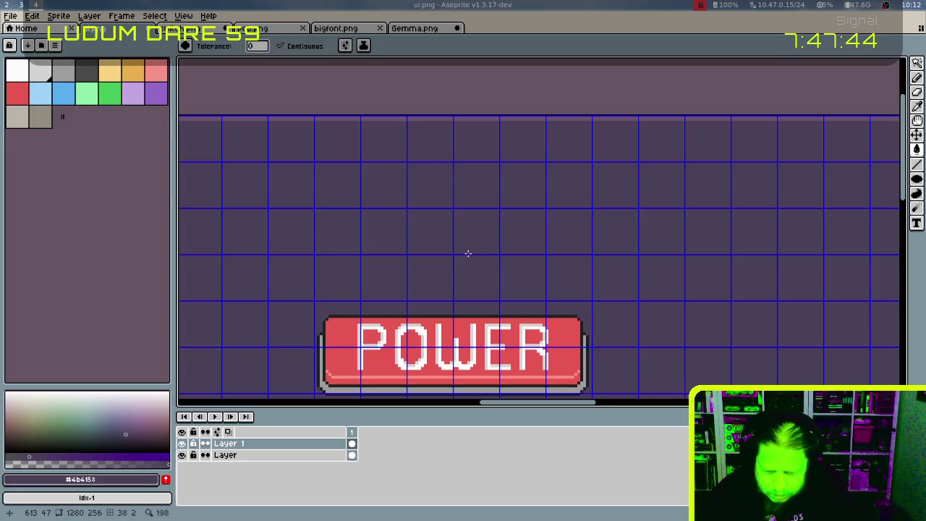
key("m")
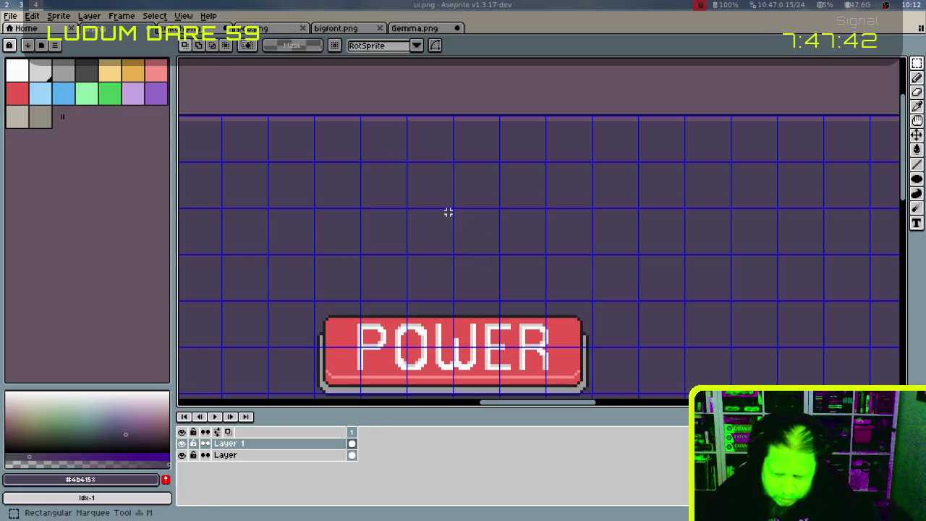
key("c")
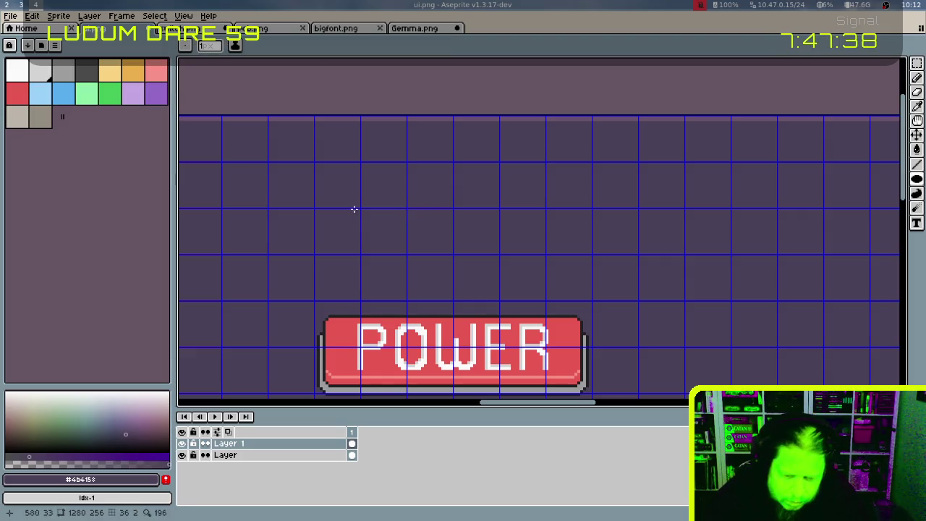
left_click_drag(404, 211, 447, 253)
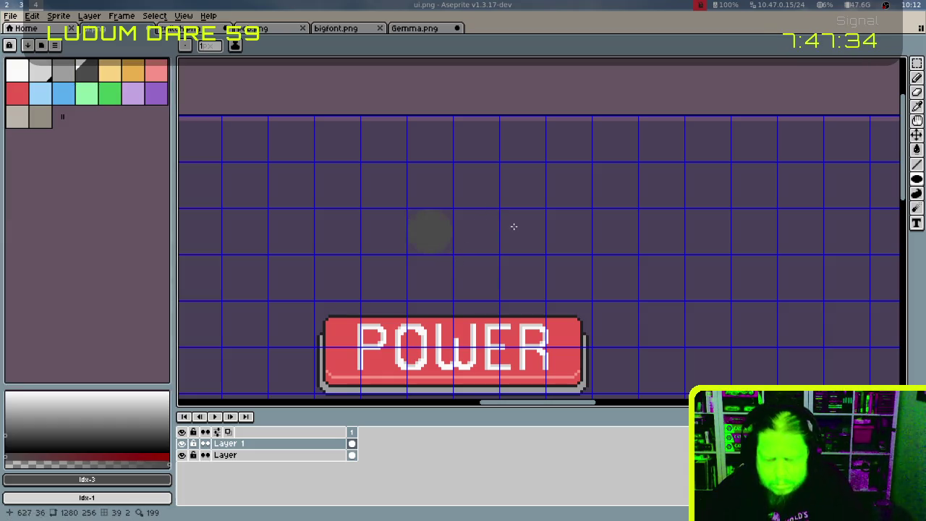
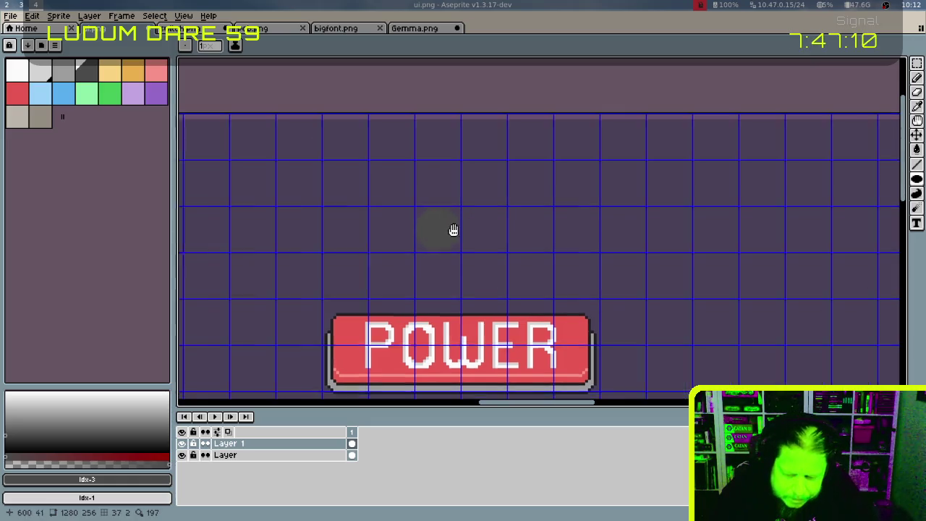
Sample the dark outline colour from the canvas
scroll(455, 230, "left", 5)
scroll(434, 231, "left", 3)
key("i")
left_click(340, 242)
Draw a filled dark circle right of the grey circle, then magic-wand select the grey circle
key("b")
scroll(533, 201, "right", 3)
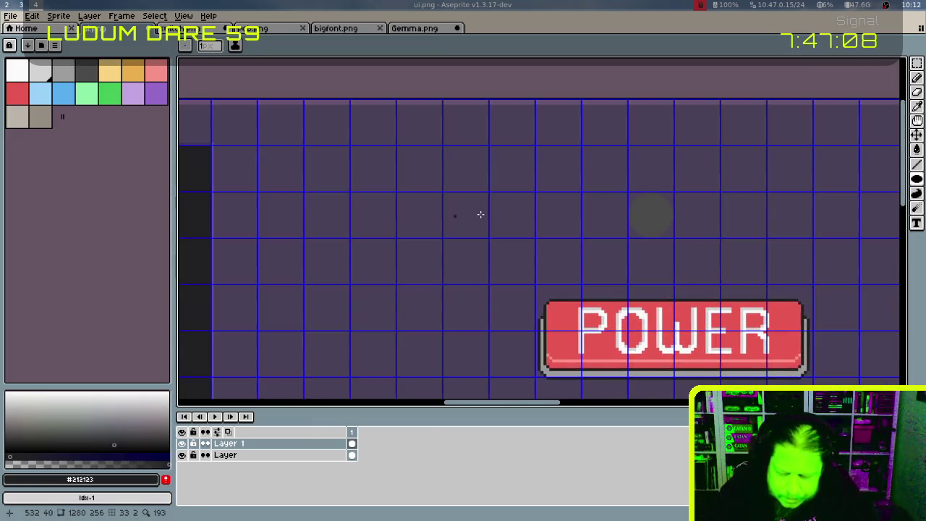
scroll(480, 212, "right", 3)
left_click_drag(529, 185, 594, 247)
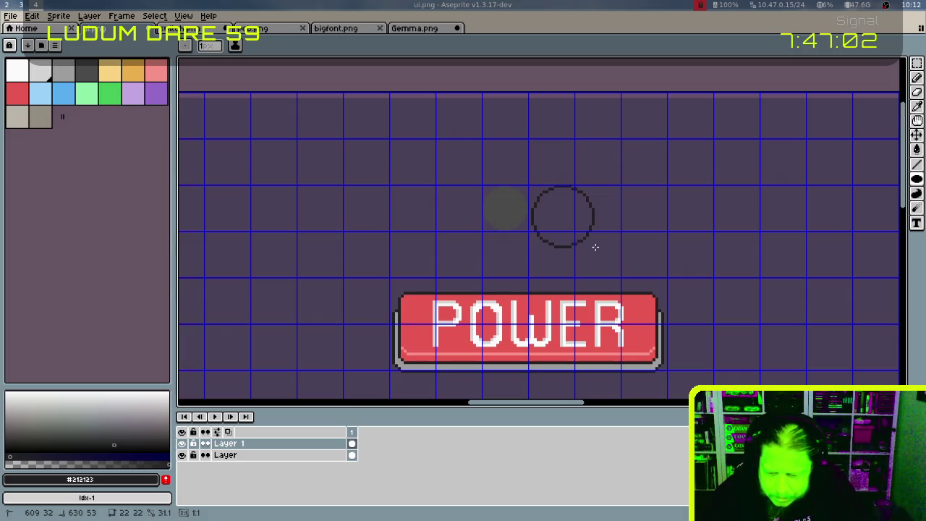
left_click_drag(594, 247, 596, 248)
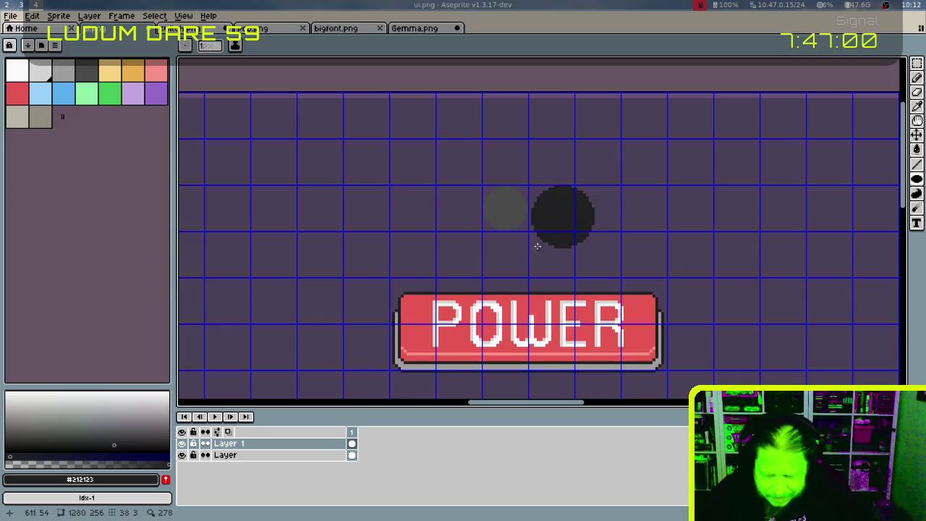
key("w")
left_click(515, 210)
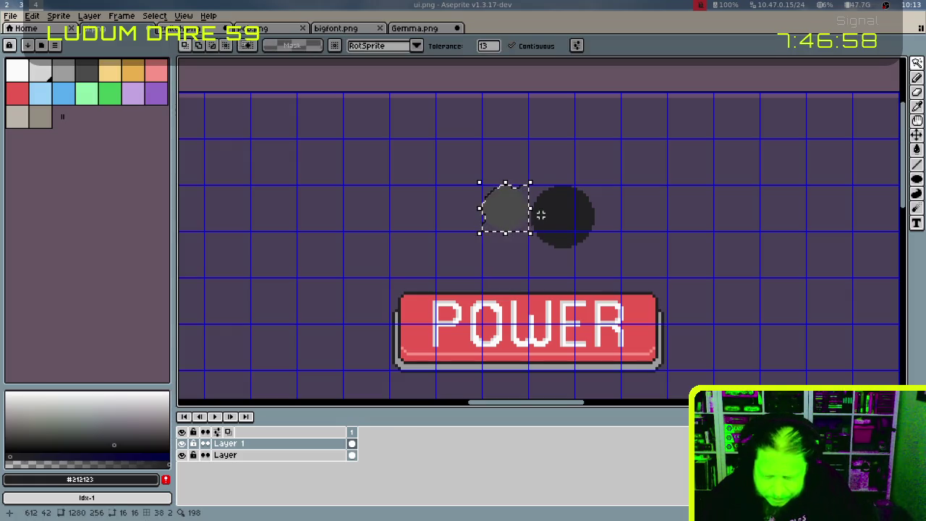
Delete the grey circle and nudge the dark circle two pixels left and one down
key("Delete")
left_click_drag(540, 221, 531, 238)
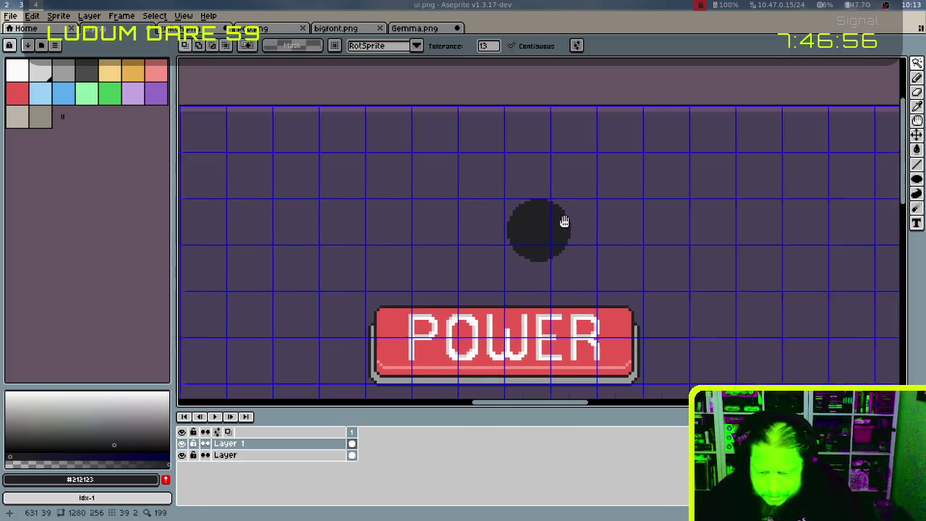
key("m")
left_click_drag(489, 201, 573, 271)
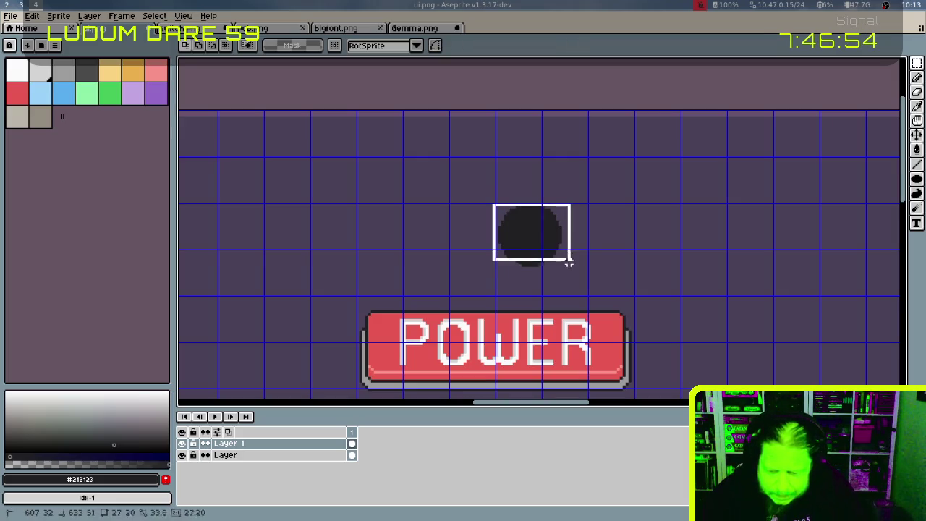
key("Left")
key("Left")
key("Left")
key("Left")
key("Left")
key("Left")
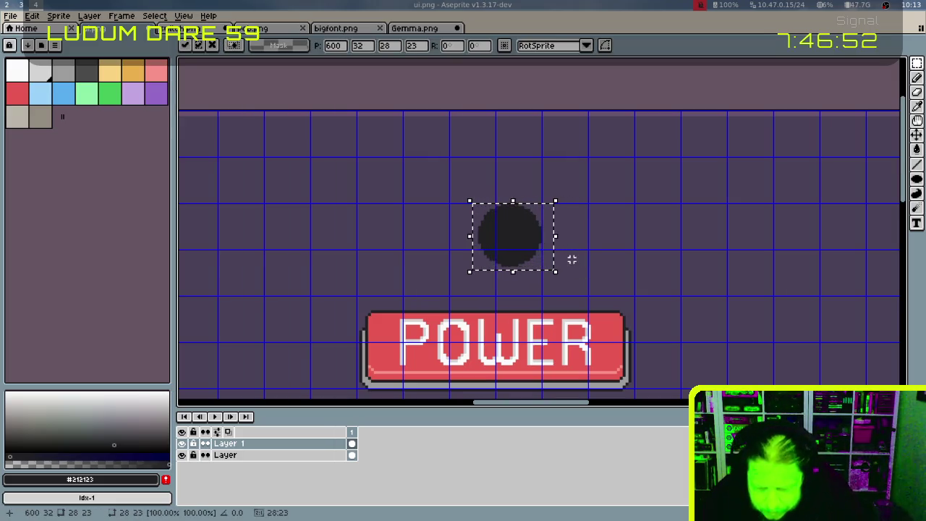
key("Left")
key("Left")
key("Left")
key("Left")
key("Left")
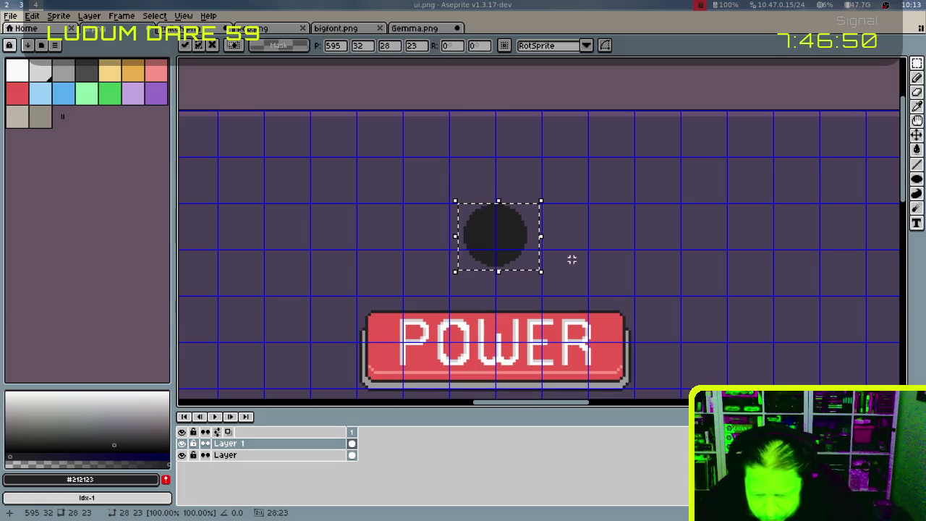
key("Down")
key("Down")
key("Down")
key("Down")
key("Down")
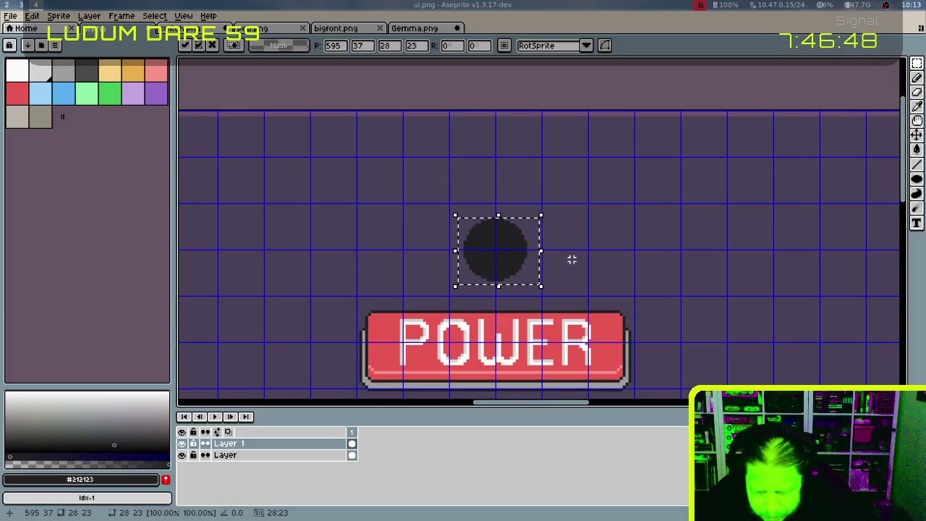
key("ctrl+d")
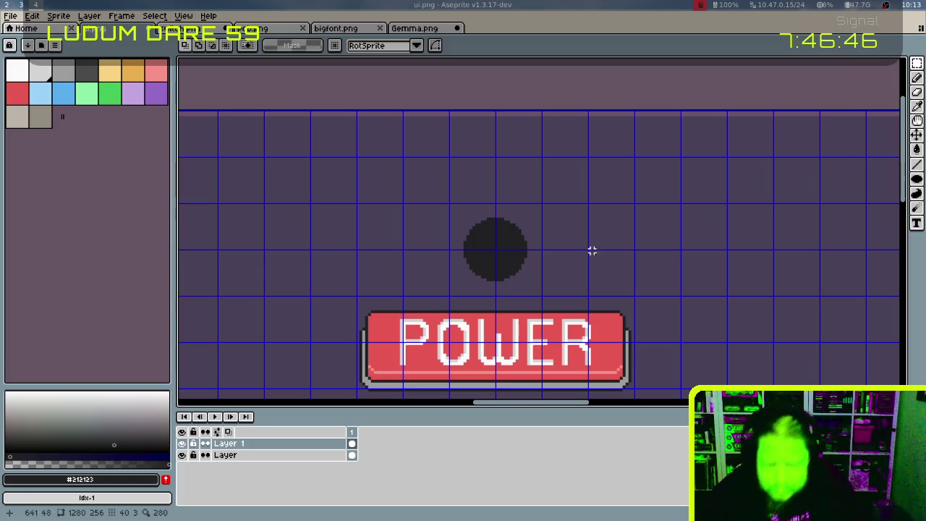
left_click_drag(664, 277, 662, 217)
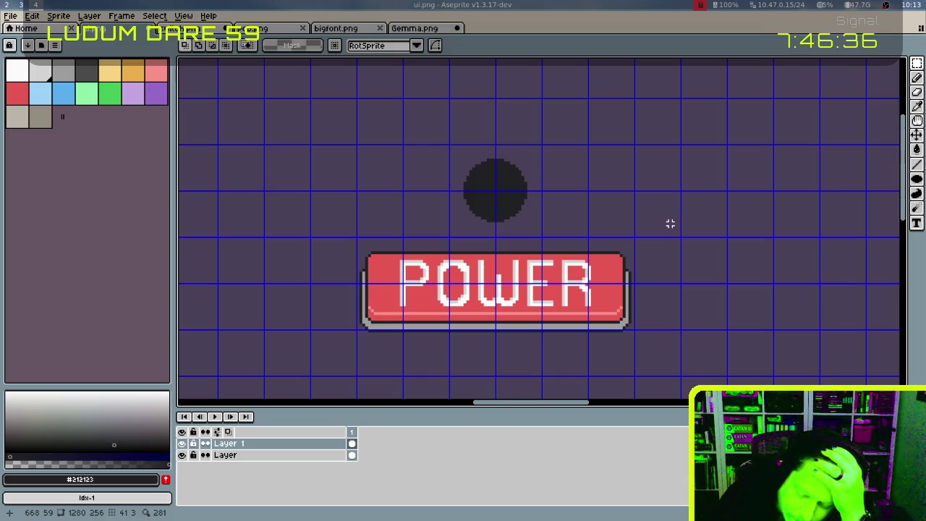
Choose light pink, hide the grid, and magic-wand select the dark circle
left_click(17, 99)
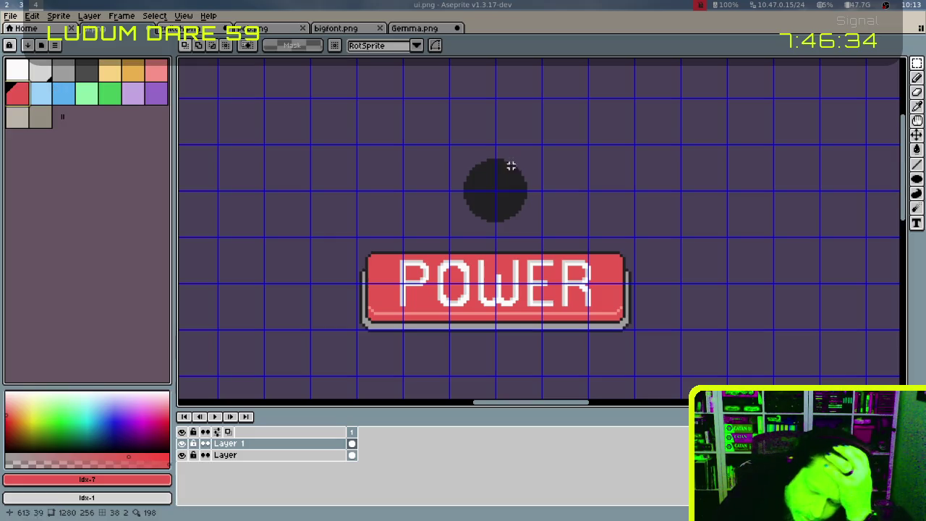
left_click(157, 70)
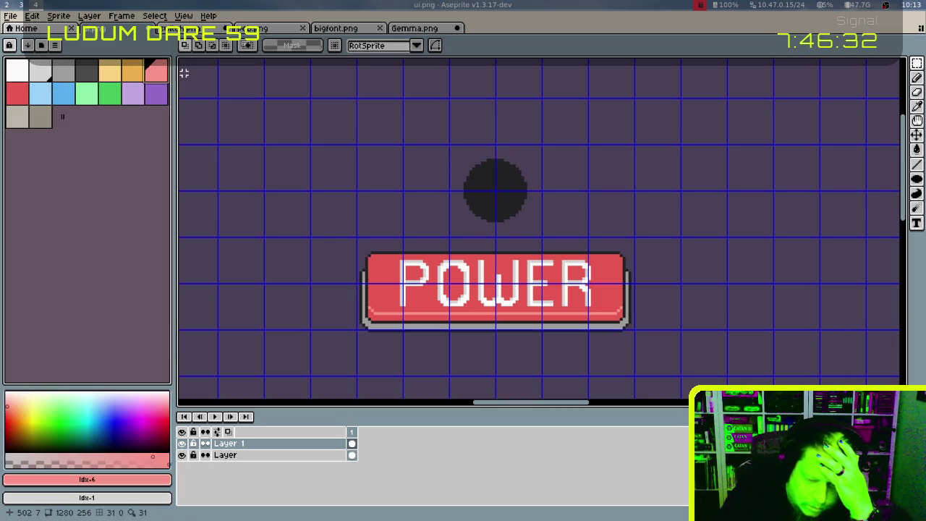
key("ctrl+apostrophe")
key("w")
left_click(499, 191)
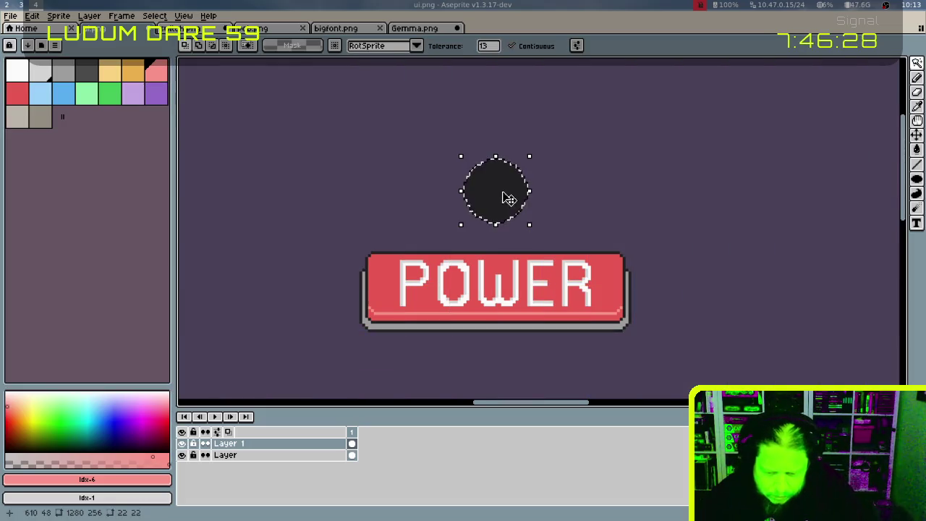
Try contracting the circle selection, then restore the original selection
key("alt+s")
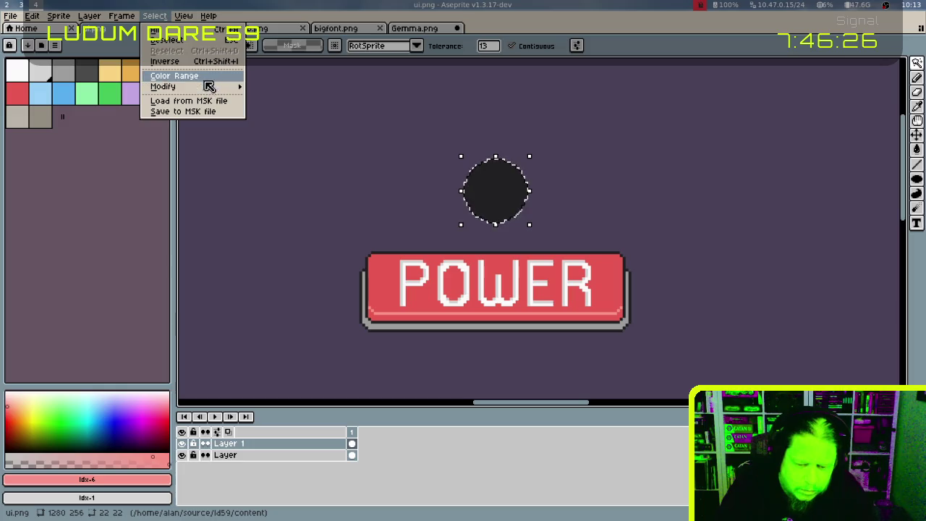
mouse_move(163, 86)
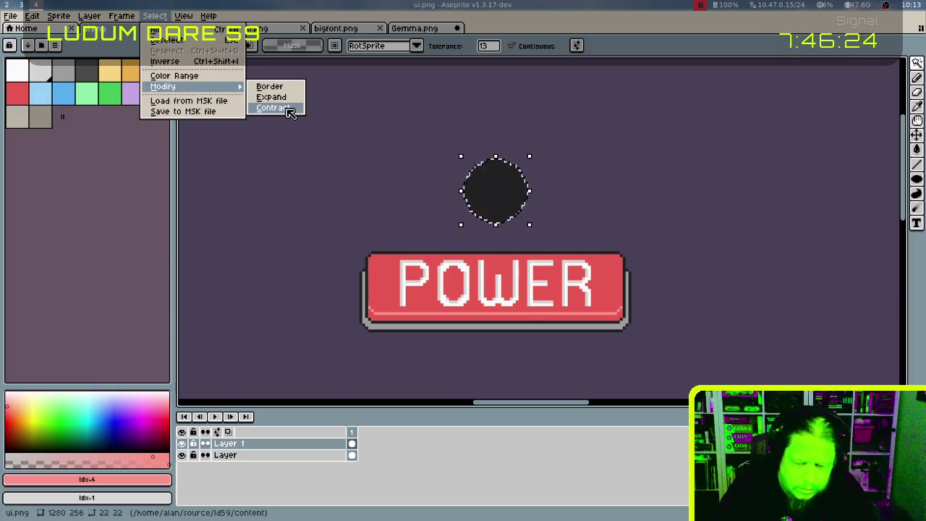
left_click(293, 107)
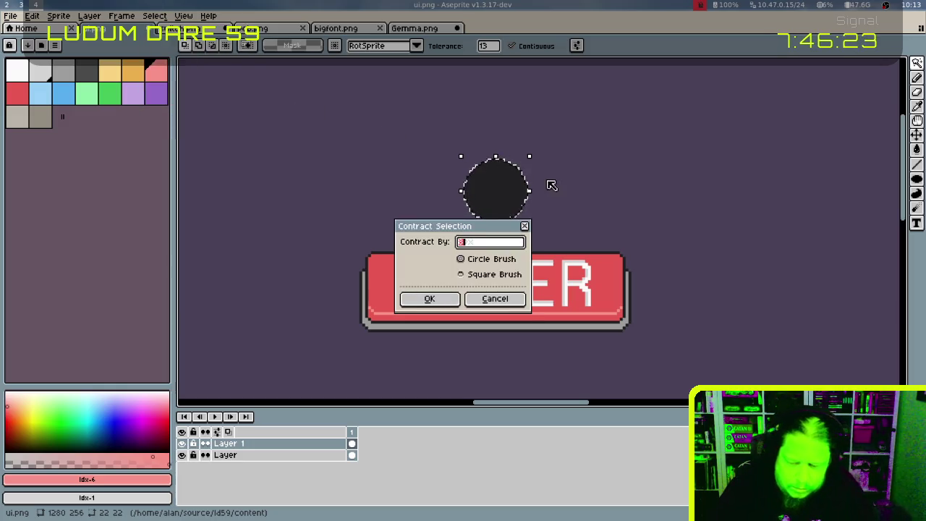
left_click(450, 302)
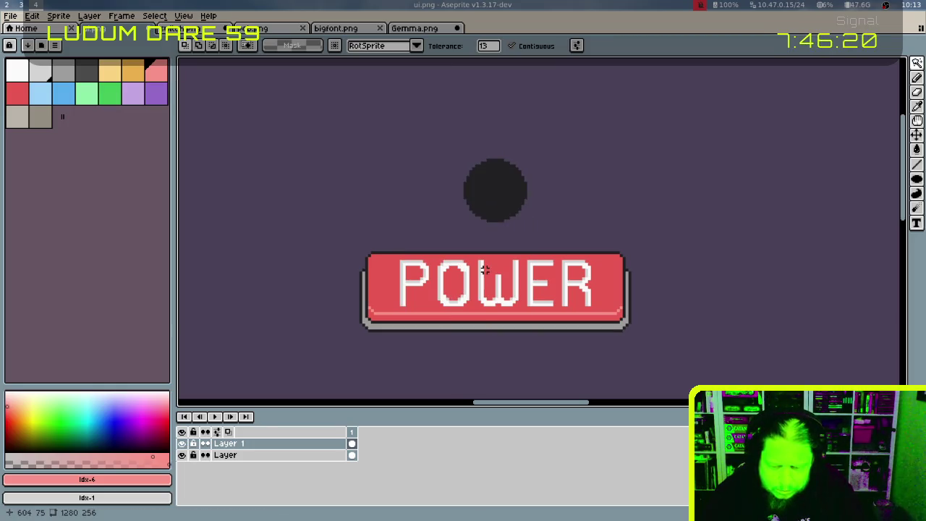
key("ctrl+shift+d")
Contract the circle selection by 2 pixels and bucket-fill its interior with pink
left_click(154, 15)
mouse_move(164, 86)
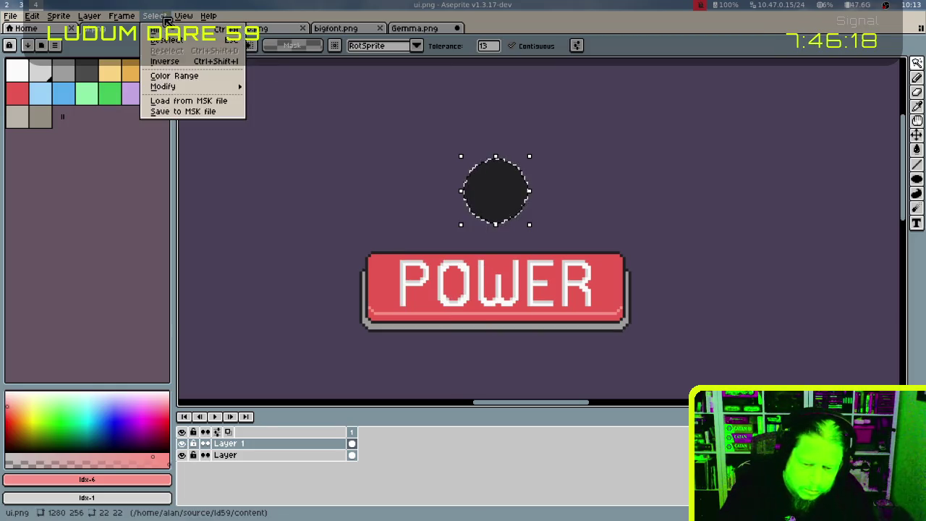
left_click(273, 107)
type("2")
key("Return")
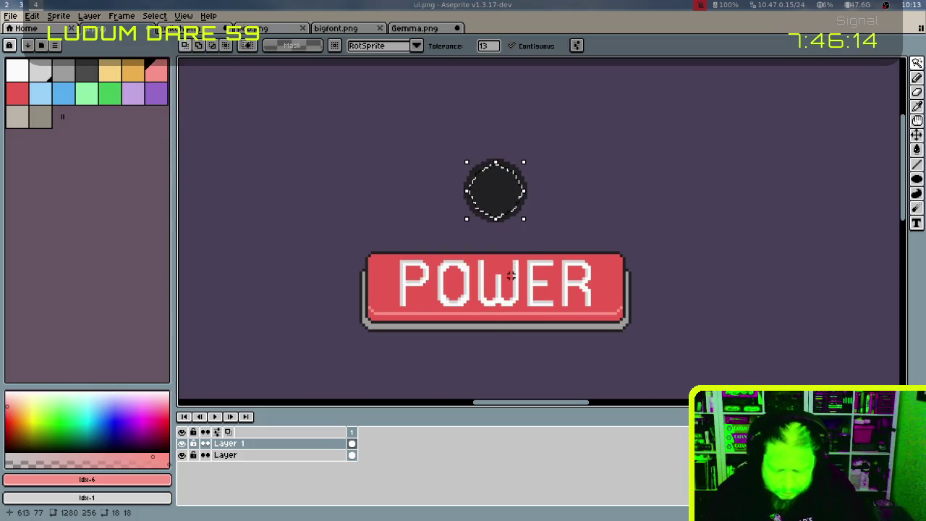
key("g")
left_click(496, 189)
key("ctrl+d")
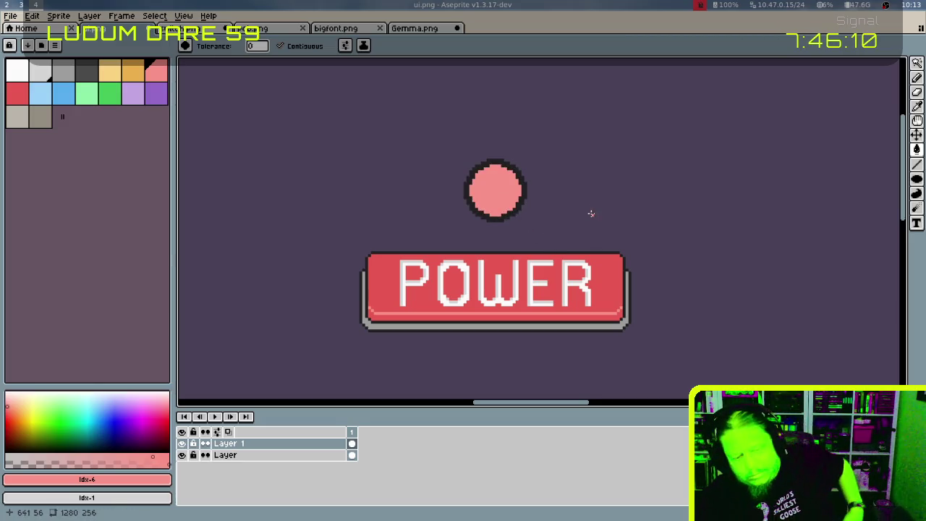
Refill the circle's centre with the POWER button's red
left_click(389, 270, "alt")
left_click(500, 188)
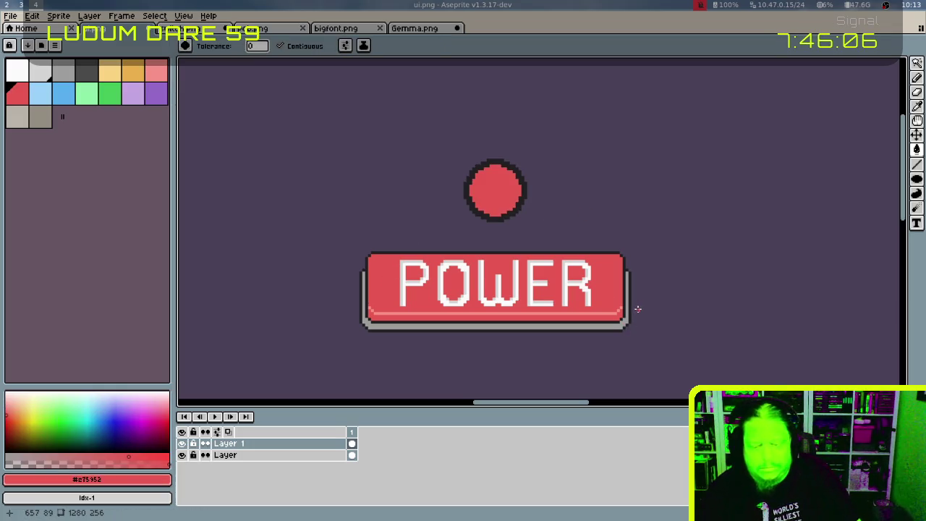
left_click_drag(595, 256, 696, 184)
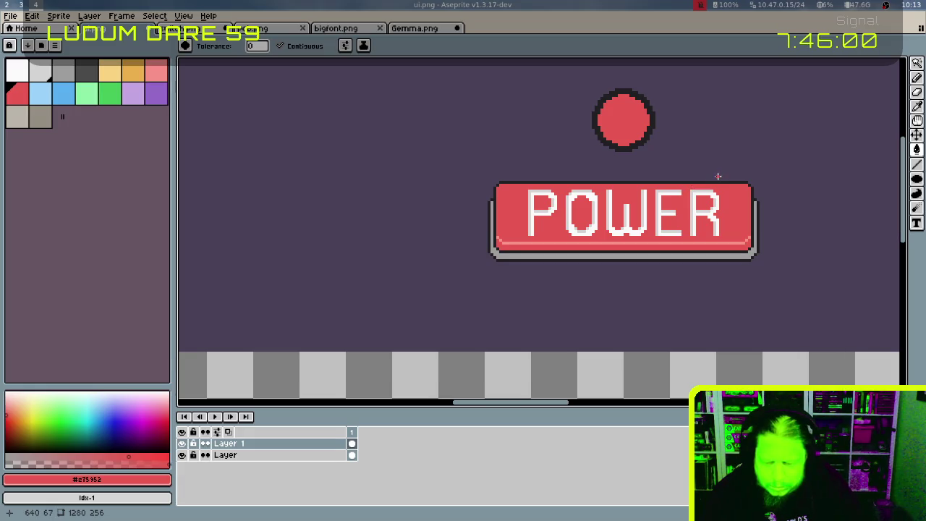
scroll(700, 186, "left", 5)
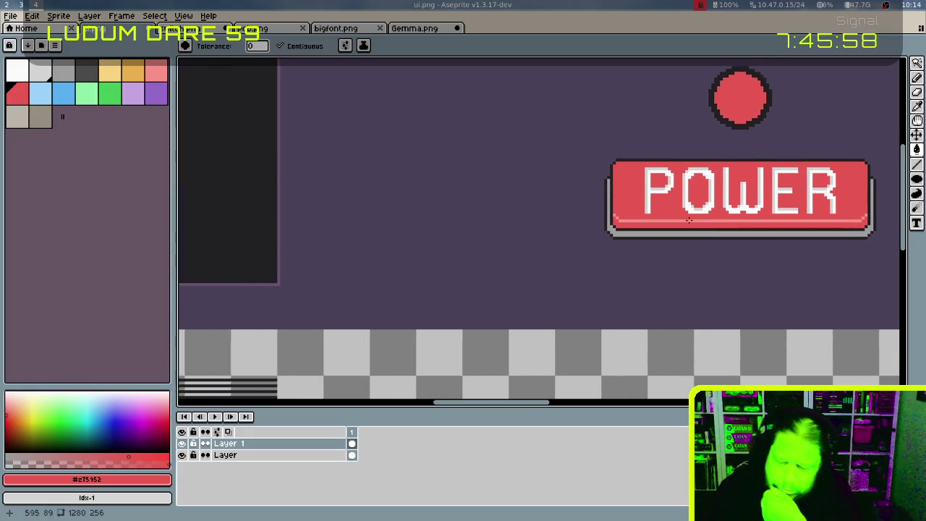
scroll(615, 281, "left", 2)
scroll(616, 281, "up", 3)
scroll(542, 282, "left", 4)
scroll(607, 293, "up", 1)
scroll(607, 293, "right", 1)
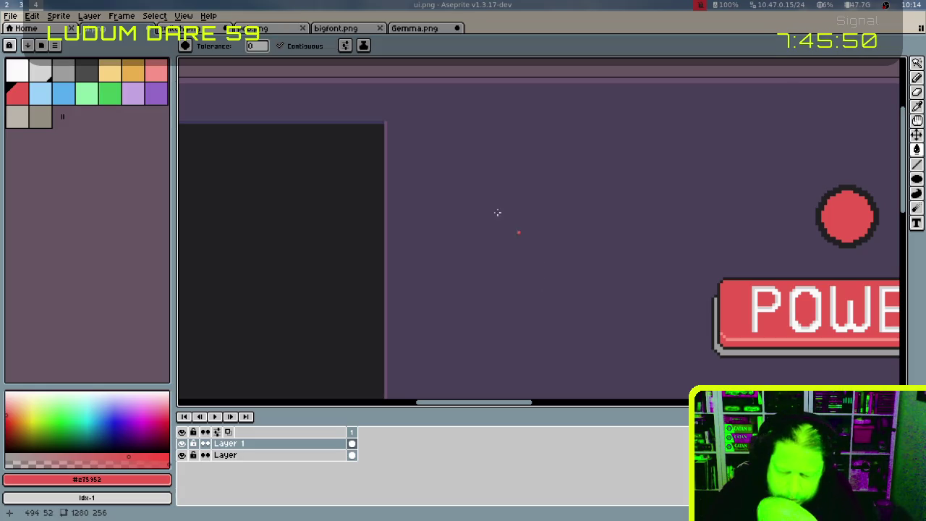
Sample the dark purple background colour
left_click(381, 118, "alt")
scroll(572, 198, "right", 3)
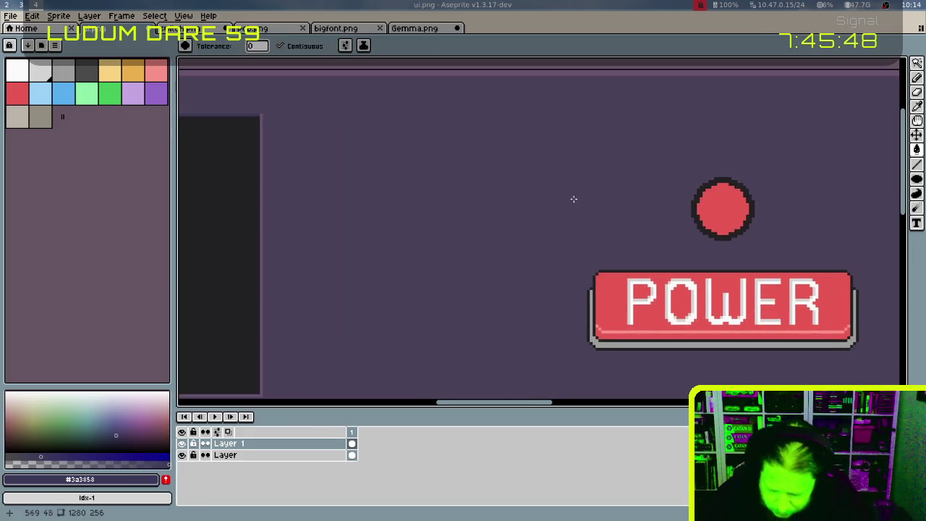
scroll(568, 206, "right", 1)
scroll(696, 193, "up", 1)
scroll(727, 191, "up", 1)
scroll(696, 172, "up", 1)
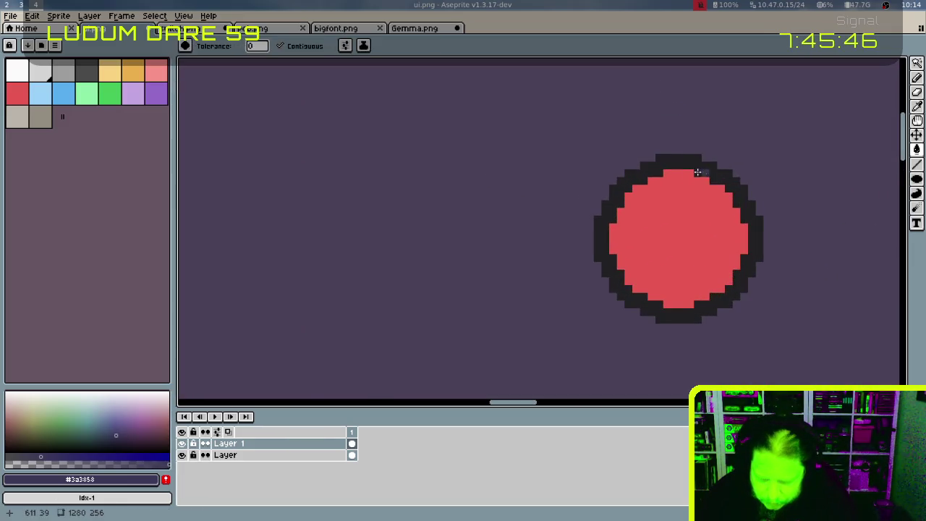
scroll(673, 178, "right", 1)
Pencil softer pixels along the circle's top and left outline
key("b")
left_click_drag(615, 150, 597, 160)
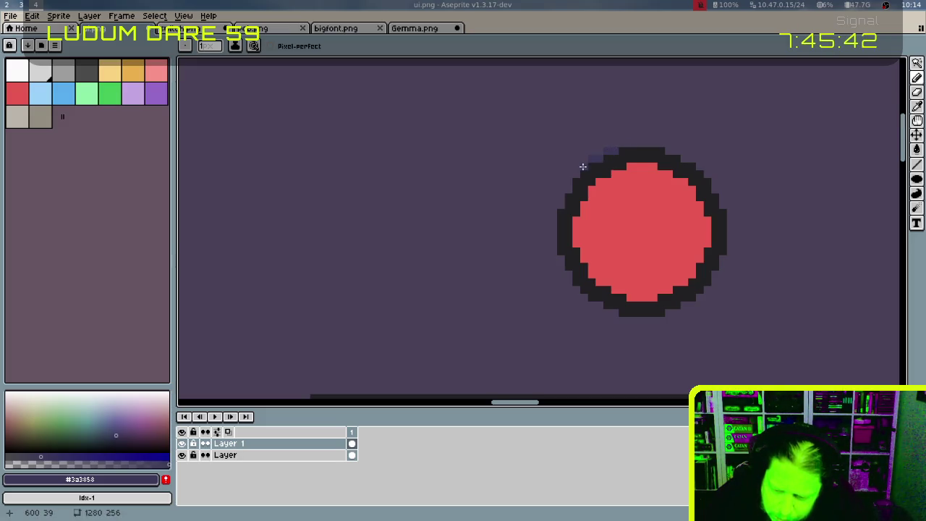
left_click(572, 176)
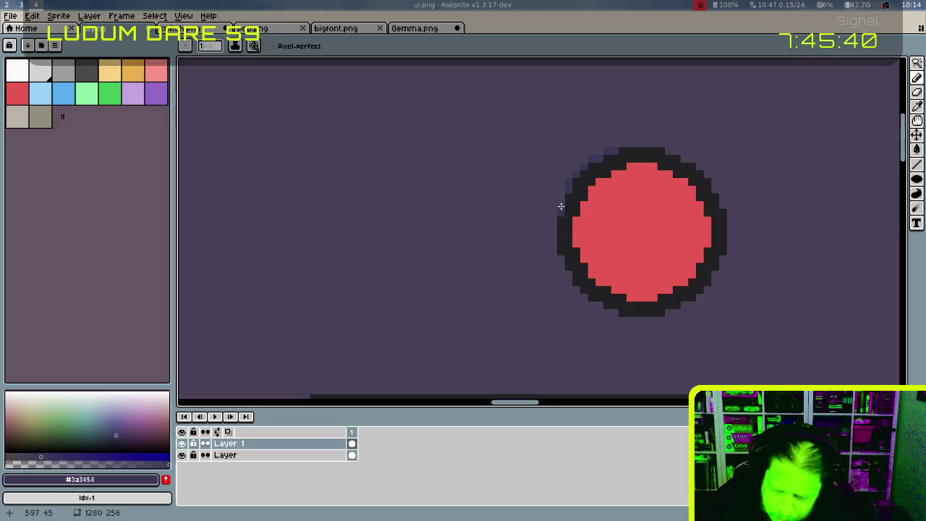
left_click(559, 202)
left_click_drag(551, 218, 551, 254)
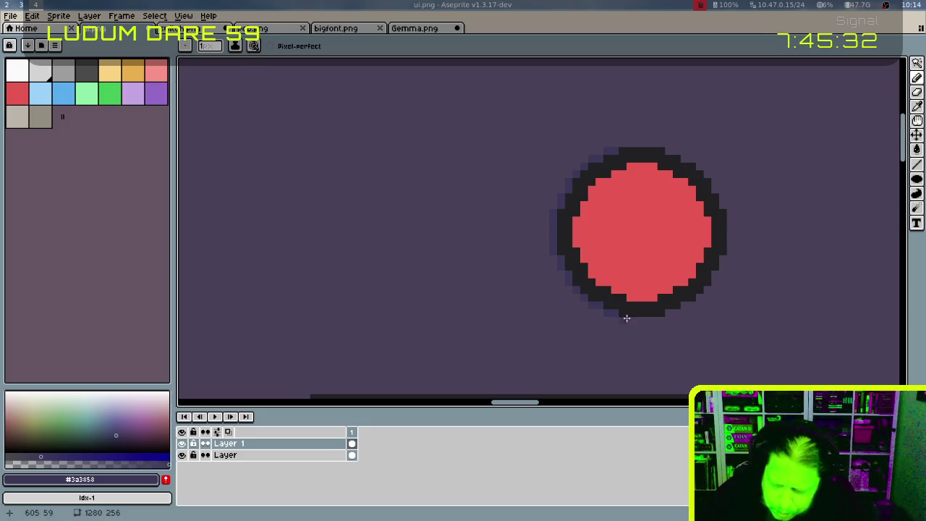
left_click(660, 144, "shift")
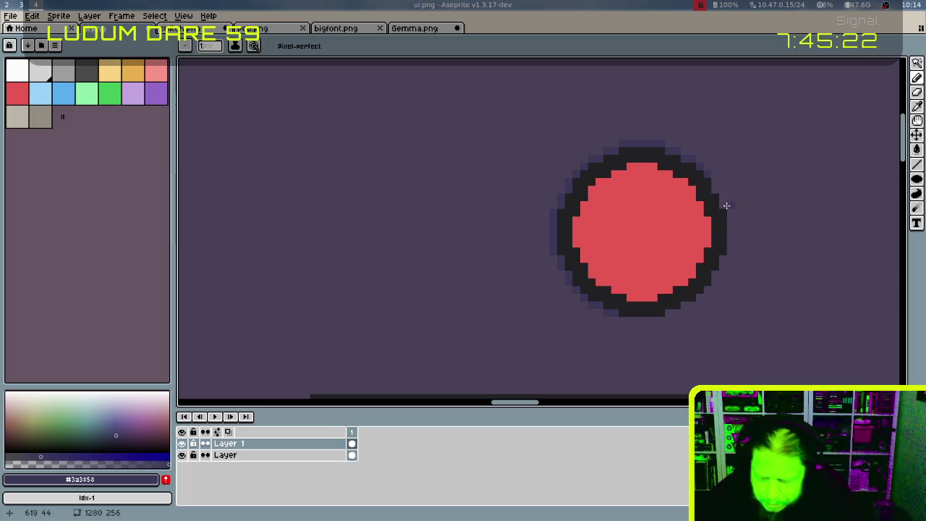
Sample the muted purple shade for the edge pixels
scroll(744, 176, "right", 3)
scroll(645, 196, "right", 3)
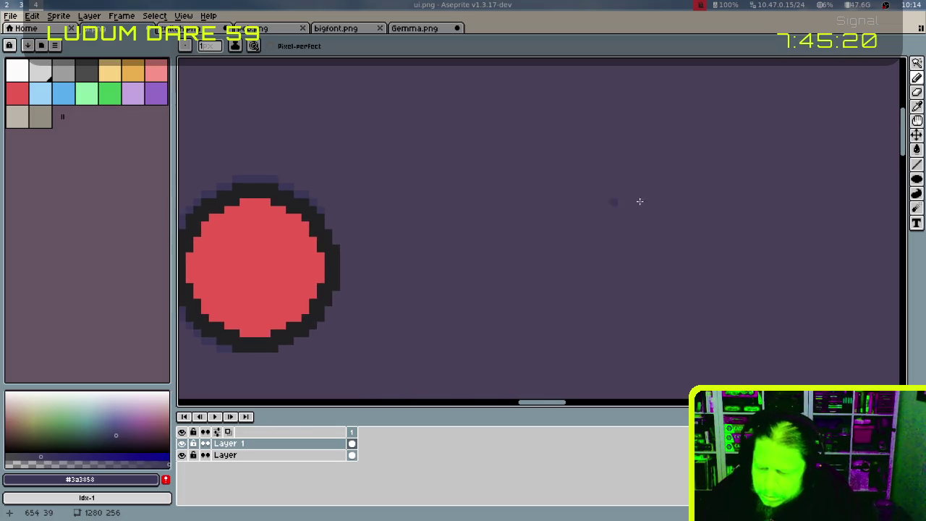
scroll(639, 200, "right", 3)
scroll(613, 234, "down", 3)
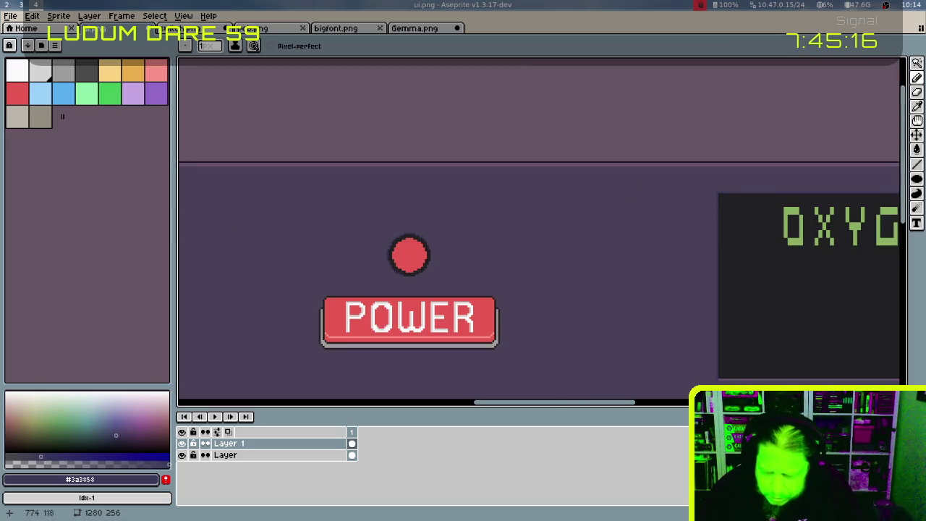
left_click(733, 373, "alt")
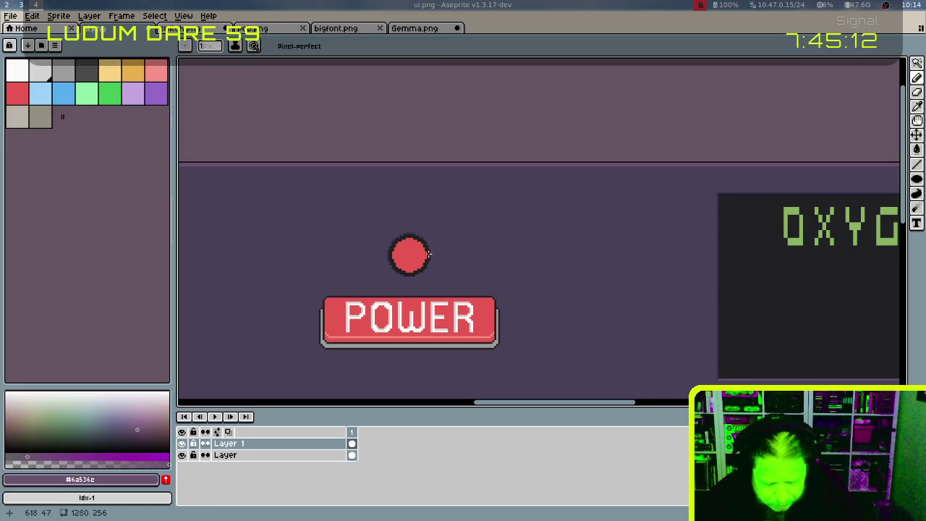
scroll(428, 254, "up", 2)
scroll(430, 250, "up", 2)
scroll(434, 242, "up", 1)
mouse_move(440, 164)
left_mouse_down()
mouse_move(569, 123)
mouse_move(586, 187)
left_mouse_up()
Paint muted purple shading along the circle's right edge and beneath its bottom
mouse_move(592, 231)
left_mouse_down()
mouse_move(589, 263)
mouse_move(558, 325)
mouse_move(595, 264)
mouse_move(513, 316)
left_mouse_up()
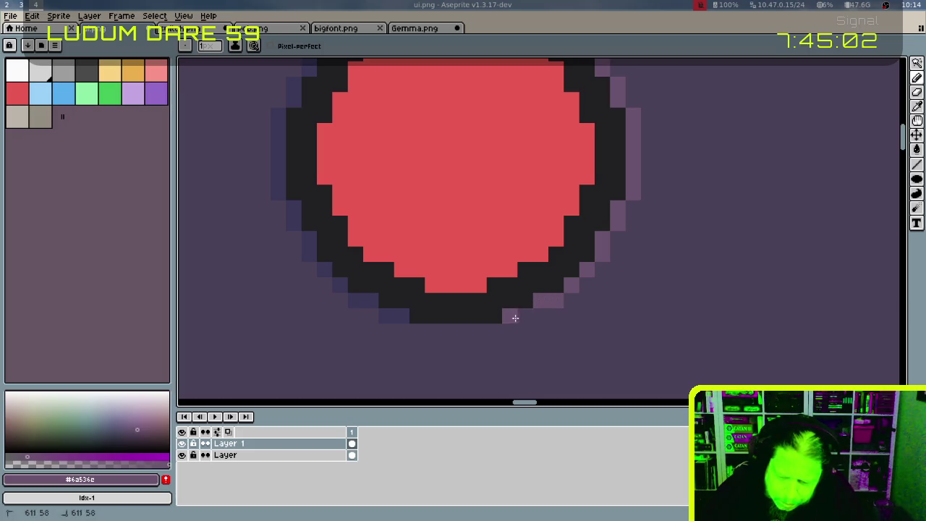
left_click_drag(416, 330, 500, 336)
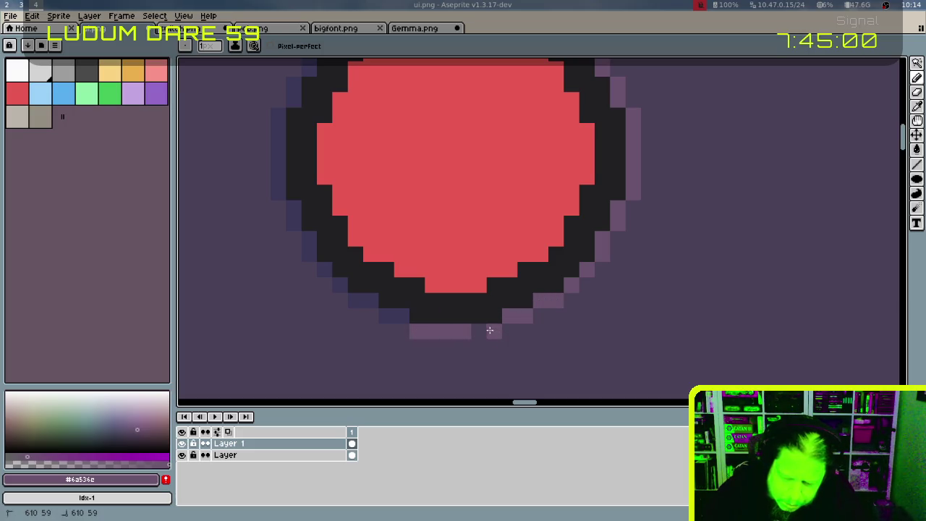
left_click(489, 329)
left_click(386, 316)
Sample the darker #3a3858 edge colour, then the muted purple again
left_click(373, 294, "alt")
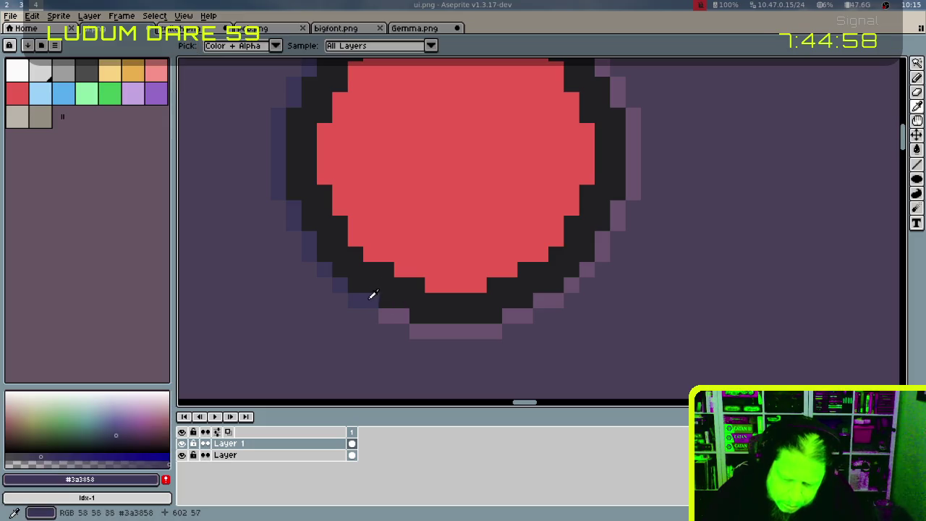
scroll(434, 308, "up", 4)
left_click_drag(578, 164, 680, 97)
key("alt")
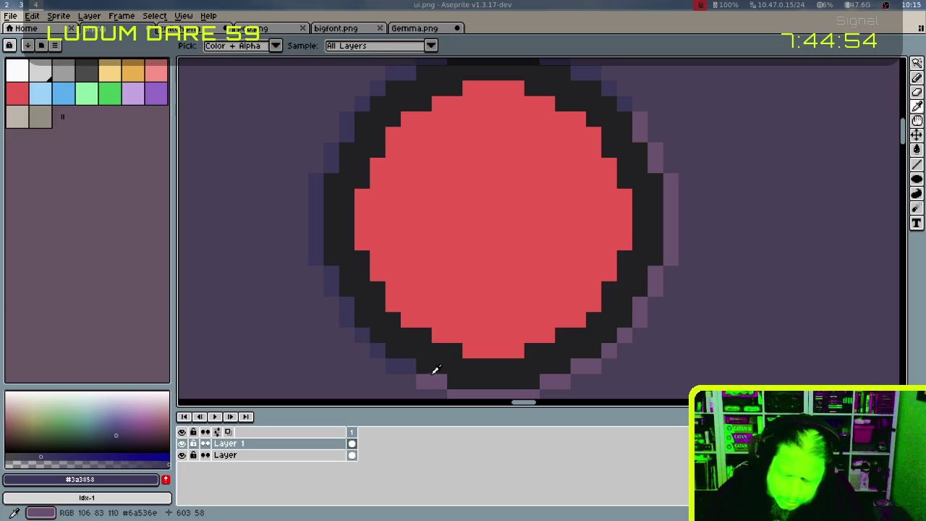
left_click(437, 369, "alt")
scroll(576, 233, "up", 2)
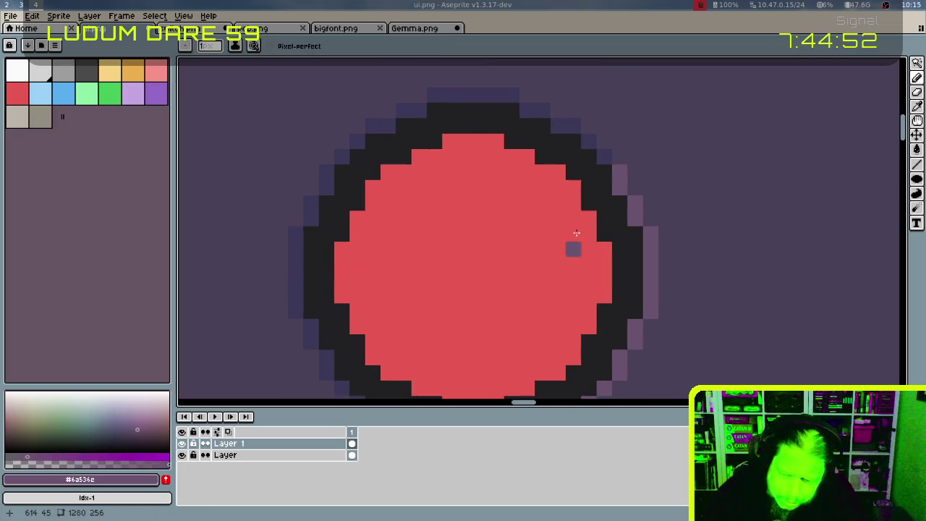
scroll(616, 165, "down", 3)
scroll(651, 104, "up", 2)
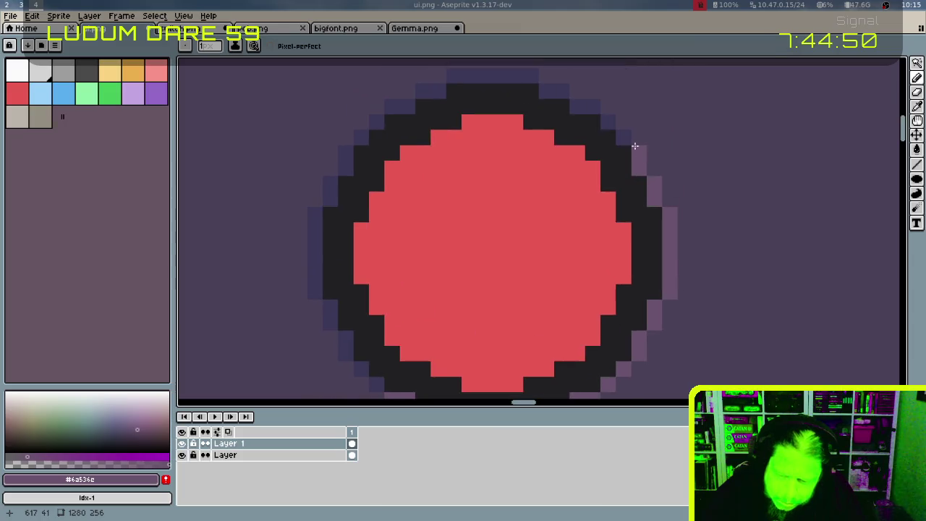
scroll(564, 209, "down", 2)
scroll(564, 209, "left", 2)
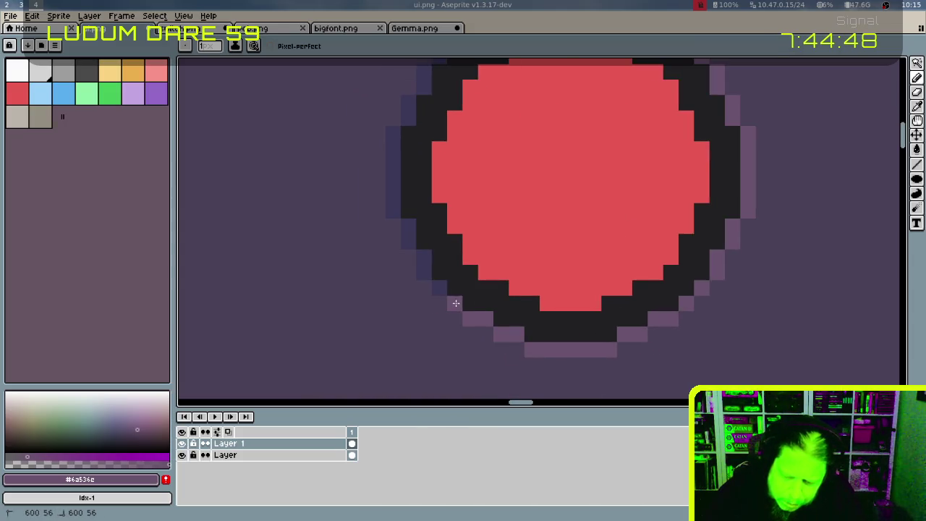
scroll(614, 221, "down", 4)
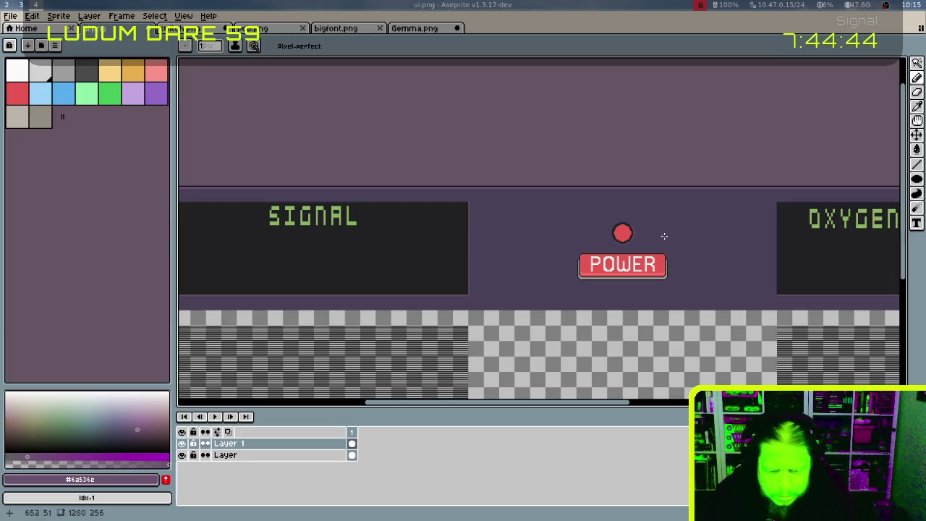
Select the light salmon pink palette swatch (index 6) as the drawing colour
key("ctrl")
scroll(664, 236, "up", 2)
scroll(667, 239, "up", 1)
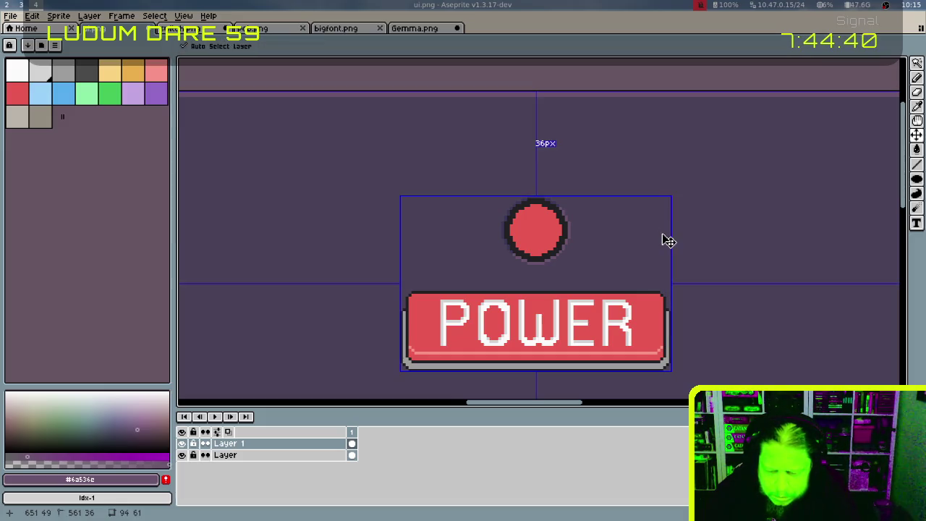
scroll(662, 233, "down", 2)
scroll(665, 238, "down", 3)
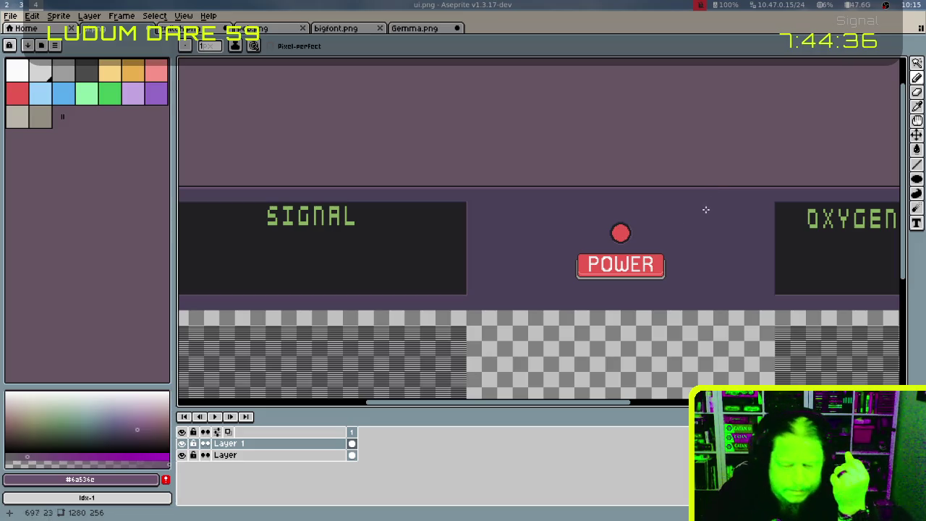
left_click(626, 226, "alt")
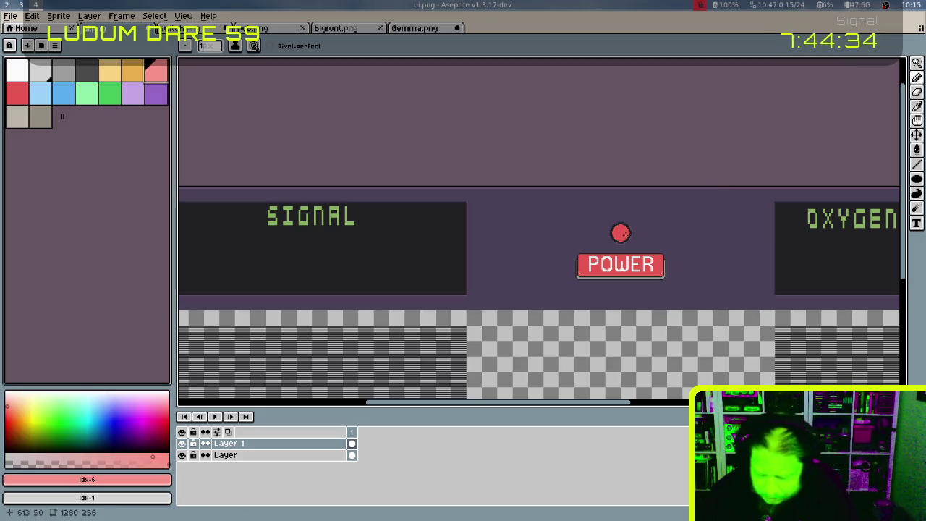
scroll(619, 230, "up", 2)
scroll(619, 226, "up", 1)
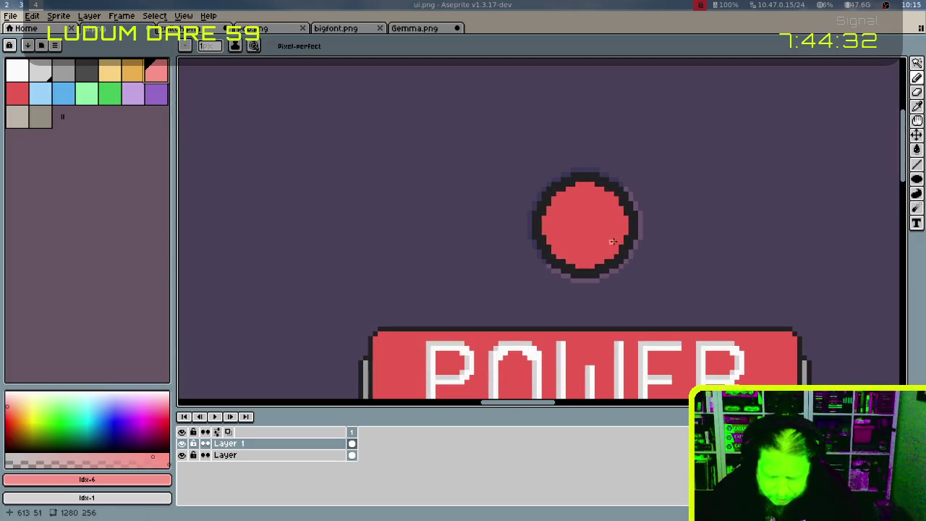
Dot four light pink pixels in a small grid on the circle
left_click(573, 198)
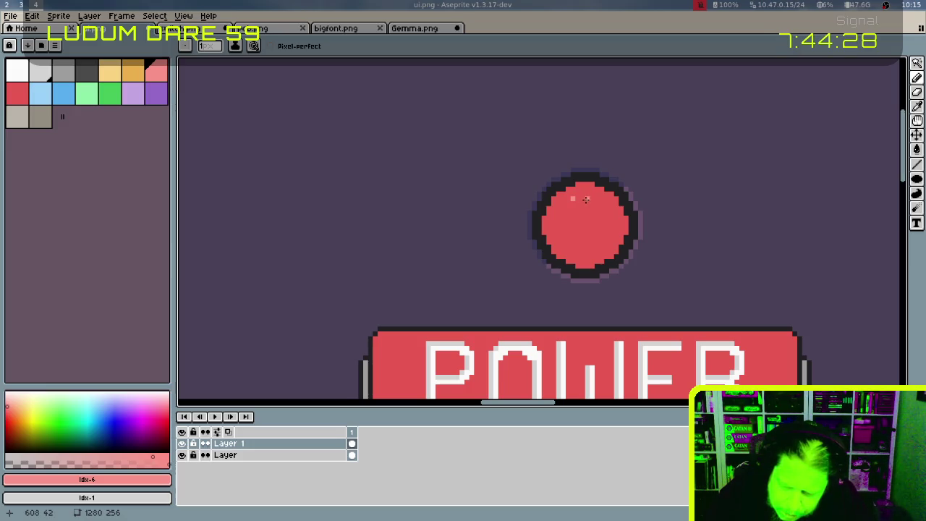
left_click(583, 199)
left_click(573, 207)
left_click(562, 198)
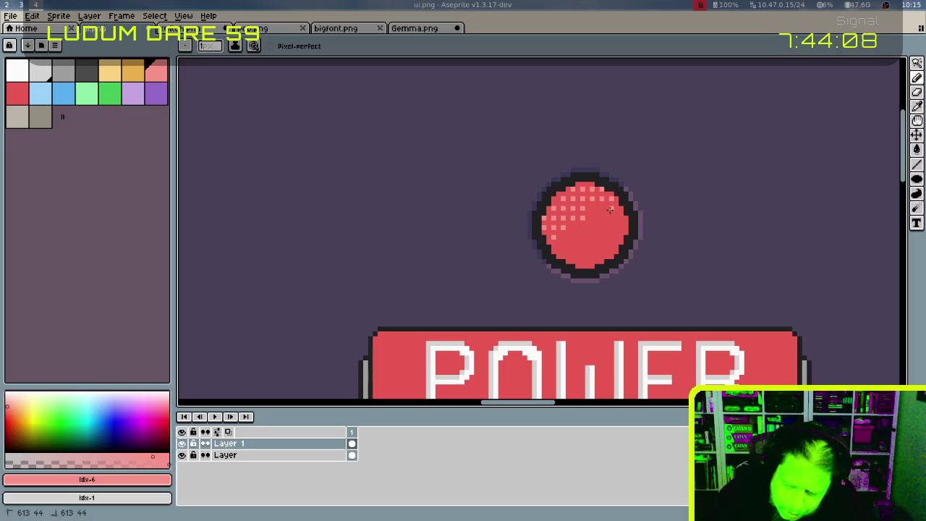
Turn a patch of the pink dots into a pattern brush and stamp it across the circle
key("m")
mouse_move(572, 207)
left_mouse_down()
mouse_move(592, 227)
mouse_move(562, 242)
left_mouse_up()
key("ctrl+d")
key("b")
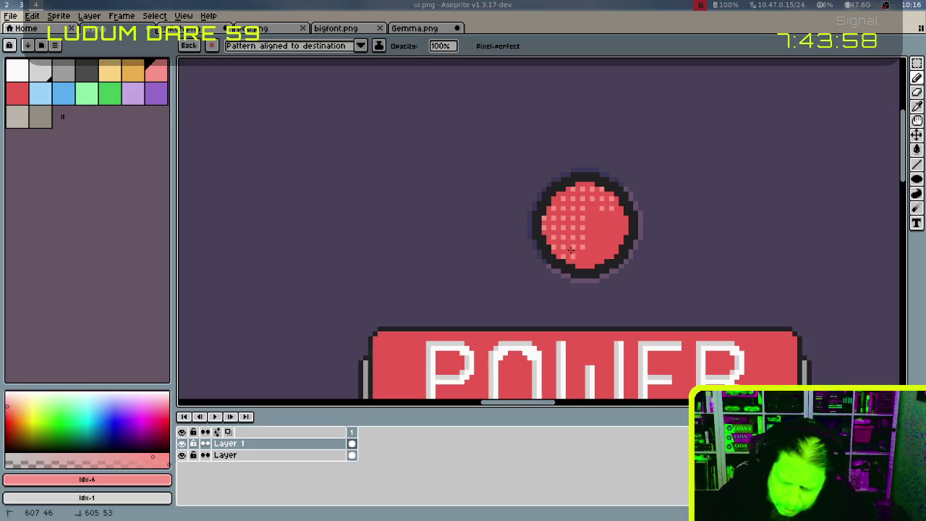
left_click_drag(584, 251, 586, 256)
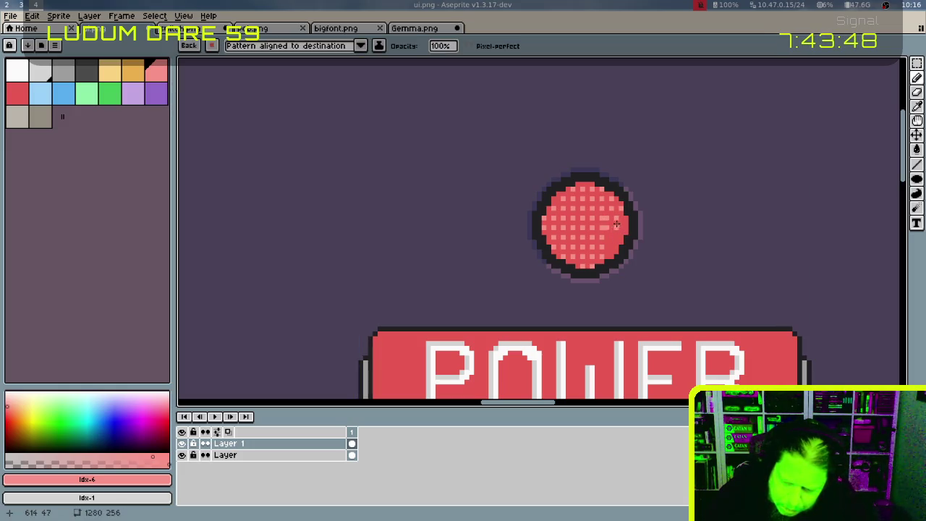
Return to the plain one-pixel pencil and sample the light pink
left_click(621, 203, "alt")
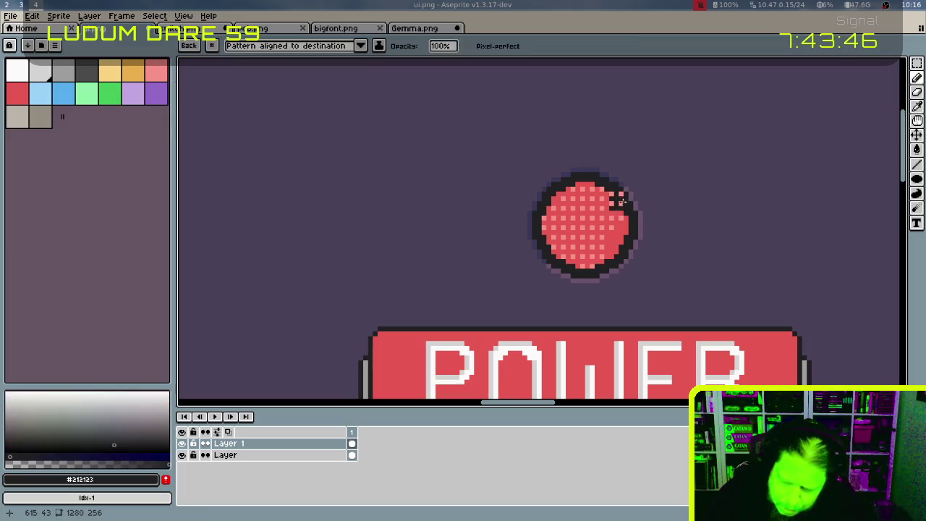
key("b")
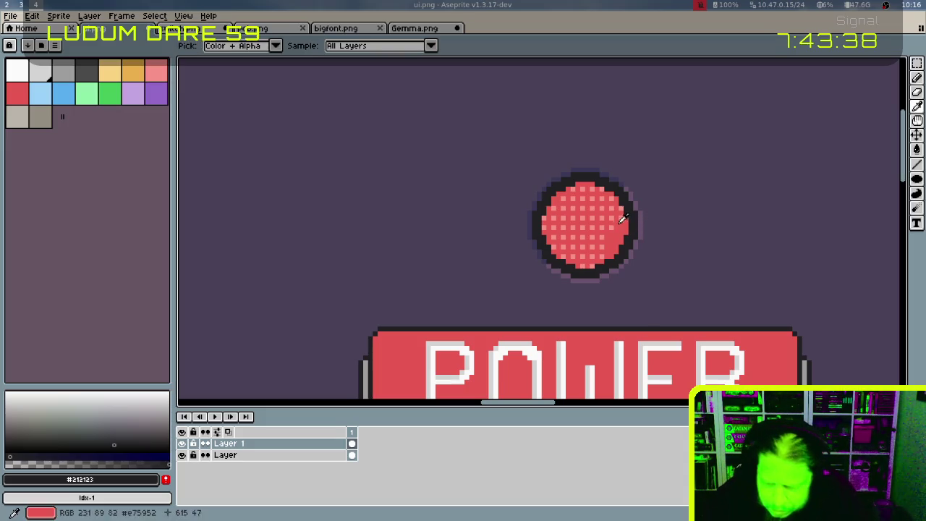
left_click(620, 226, "alt")
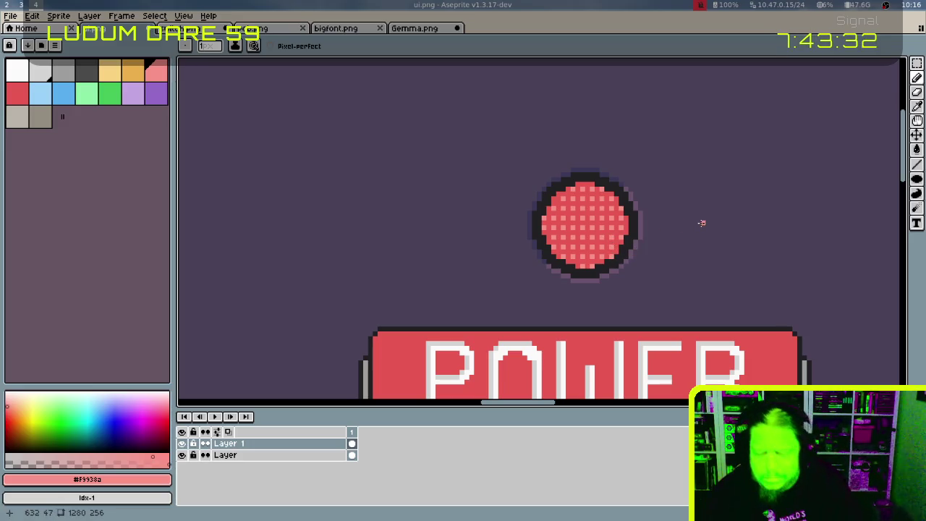
scroll(703, 221, "down", 3)
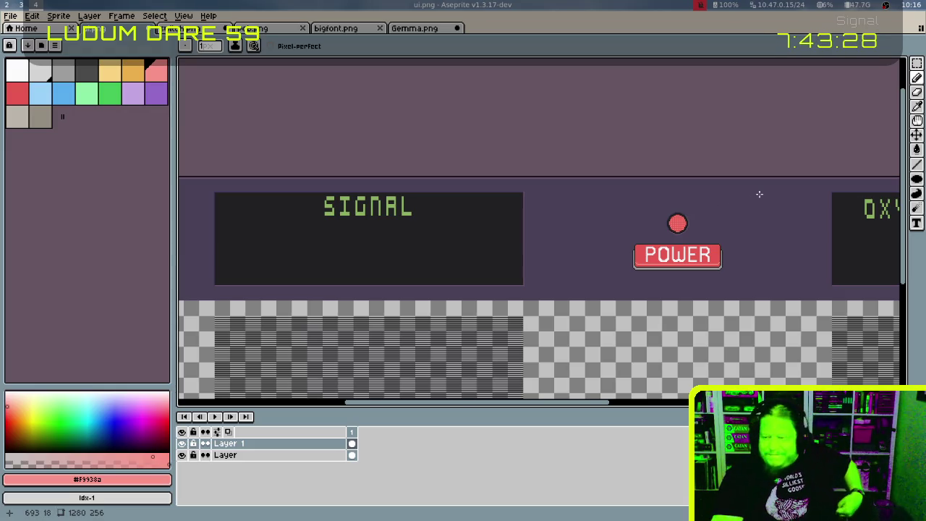
Refill every pink dot with the circle's base red using a non-contiguous bucket fill
key("ctrl")
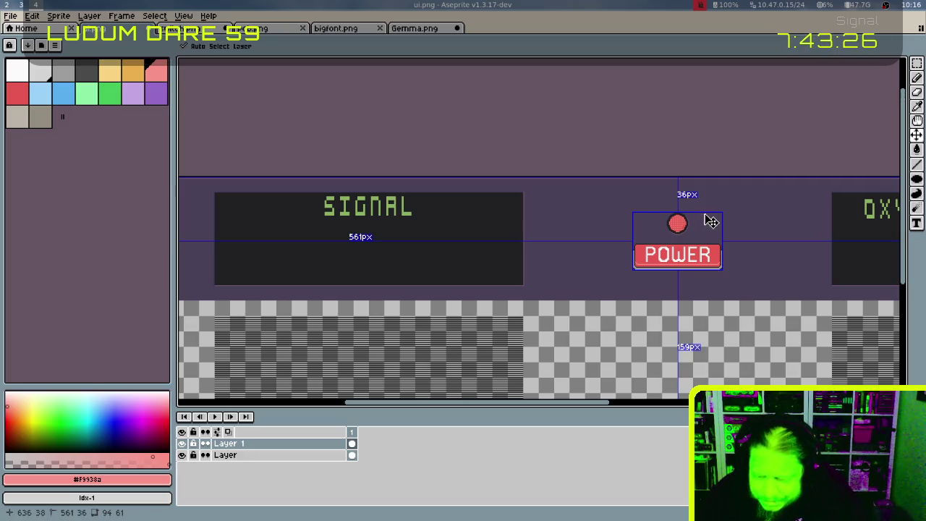
scroll(703, 223, "up", 2)
scroll(709, 223, "up", 2)
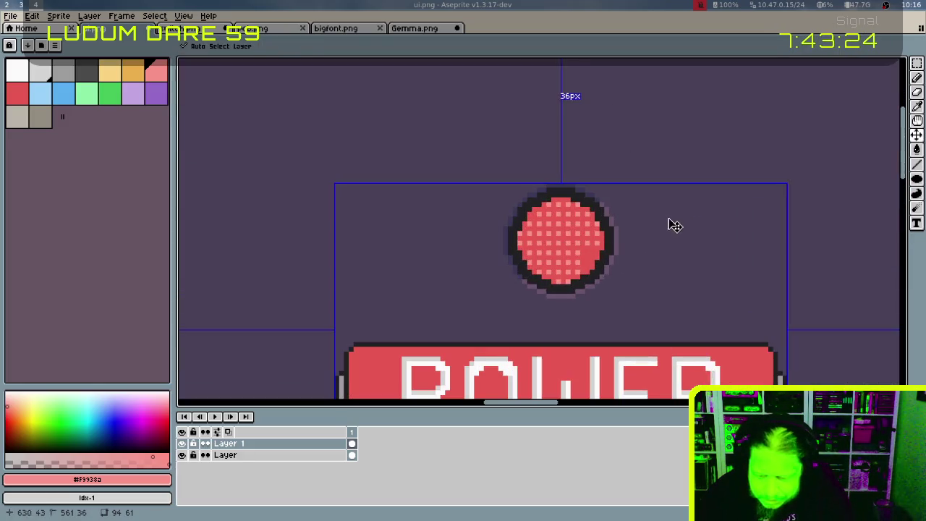
left_click(582, 255, "alt")
key("g")
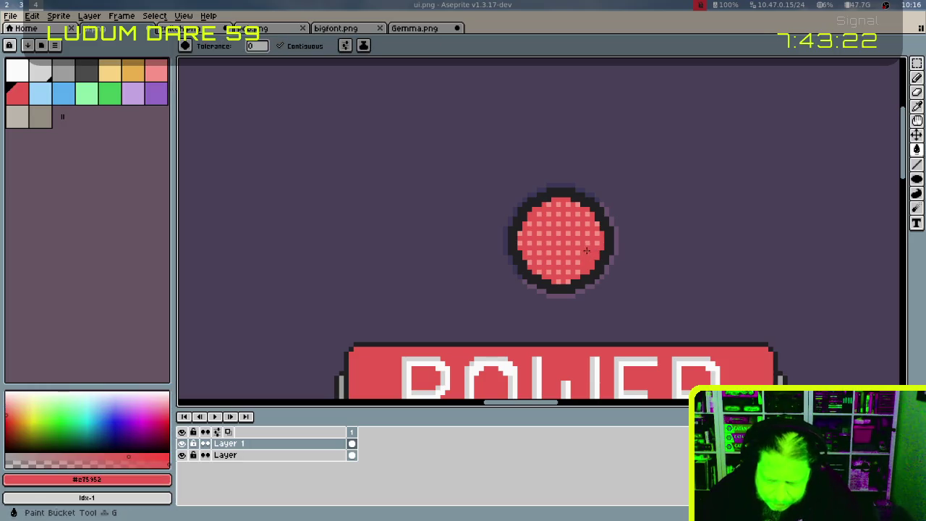
left_click(280, 46)
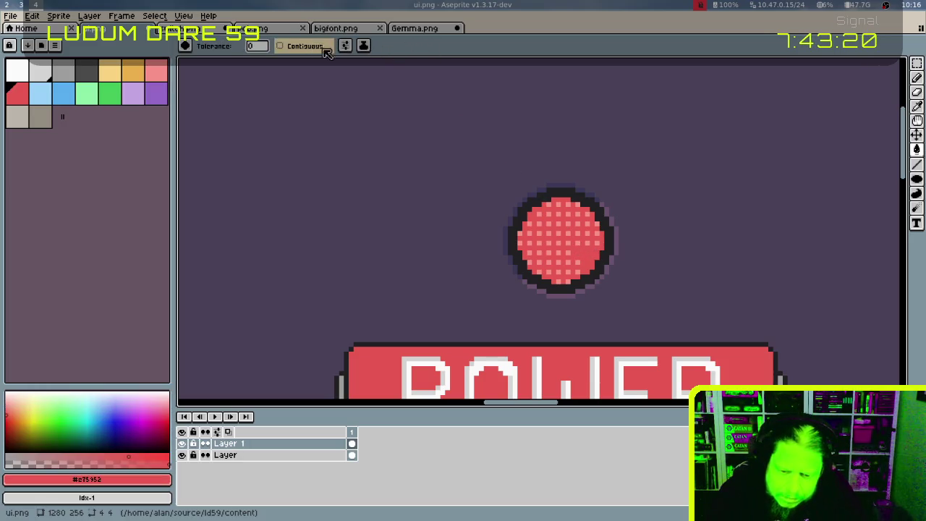
left_click(580, 241)
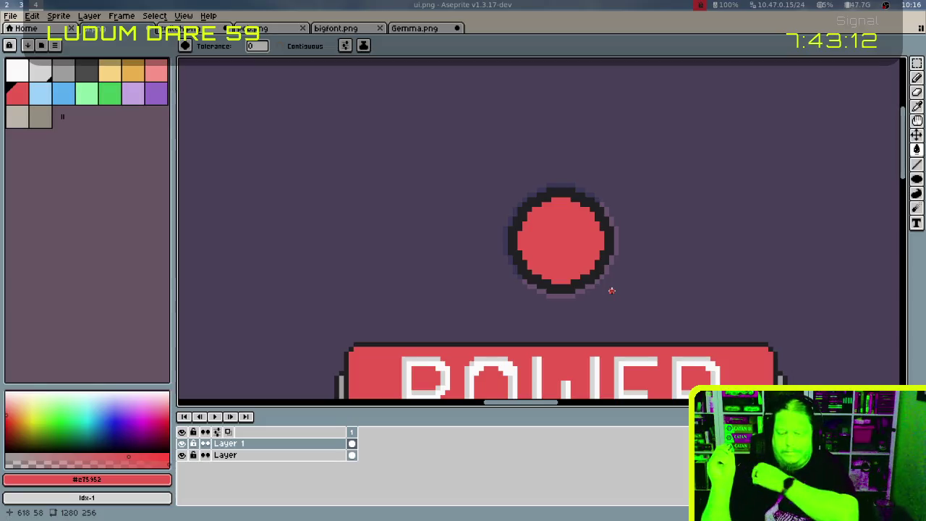
left_click(526, 269, "alt")
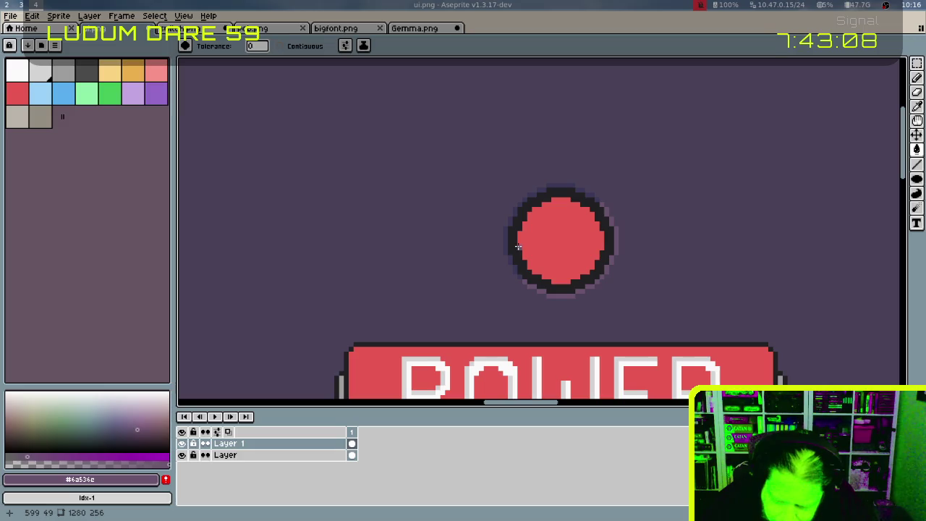
key("b")
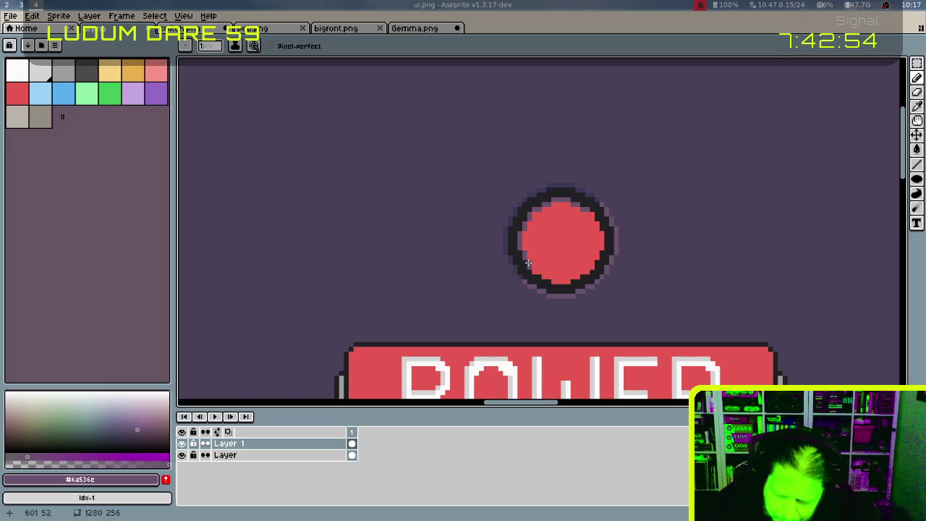
Darken the circle's bottom edge pixels with #3a3858, then pick light salmon
left_click(531, 269, "alt")
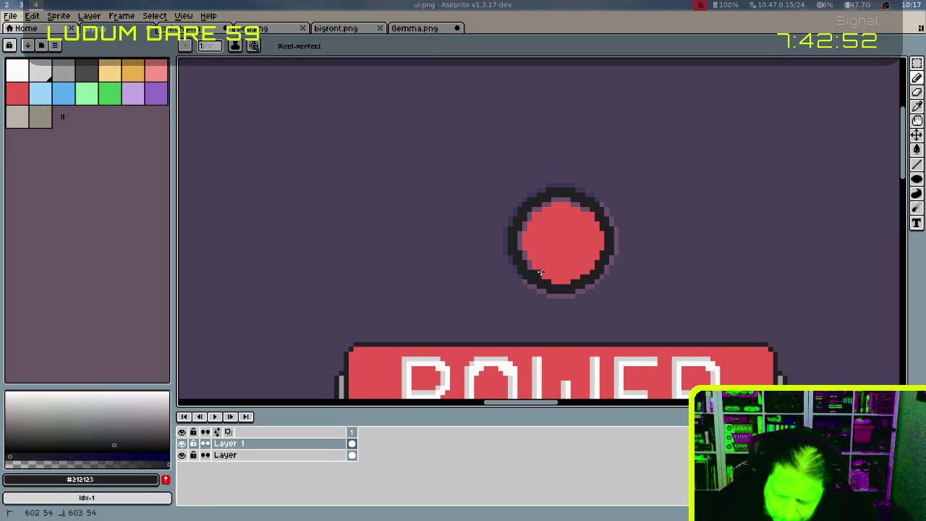
key("ctrl")
key("ctrl")
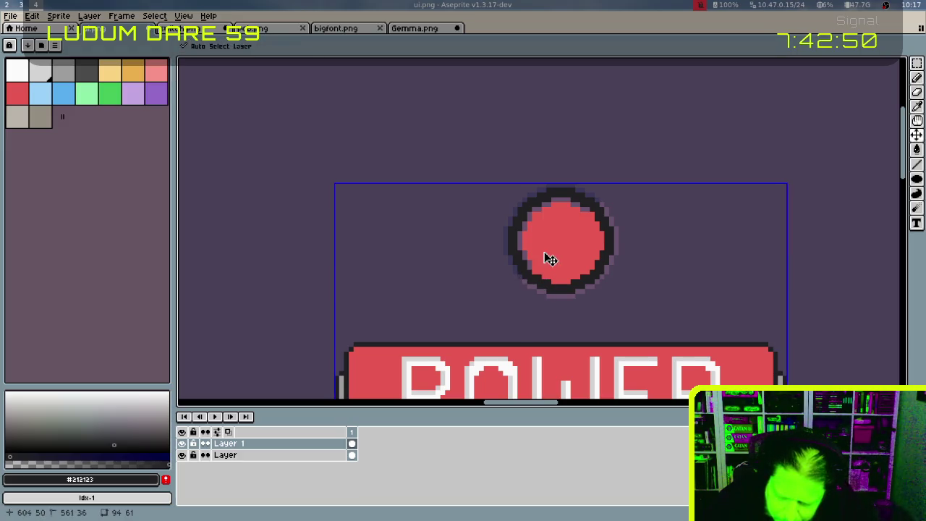
left_click(526, 271, "alt")
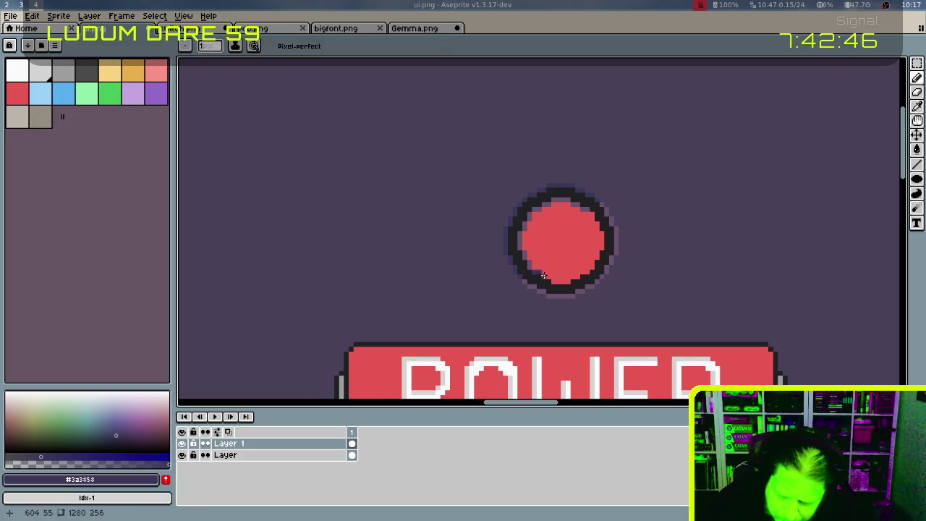
left_click_drag(554, 280, 567, 280)
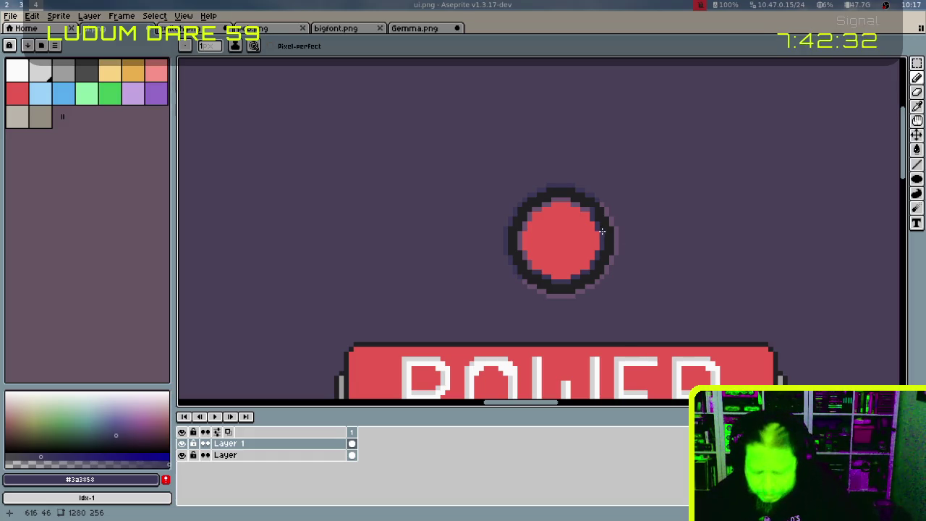
left_click(156, 74)
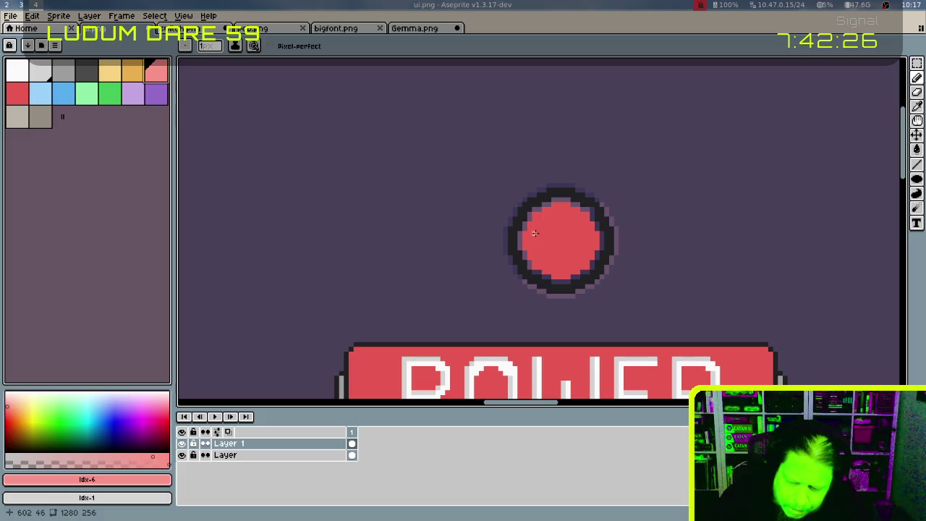
Dot trial highlight pixels along the circle's upper-left arc, then undo them
left_click(535, 233)
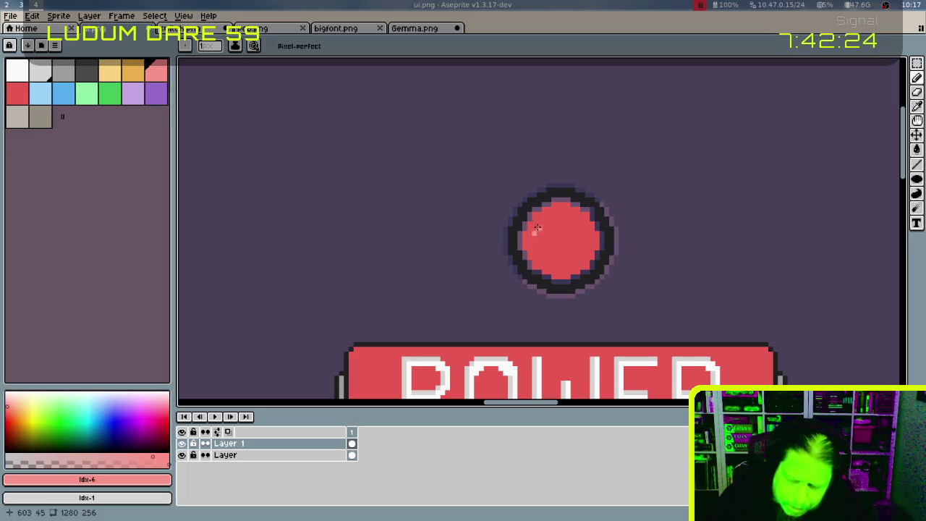
key("ctrl")
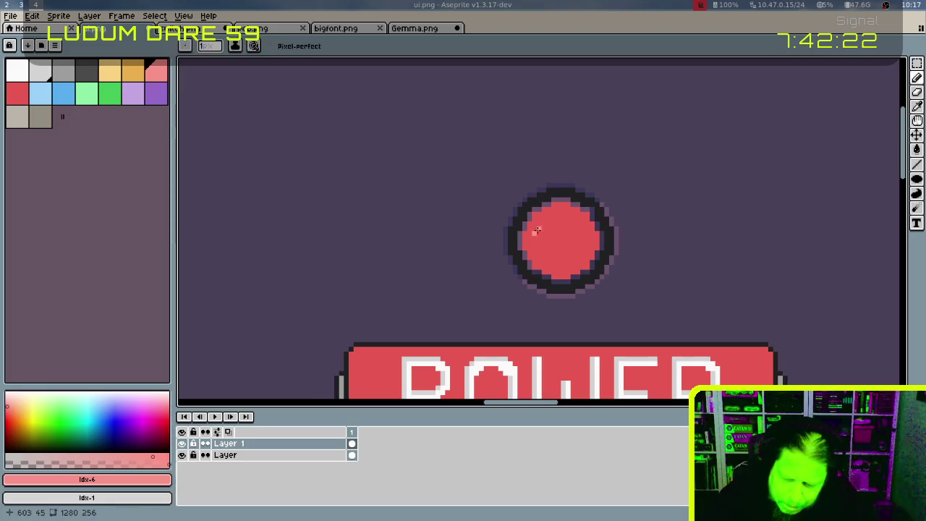
left_click(536, 227)
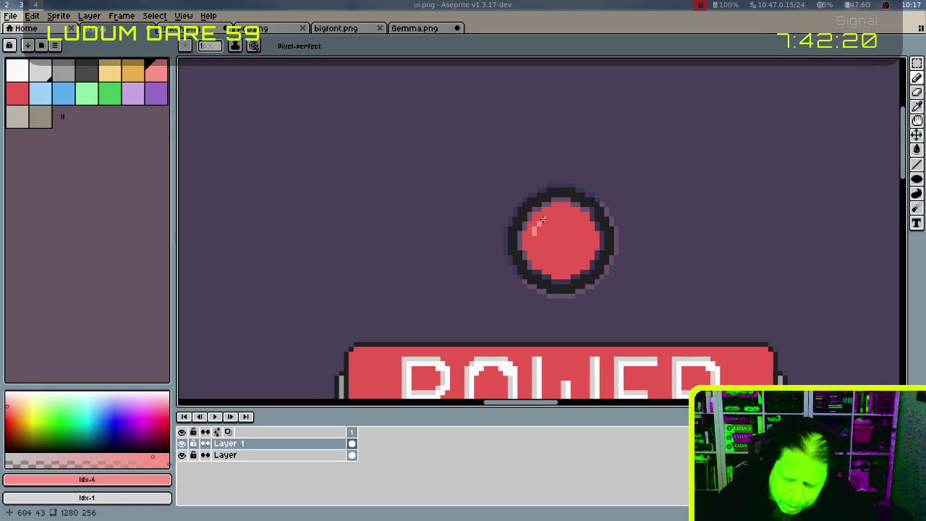
left_click(543, 218)
left_click_drag(550, 215, 559, 214)
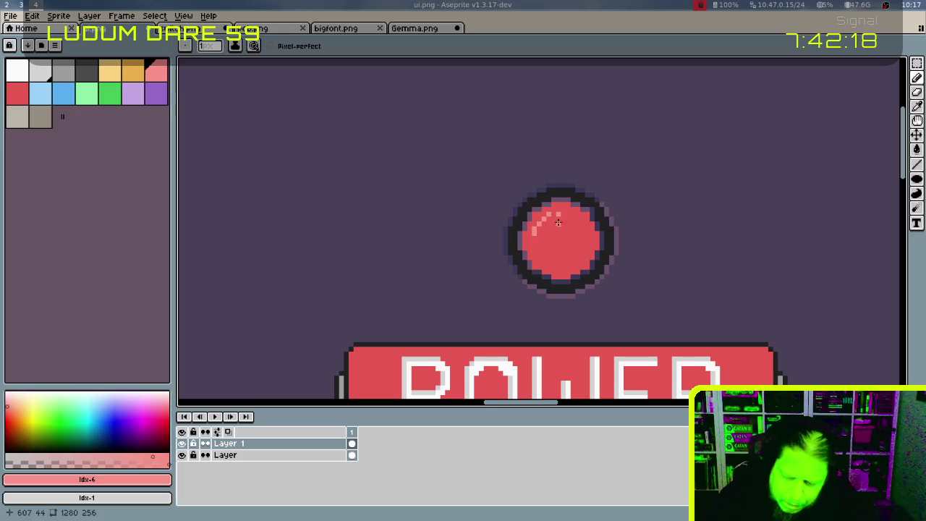
left_click(548, 212)
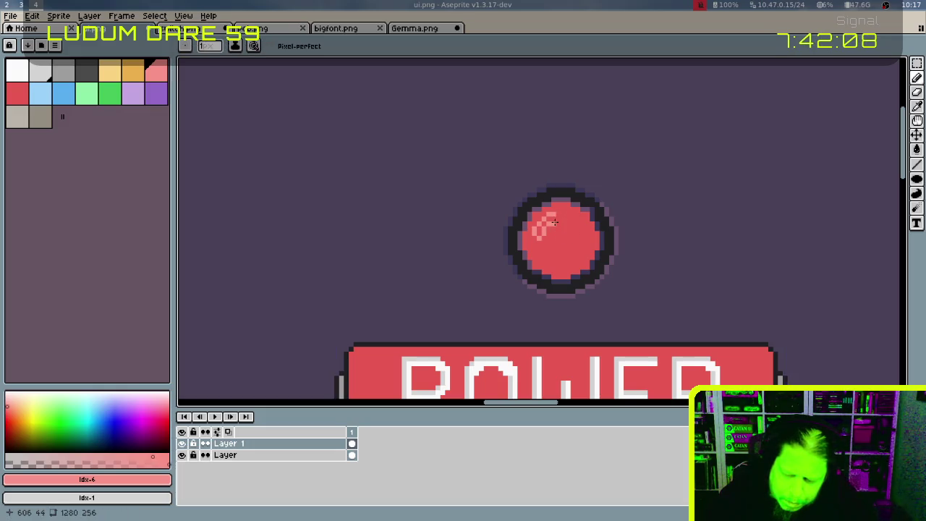
left_click(562, 216)
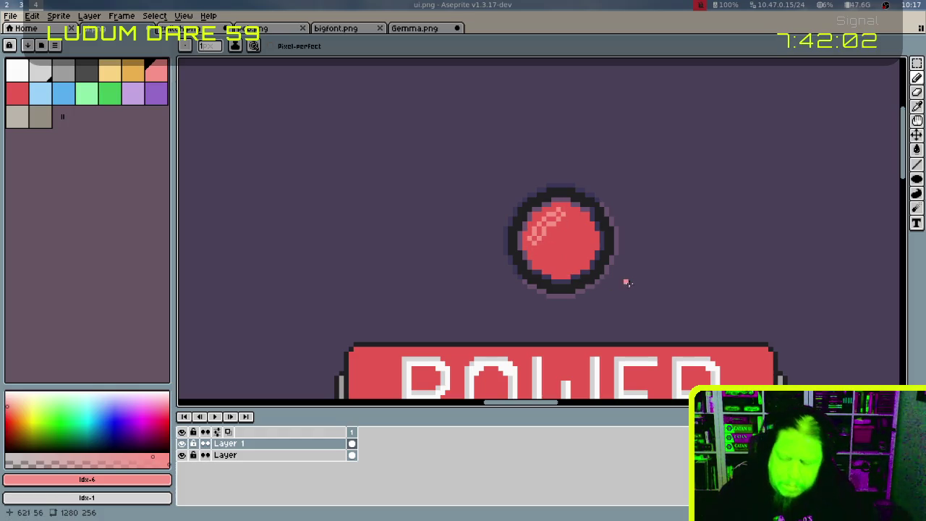
key("ctrl+z")
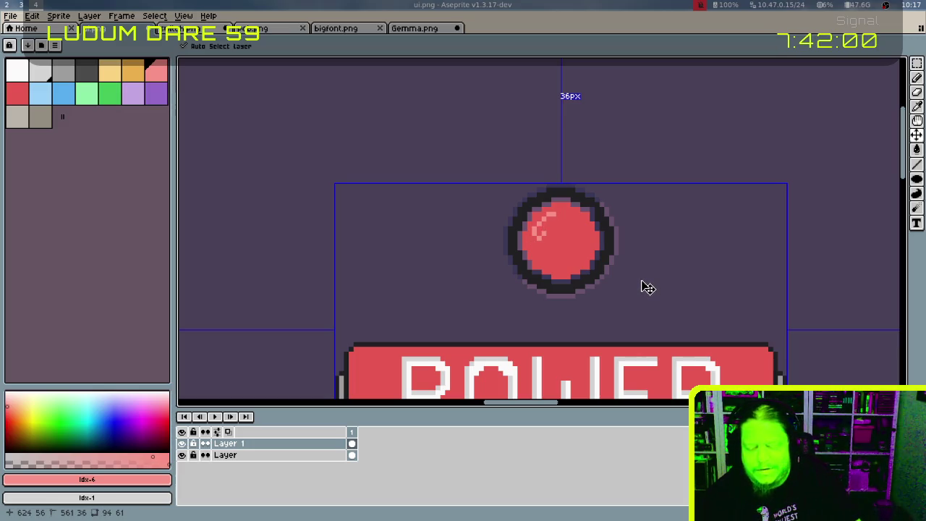
key("ctrl+z")
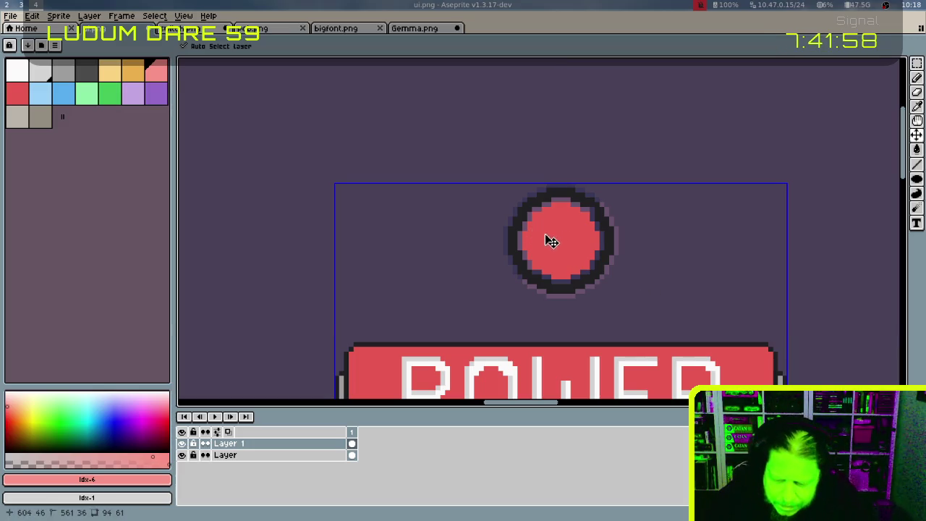
Draw a short diagonal light pink highlight on the circle's upper left
key("b")
left_click_drag(538, 231, 547, 220)
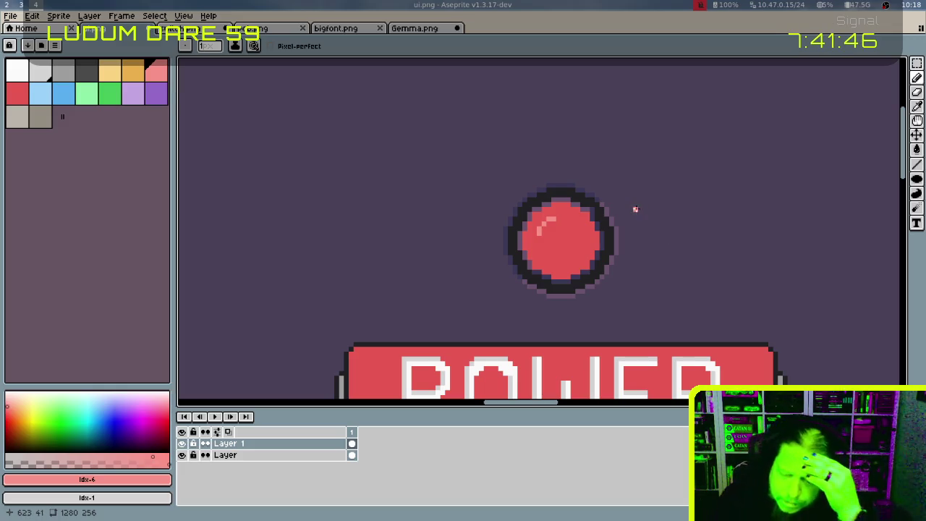
left_click(533, 204, "alt")
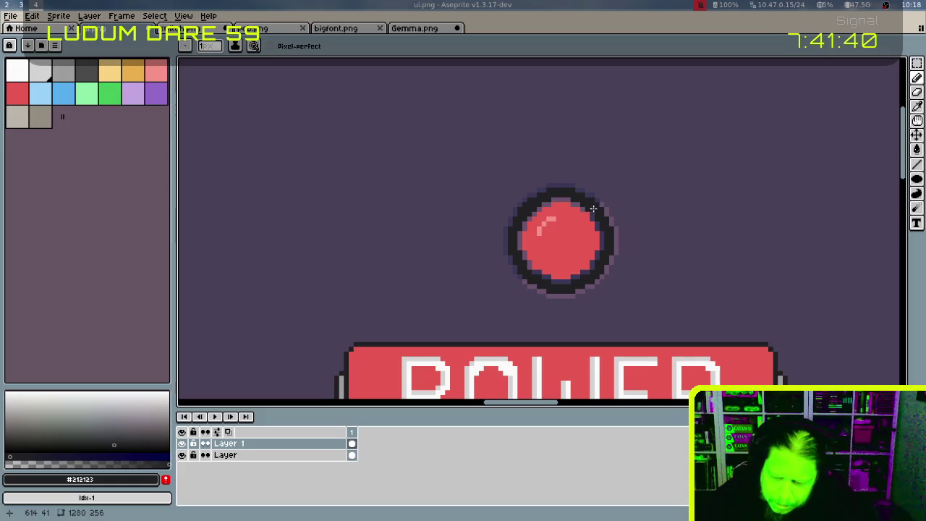
Eyedrop the circle's outline and edge colours, ending on the dark purple background #3a3858
key("ctrl")
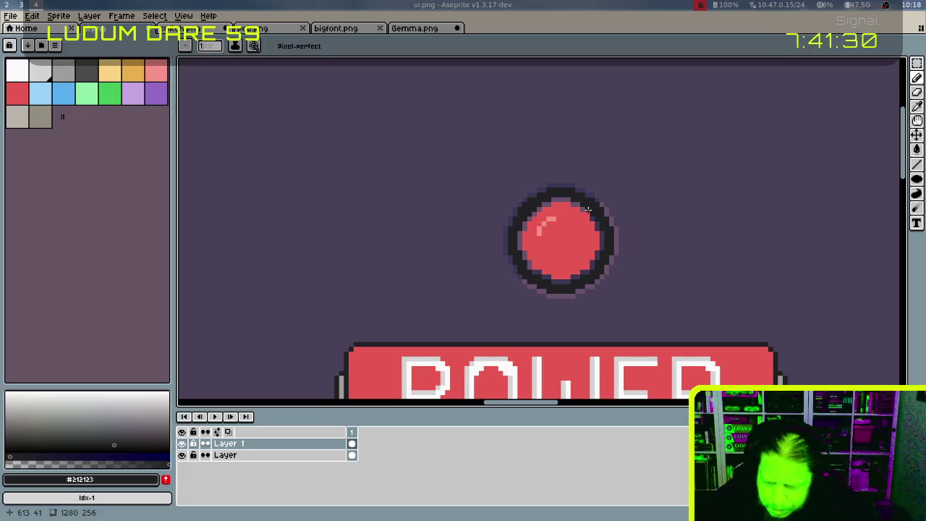
left_click(586, 202, "alt")
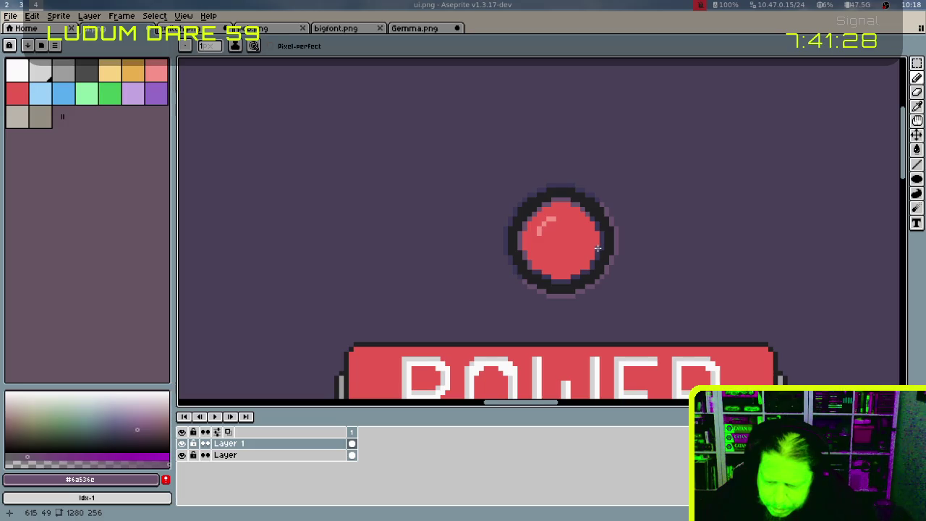
left_click(537, 271, "alt")
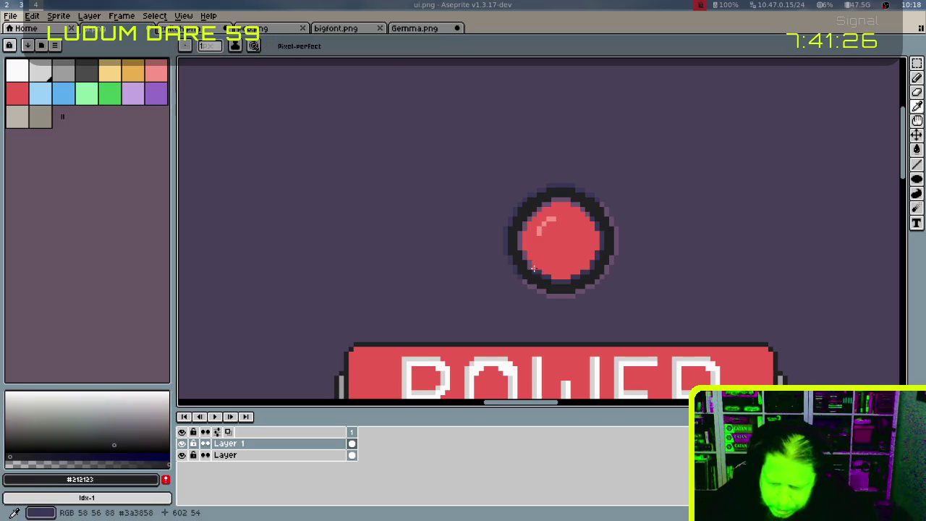
left_click(541, 276, "alt")
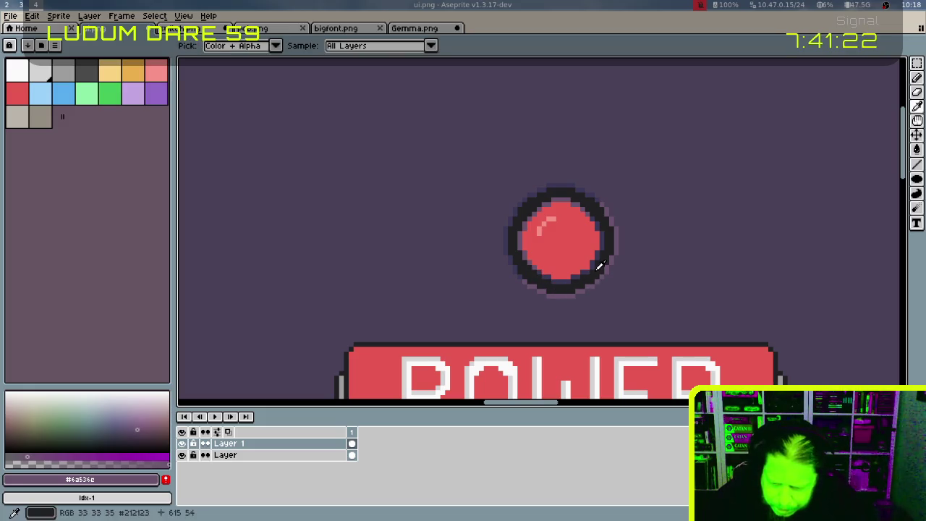
left_click(594, 269, "alt")
left_click(594, 262, "alt")
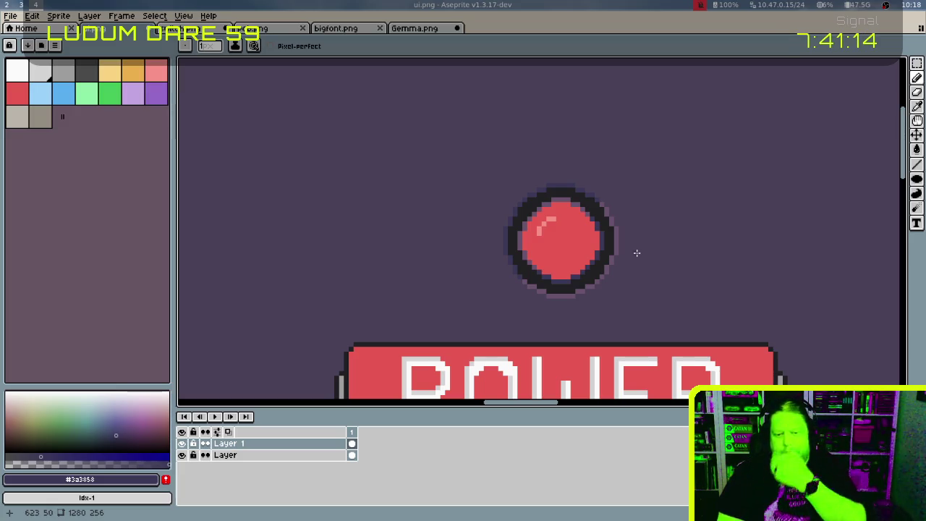
Fit the POWER button in view and pick the light salmon palette swatch with the pencil
scroll(637, 257, "down", 2)
scroll(636, 258, "down", 1)
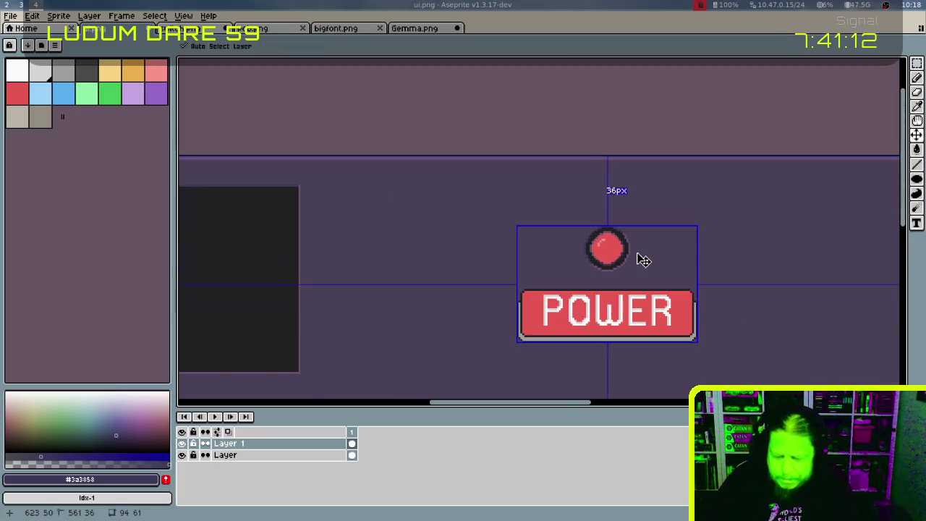
scroll(636, 258, "down", 1)
scroll(640, 258, "up", 2)
key("b")
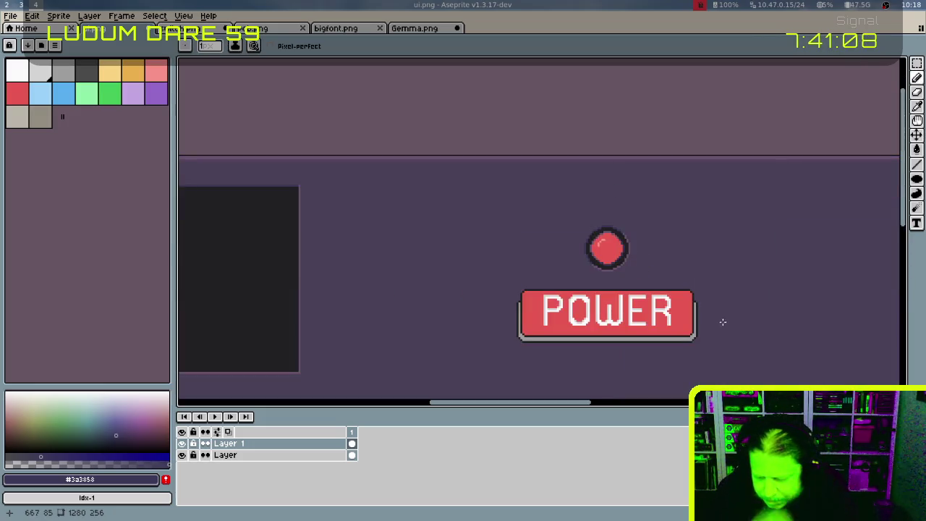
scroll(719, 331, "up", 1)
scroll(720, 333, "up", 1)
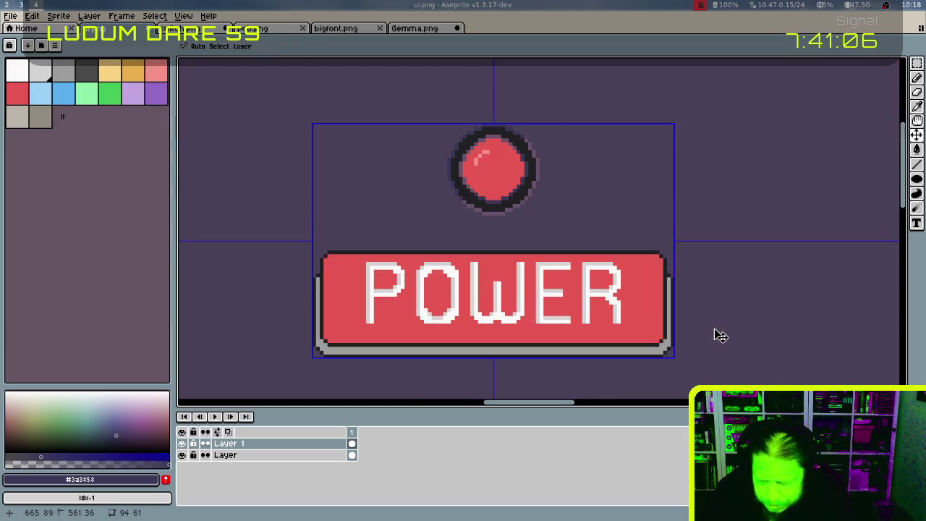
key("ctrl")
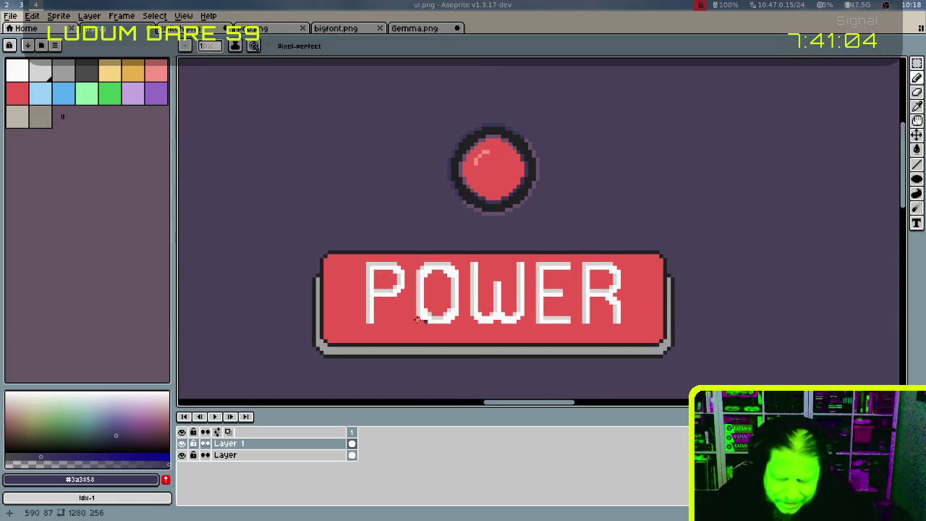
left_click(413, 314, "alt")
left_click(155, 70)
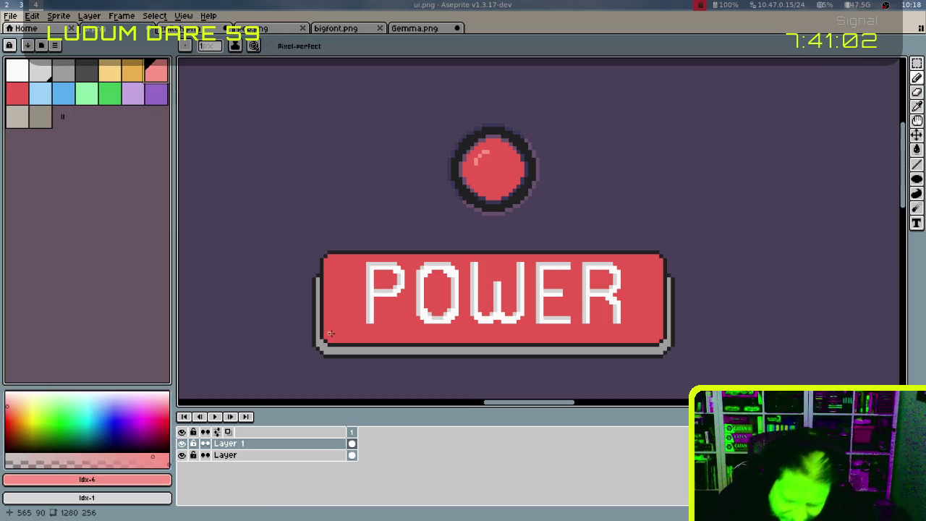
Draw a light salmon highlight line along the red button's bottom inside edge, end to end
scroll(352, 325, "up", 2)
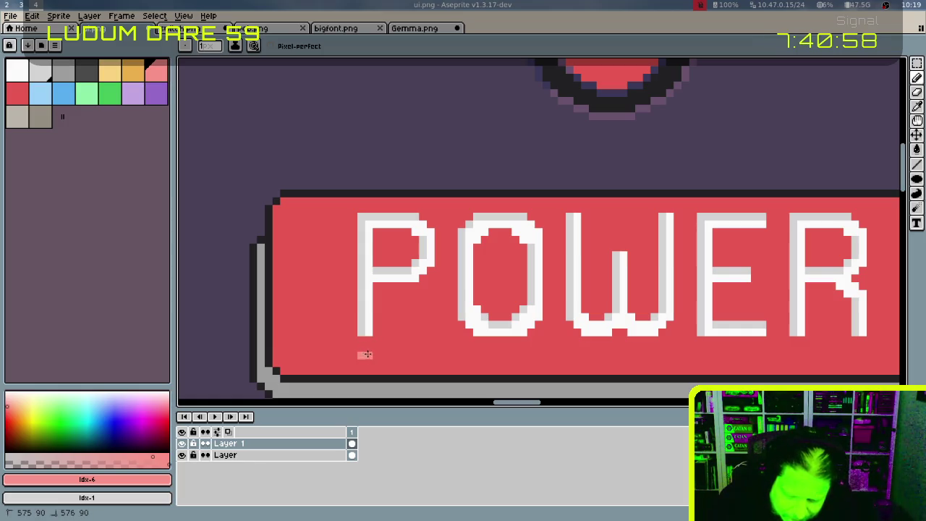
left_click_drag(379, 356, 354, 356)
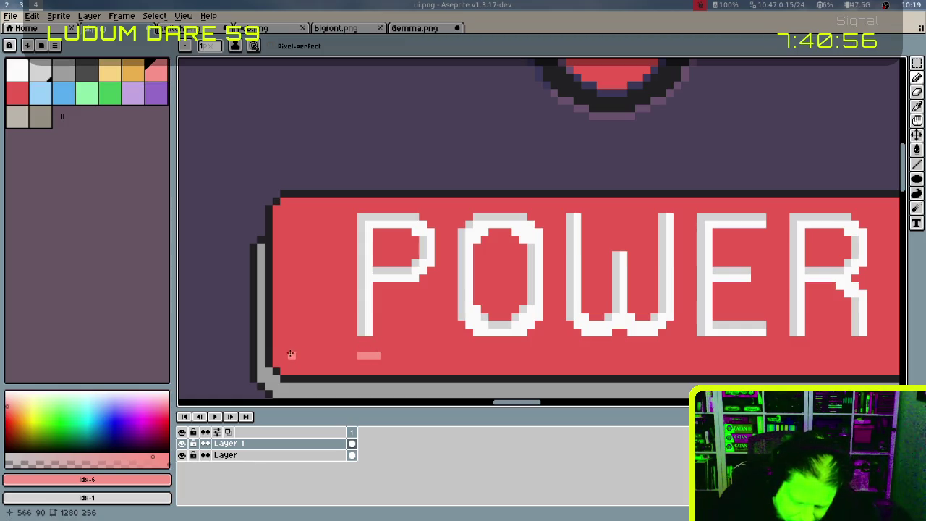
left_click_drag(276, 339, 579, 354)
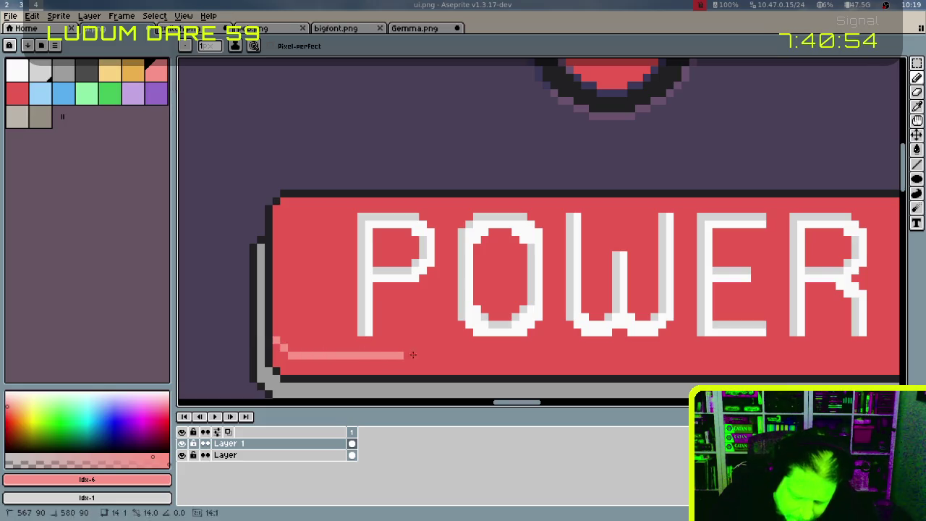
scroll(518, 347, "right", 4)
left_click_drag(479, 340, 827, 340)
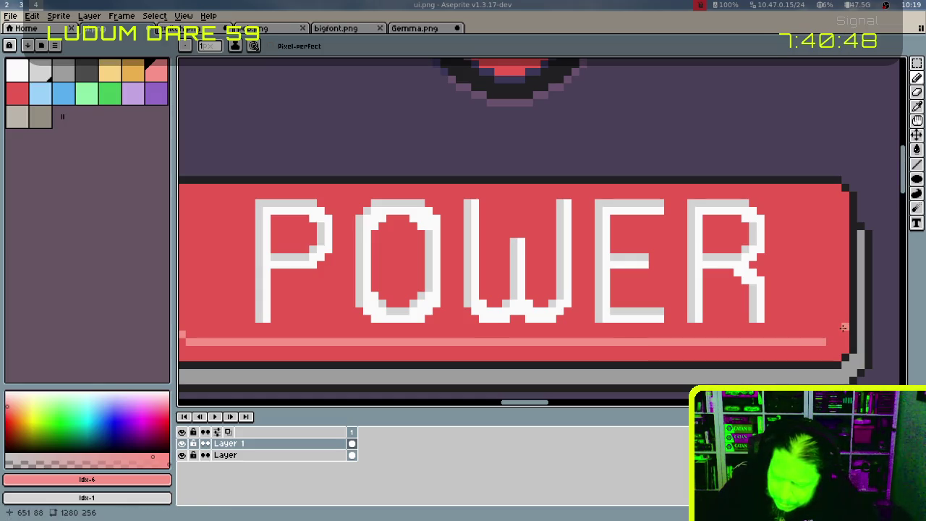
left_click(842, 327)
scroll(764, 290, "left", 2)
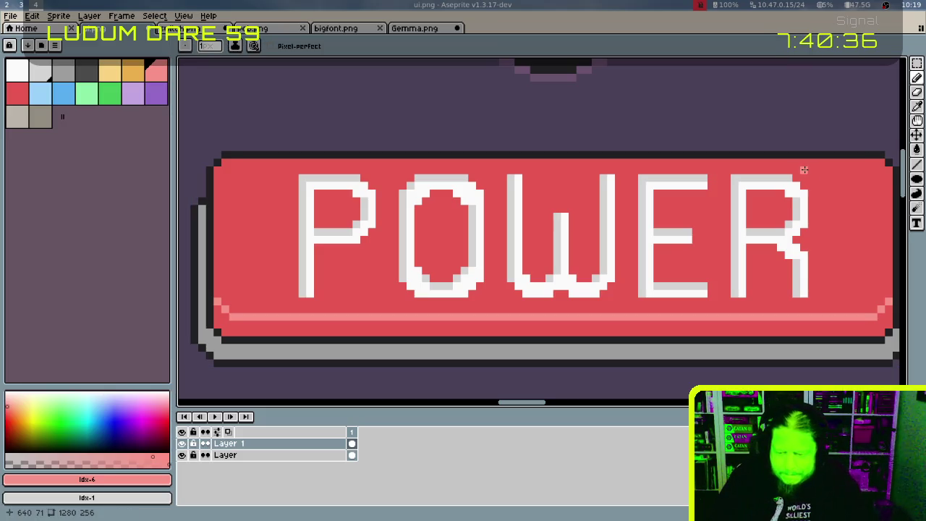
Zoom out, recentre the circle and POWER button, and clear the selection
scroll(804, 169, "down", 1)
scroll(804, 169, "down", 1)
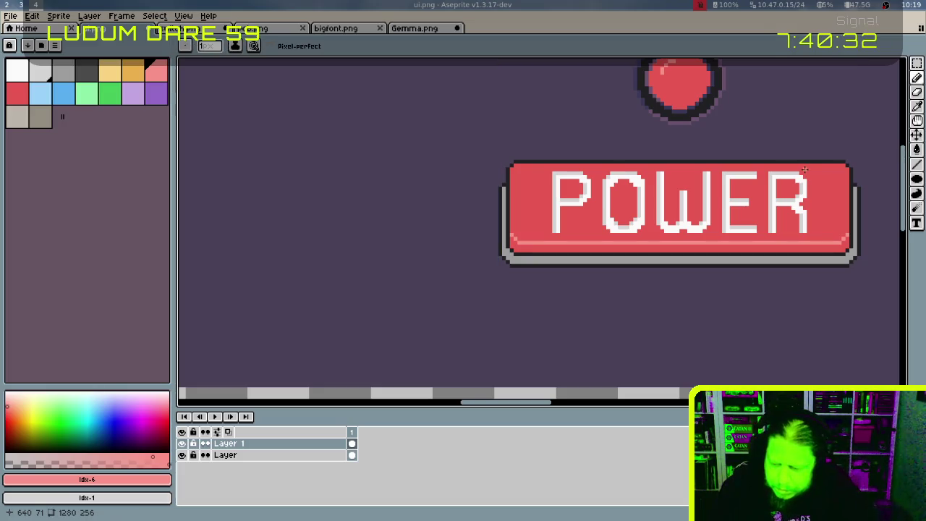
mouse_move(803, 169)
left_mouse_down()
mouse_move(596, 263)
mouse_move(562, 306)
left_mouse_up()
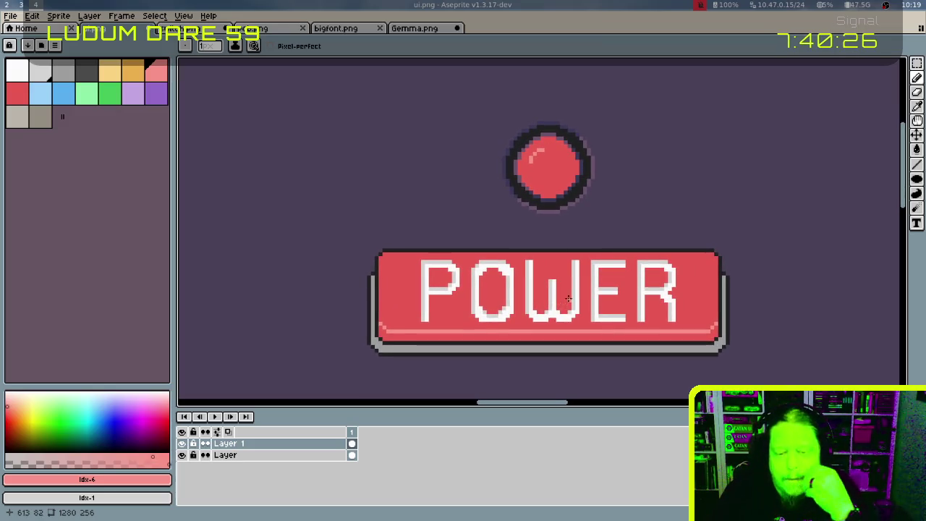
key("m")
mouse_move(321, 92)
left_mouse_down()
mouse_move(715, 327)
mouse_move(758, 369)
left_mouse_up()
key("ctrl+d")
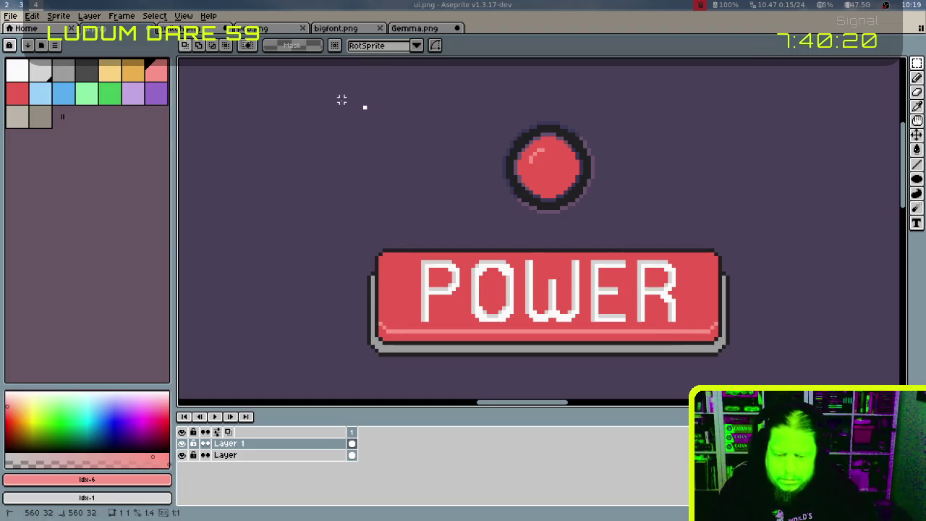
Paste the 96×80 POWER button art into switch.png, replacing the old art at the top-left
left_click_drag(364, 107, 726, 350)
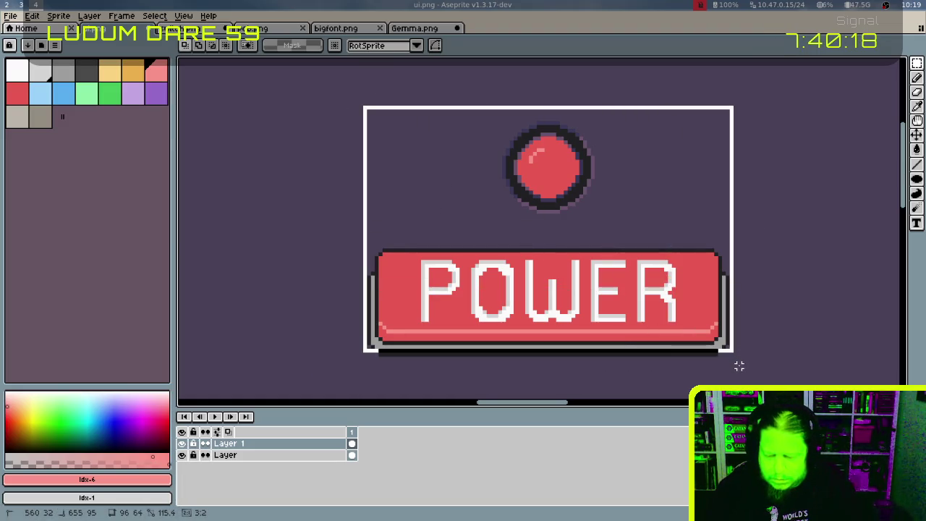
left_click_drag(735, 384, 732, 413)
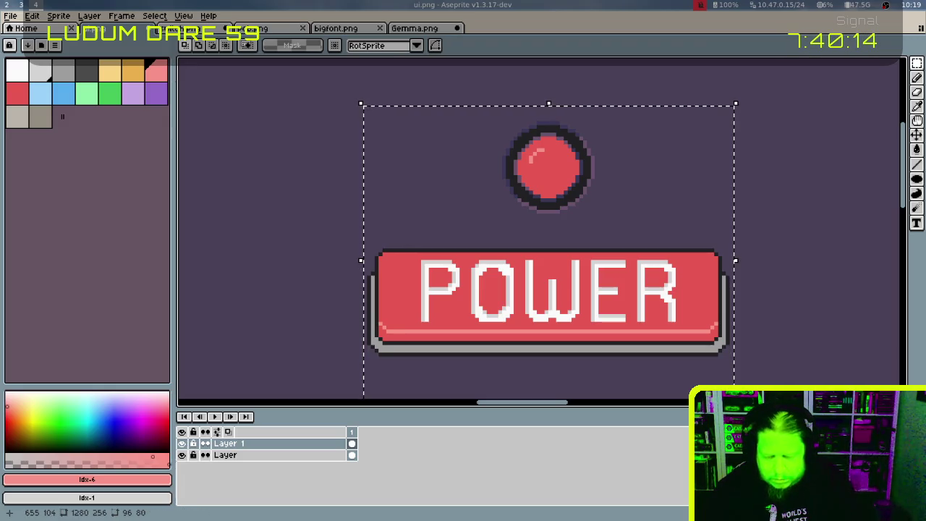
key("ctrl+Tab")
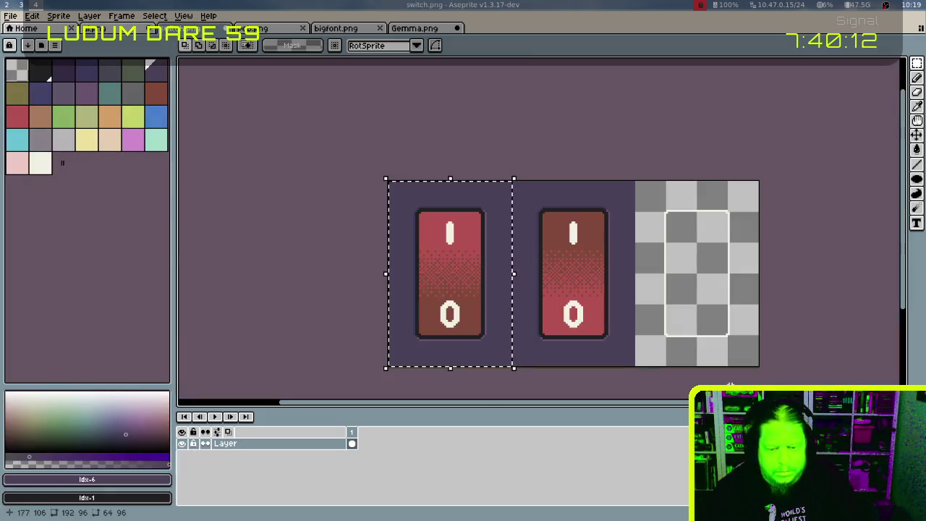
key("ctrl+a")
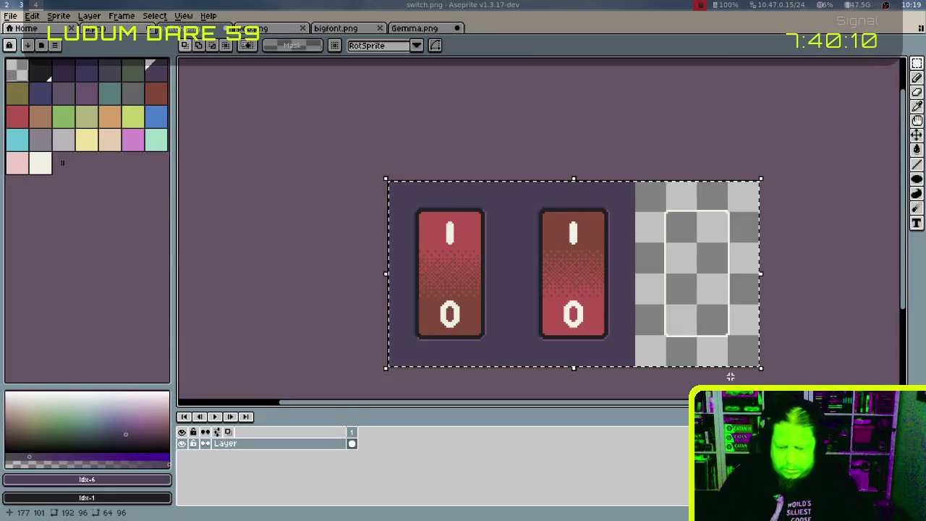
key("Delete")
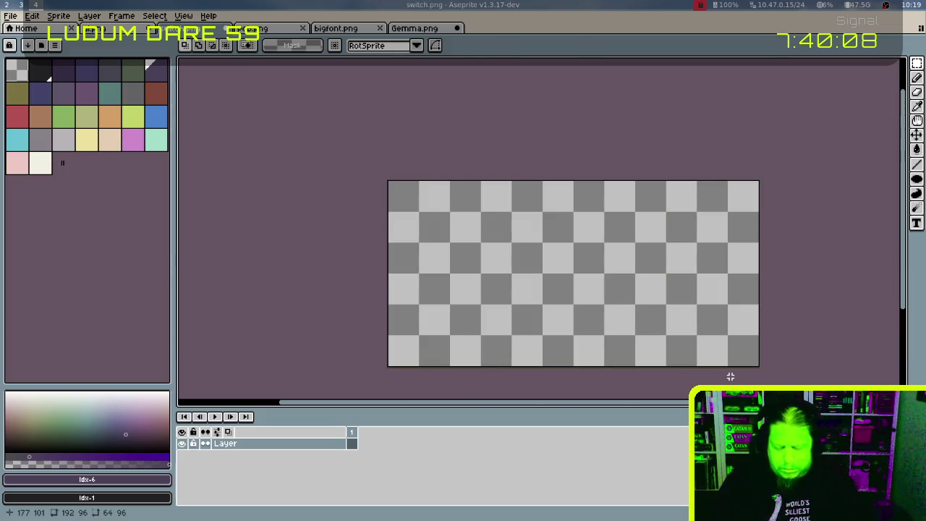
key("ctrl+v")
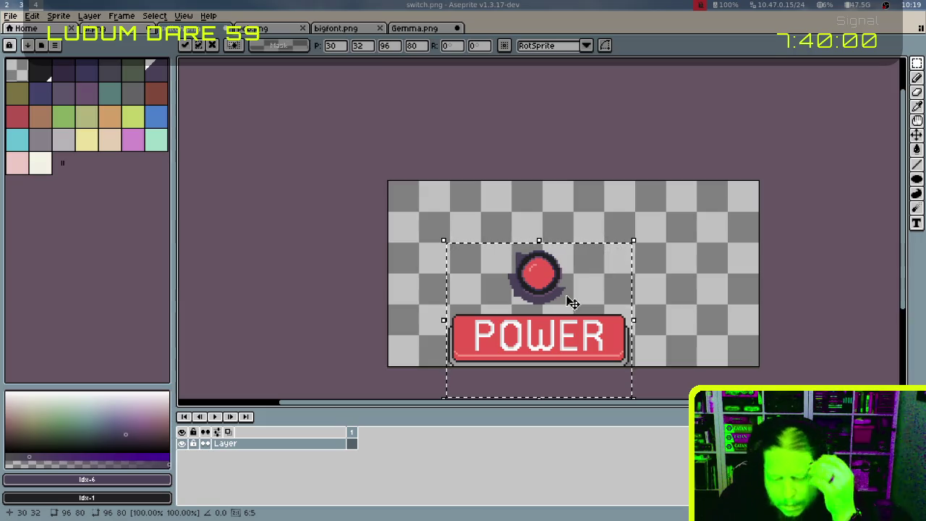
left_click_drag(545, 345, 487, 285)
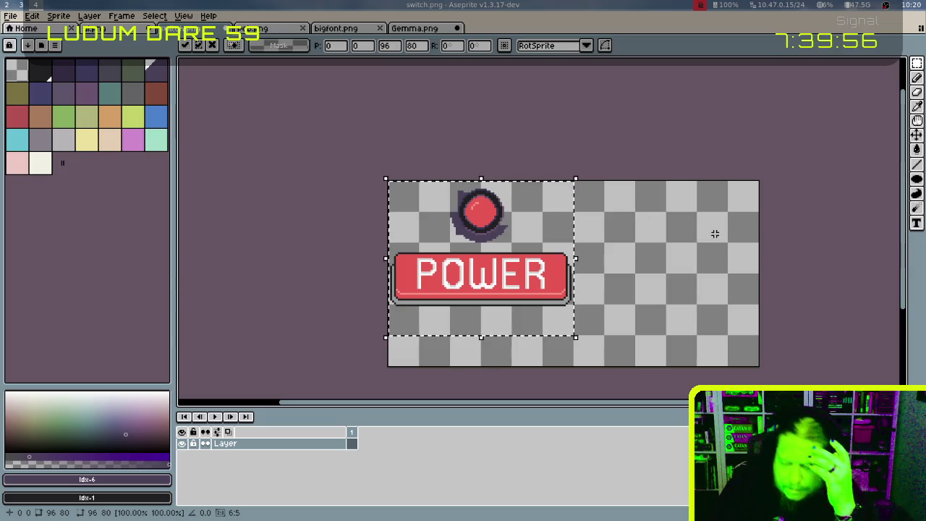
Paste a second POWER button copy into the right half at 96,0
mouse_move(682, 233)
left_mouse_down()
mouse_move(617, 182)
mouse_move(585, 212)
left_mouse_up()
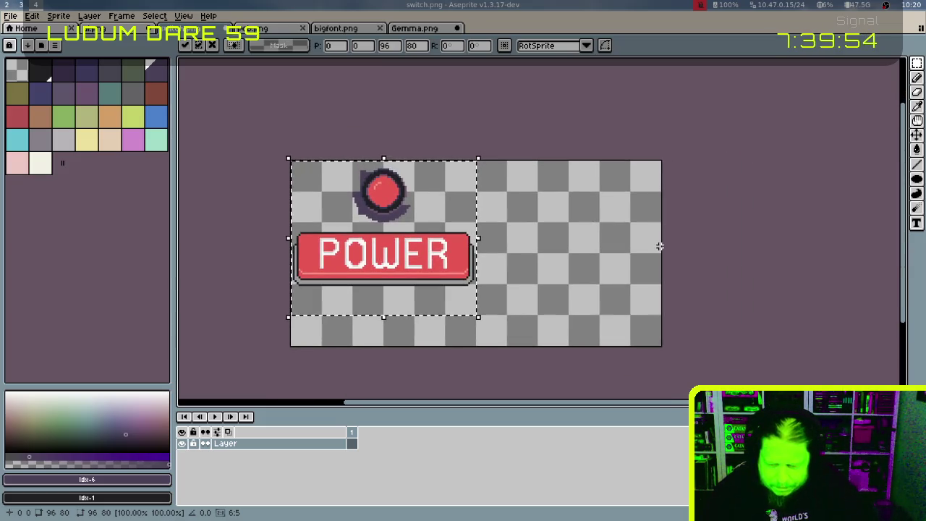
key("ctrl+c")
key("ctrl+v")
left_click_drag(568, 302, 604, 259)
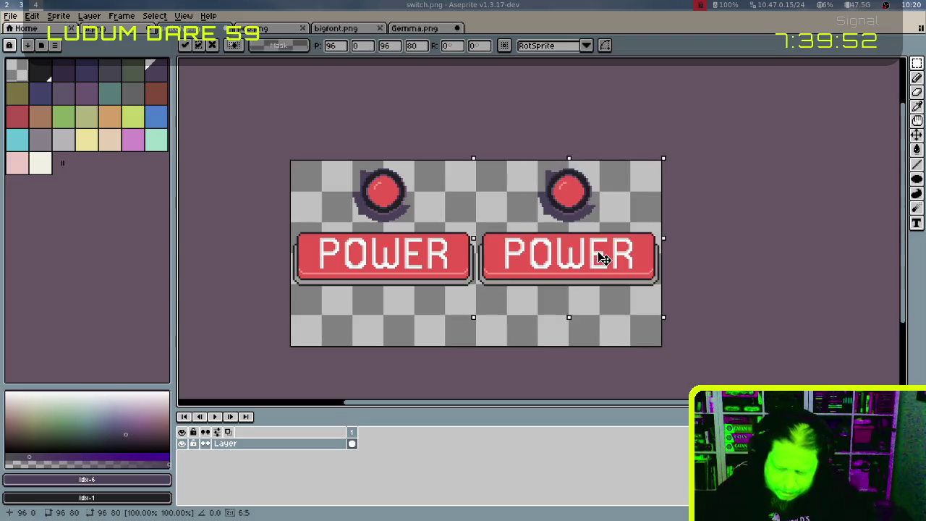
left_click(393, 269)
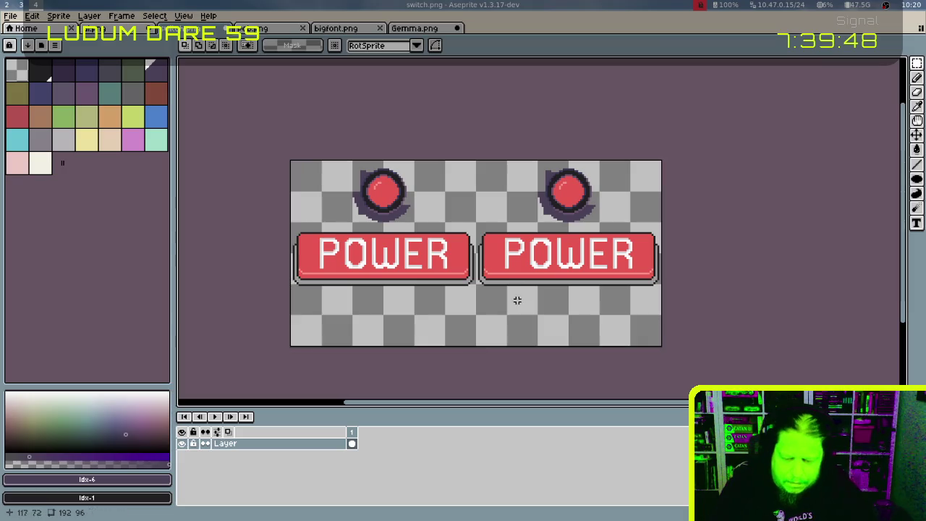
Nudge the artwork up one pixel and select the 192×64 area covering both buttons for cropping
left_click_drag(291, 222, 443, 282)
key("ctrl+d")
key("ctrl+a")
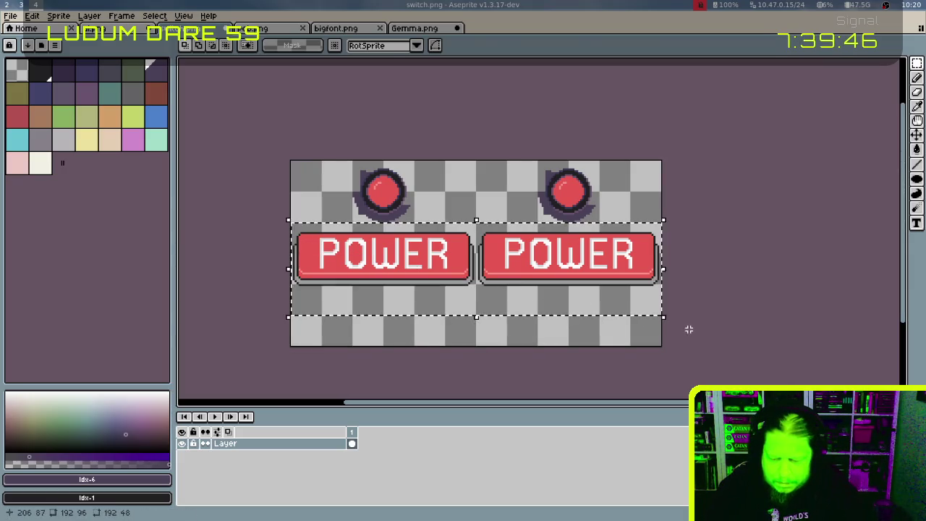
key("Up")
key("ctrl+d")
left_click_drag(291, 161, 679, 294)
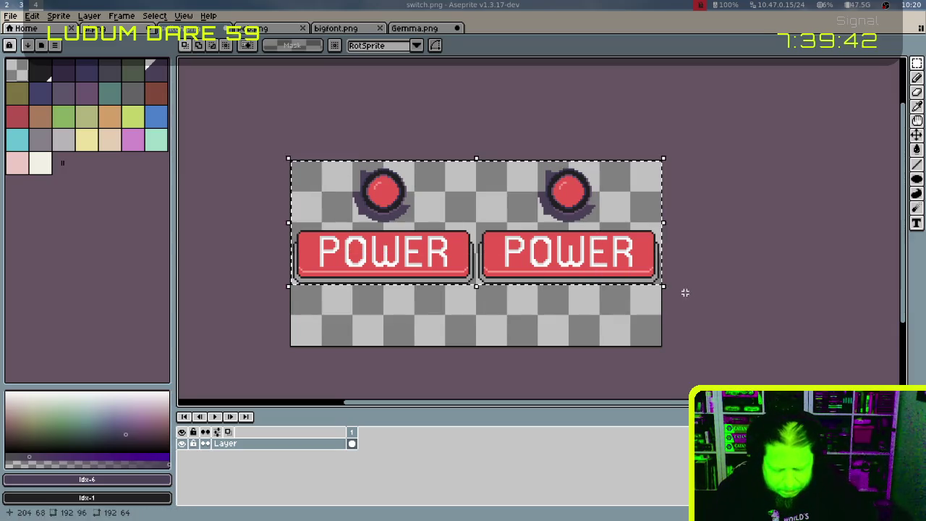
key("alt+s")
Confirm the 192×64 crop and zoom in on the right red button
key("o")
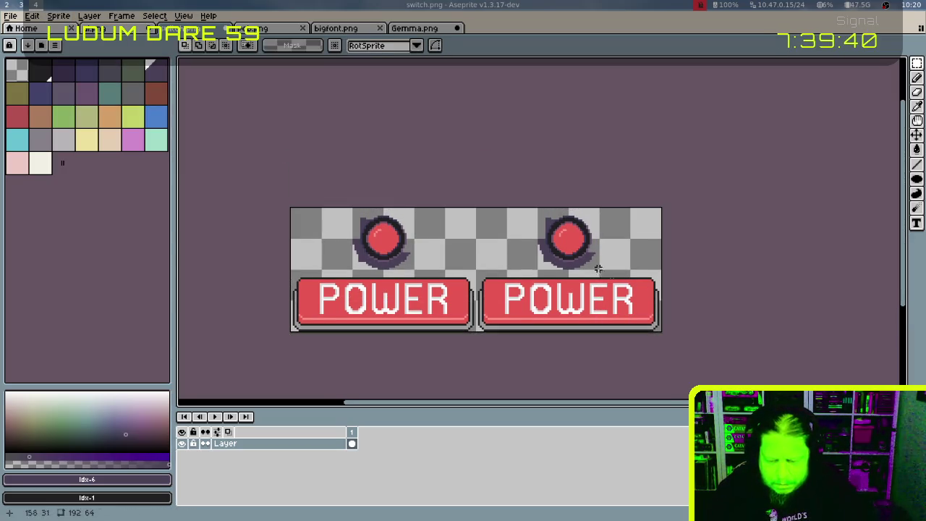
scroll(591, 268, "left", 2)
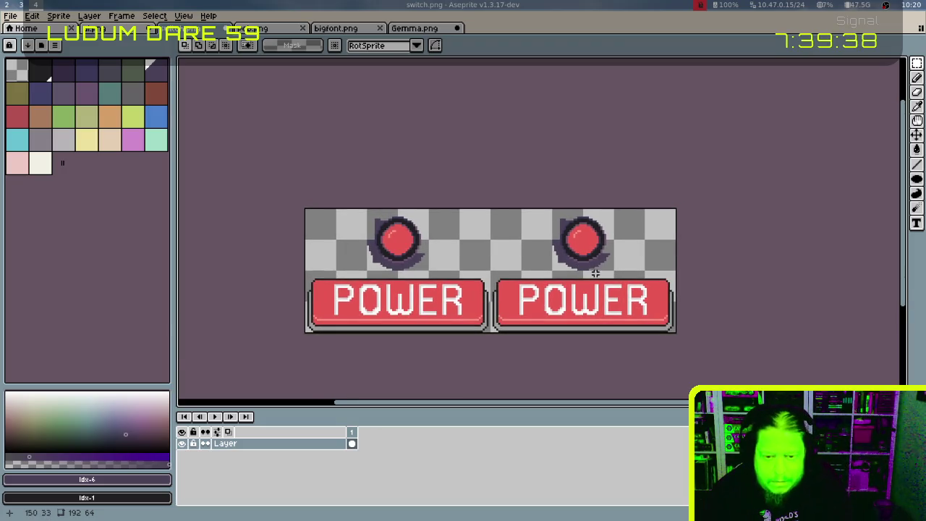
scroll(595, 272, "up", 1)
scroll(608, 267, "up", 1)
scroll(616, 267, "up", 1)
scroll(622, 261, "up", 1)
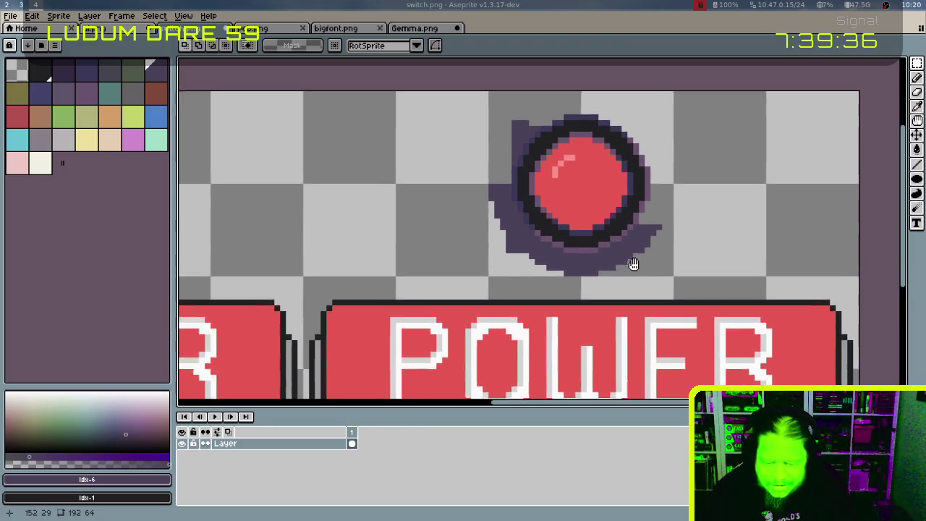
left_click_drag(633, 264, 641, 281)
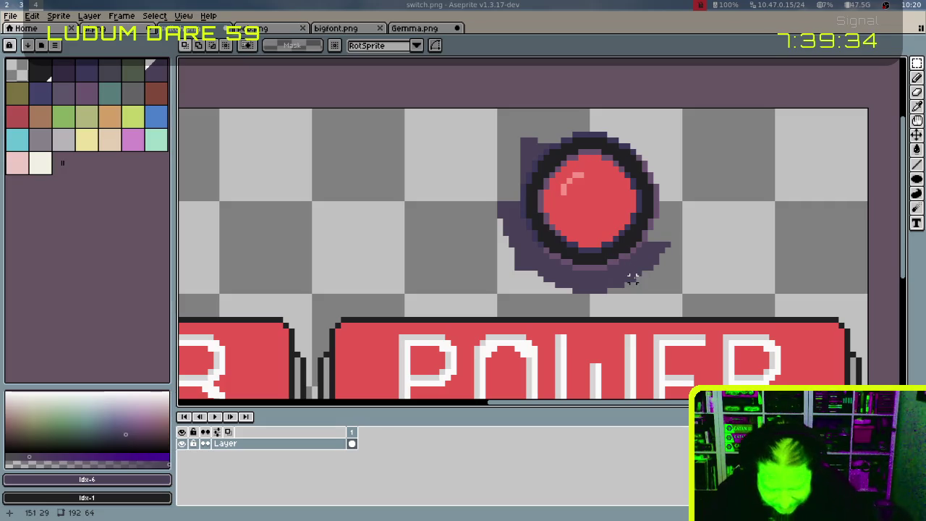
Delete the dark shadow pixels beside the button with the Magic Wand, Contiguous off
key("w")
left_click(522, 256)
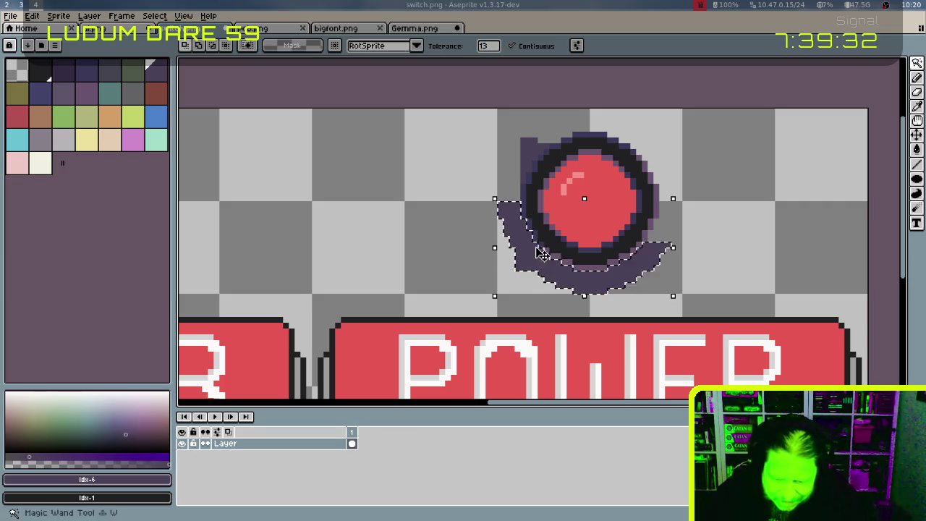
key("Delete")
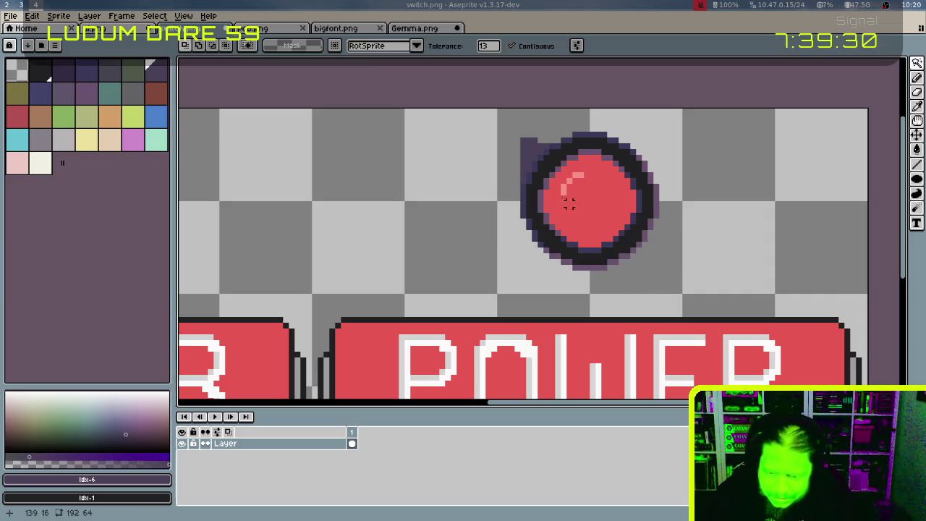
left_click(511, 45)
left_click(528, 145)
key("Delete")
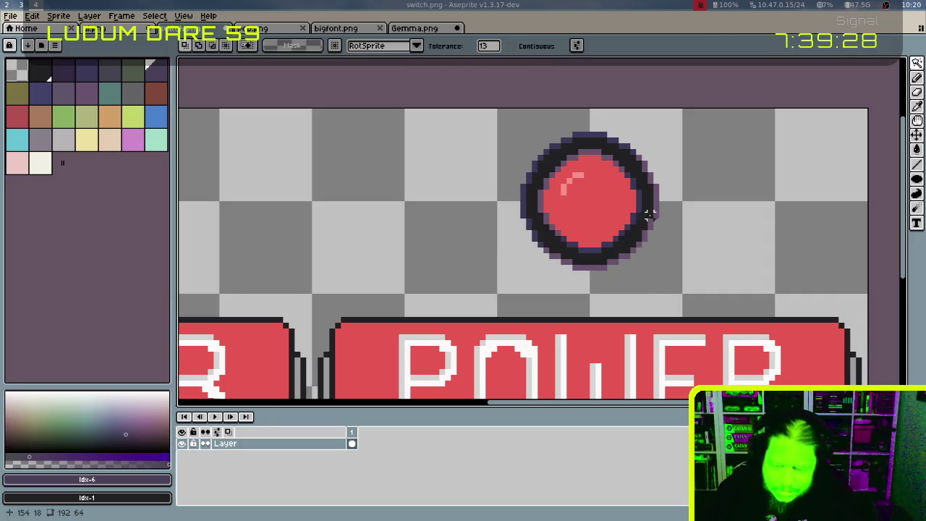
scroll(663, 215, "down", 4)
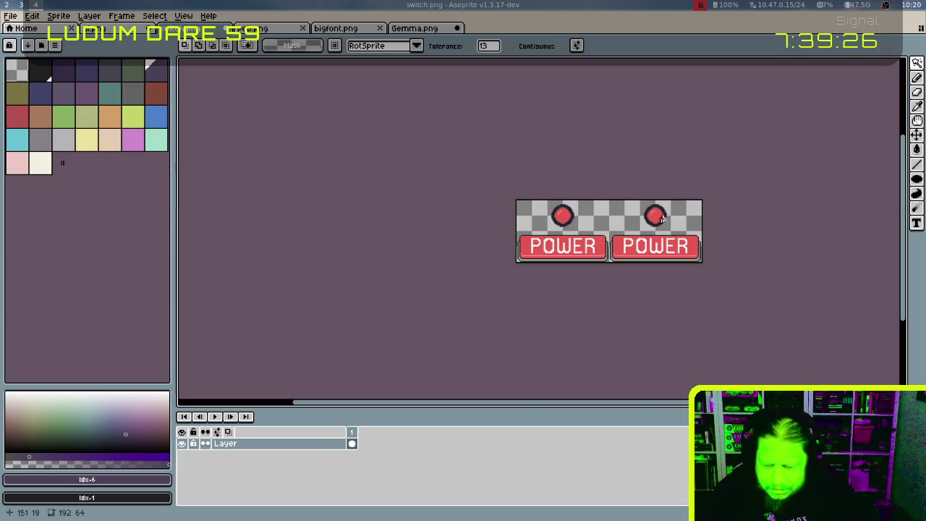
scroll(662, 217, "up", 2)
scroll(660, 216, "up", 2)
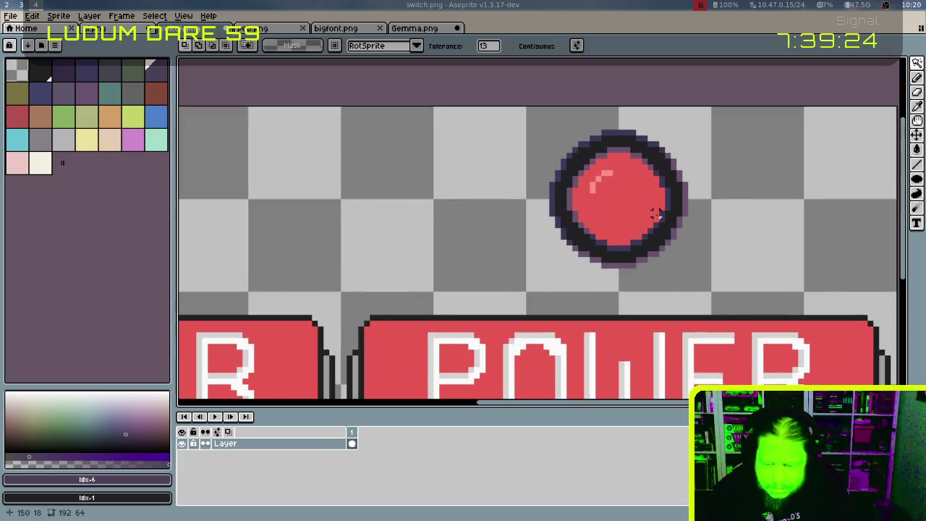
scroll(657, 213, "up", 1)
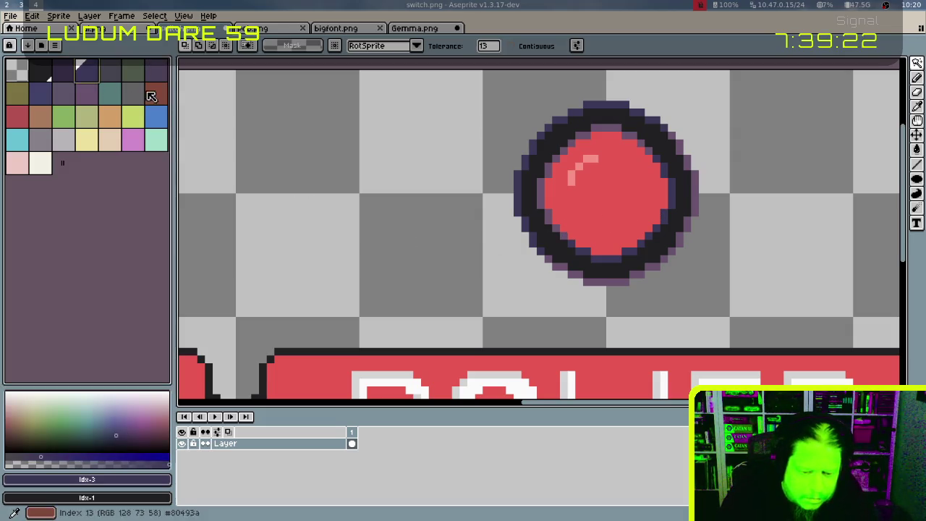
Fill only the right button's circle with dark blue using a contiguous Paint Bucket
left_click(63, 72)
key("g")
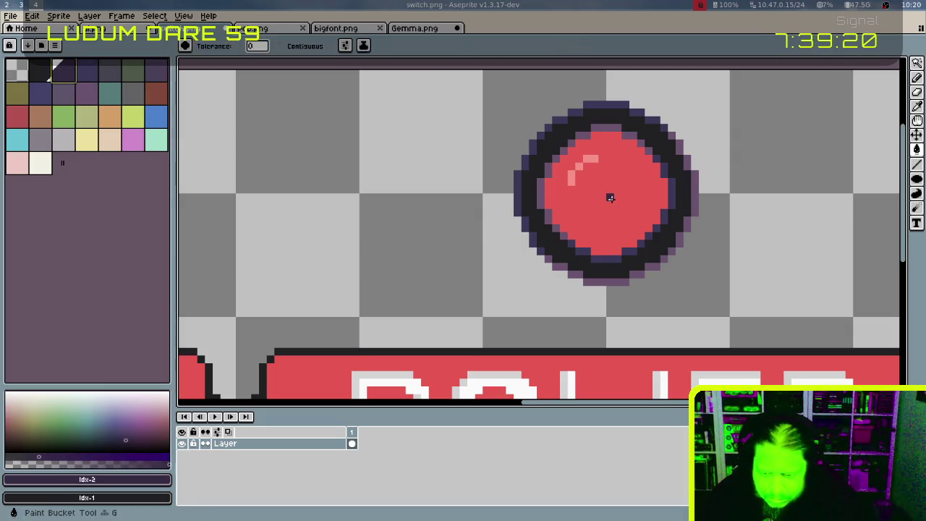
left_click(616, 199)
key("ctrl+z")
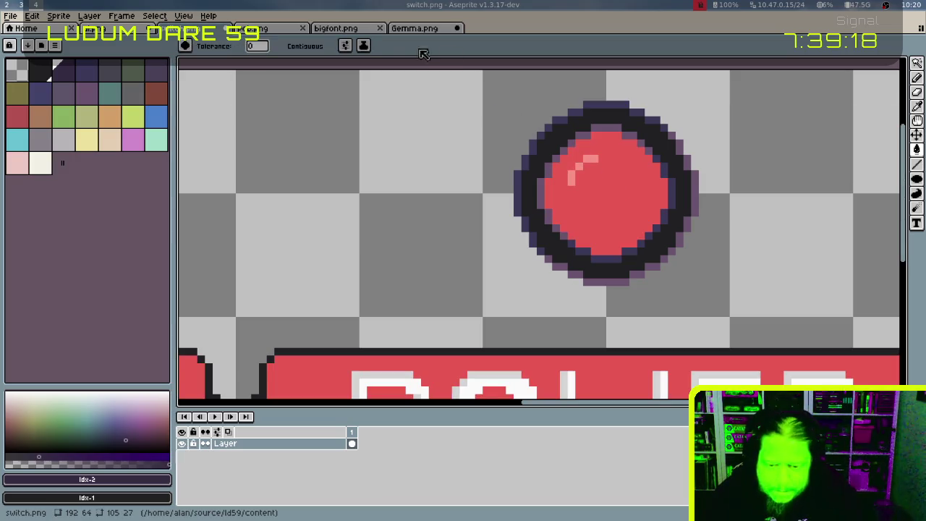
left_click(280, 45)
left_click(624, 202)
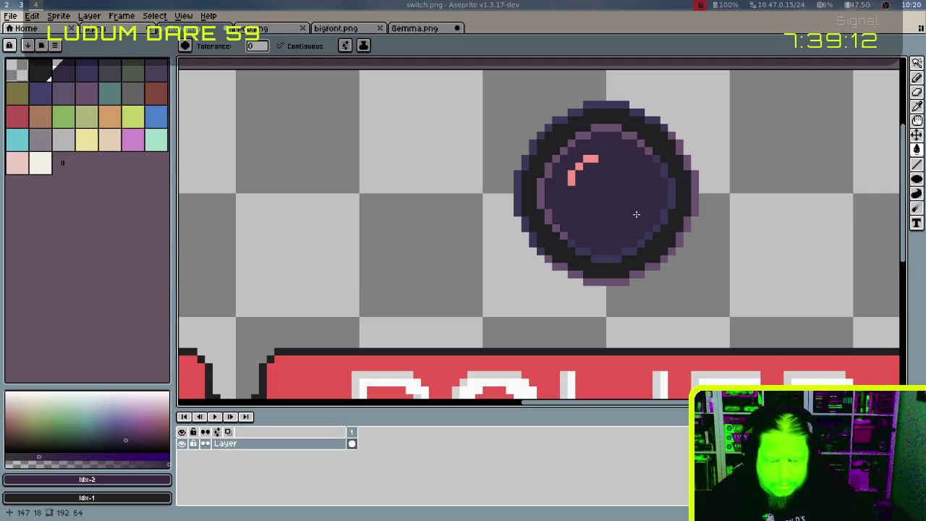
key("]")
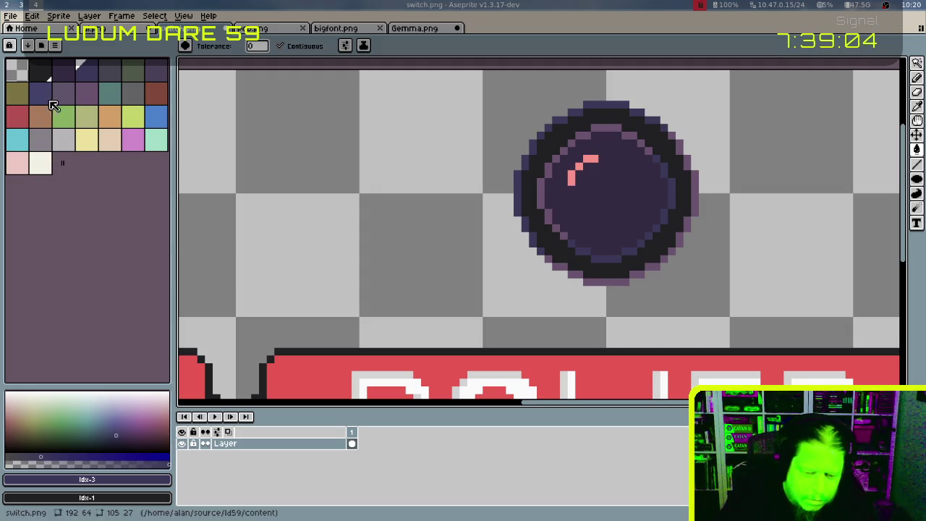
left_click(41, 93)
left_click(617, 205)
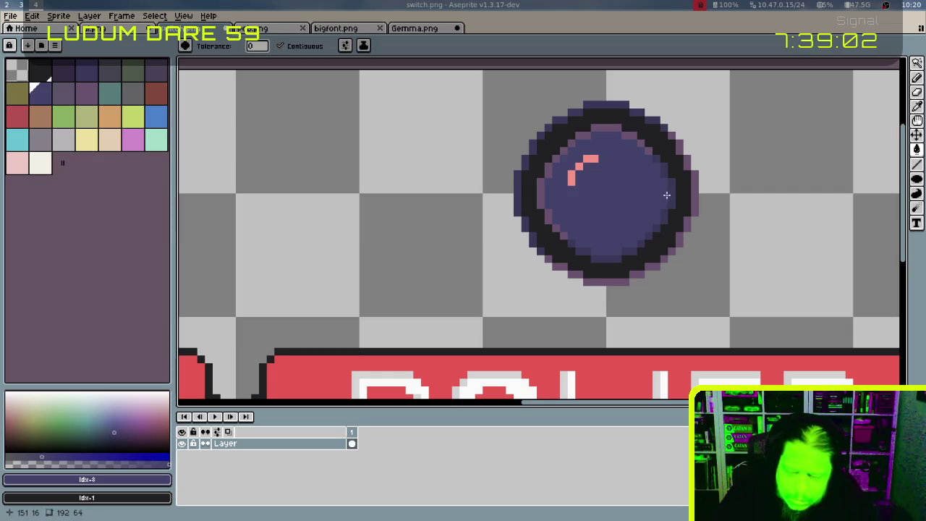
Repaint the circle's pink highlight pixels bright blue
left_click(161, 120)
left_click(568, 184)
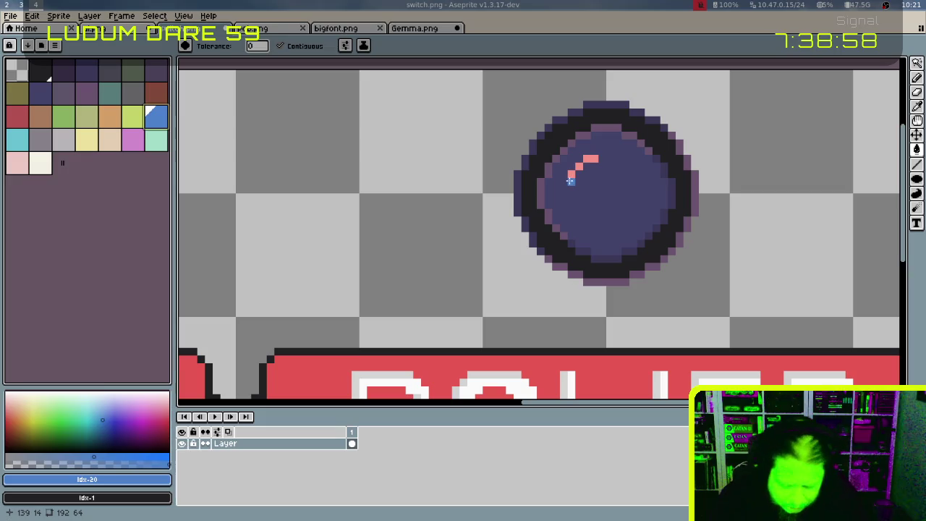
key("b")
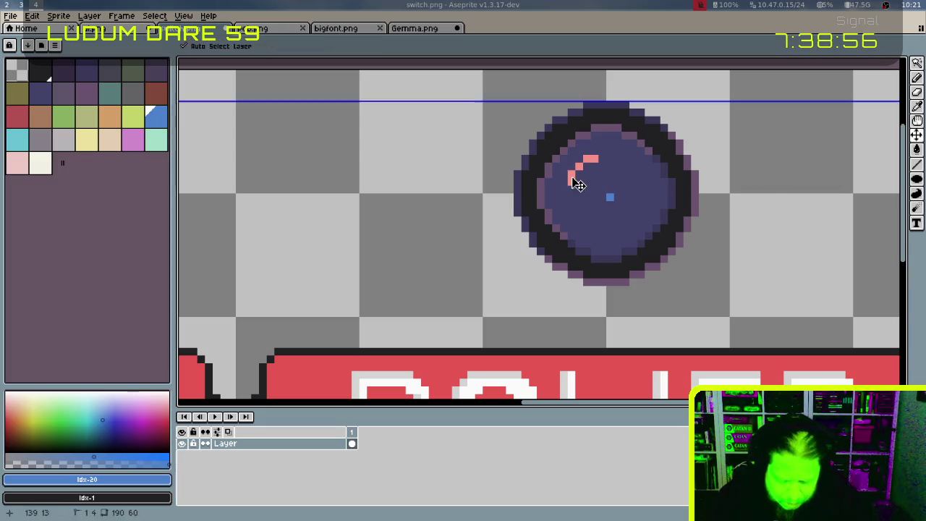
left_click_drag(570, 173, 577, 165)
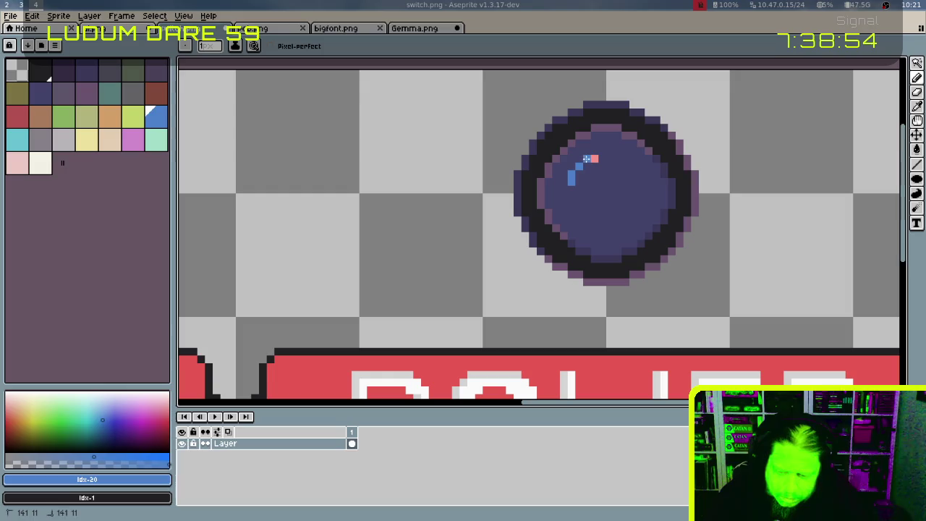
left_click(590, 159)
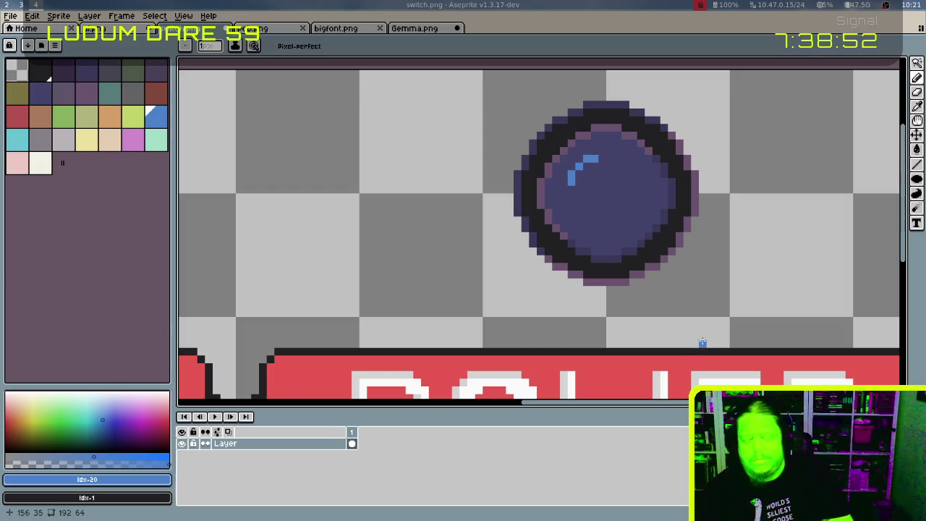
scroll(698, 290, "down", 5)
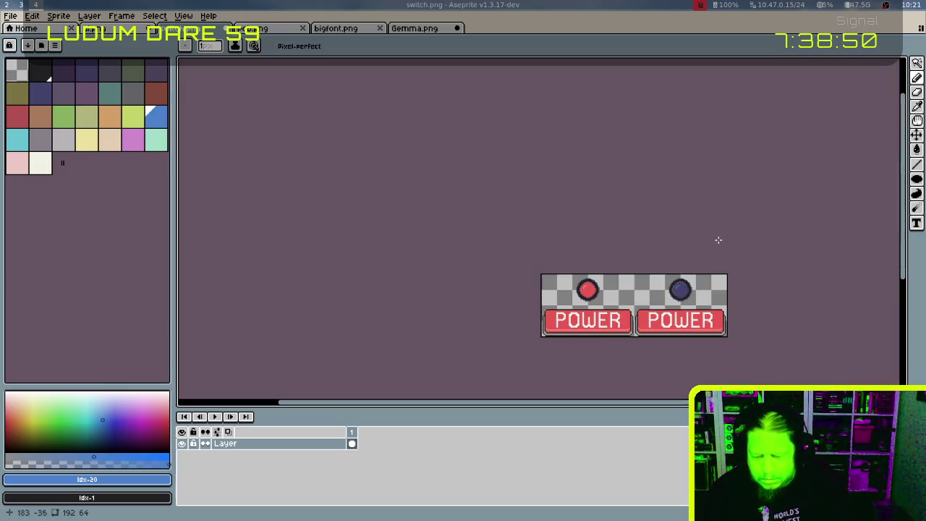
scroll(672, 261, "up", 2)
scroll(651, 268, "up", 2)
Move the right POWER button down a few pixels and commit it
mouse_move(651, 267)
left_mouse_down()
mouse_move(622, 243)
mouse_move(615, 185)
left_mouse_up()
key("m")
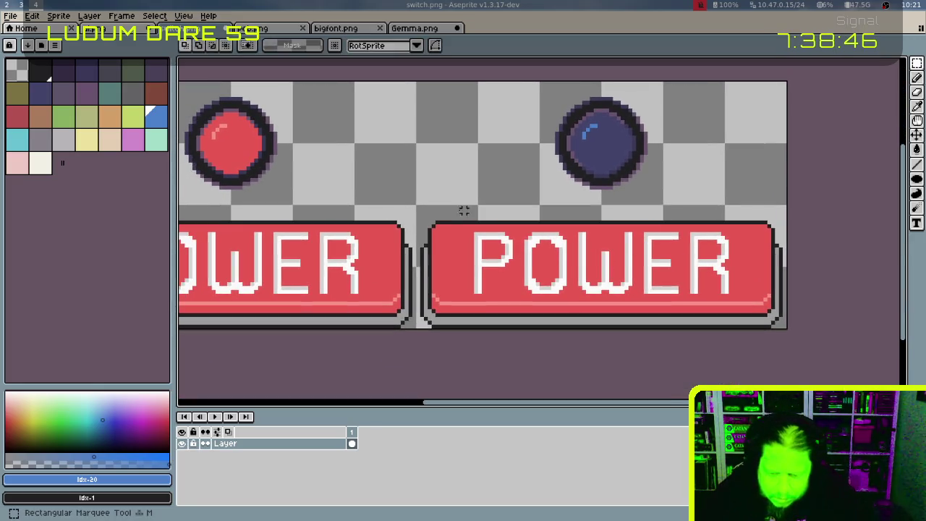
mouse_move(431, 221)
left_mouse_down()
mouse_move(708, 299)
mouse_move(773, 301)
left_mouse_up()
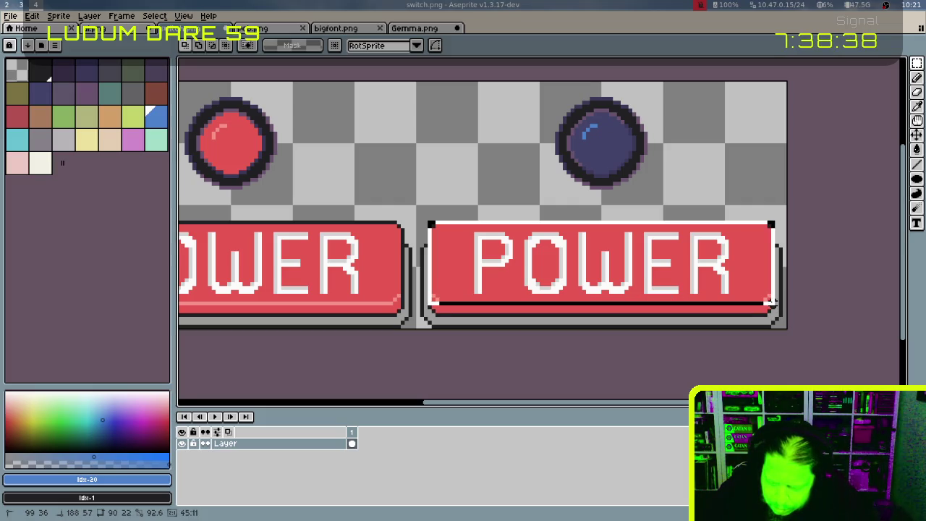
left_click_drag(773, 301, 774, 300)
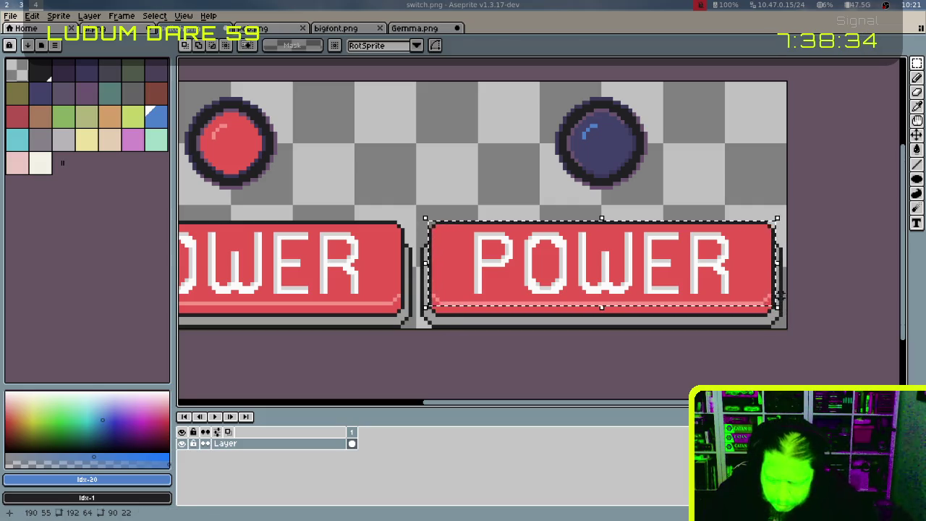
key("Down")
key("Down")
key("Down")
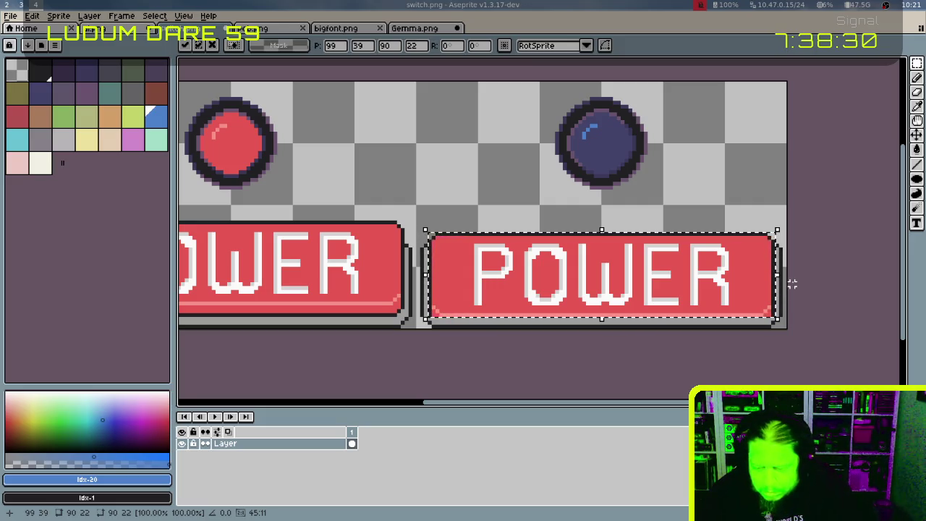
key("ctrl+d")
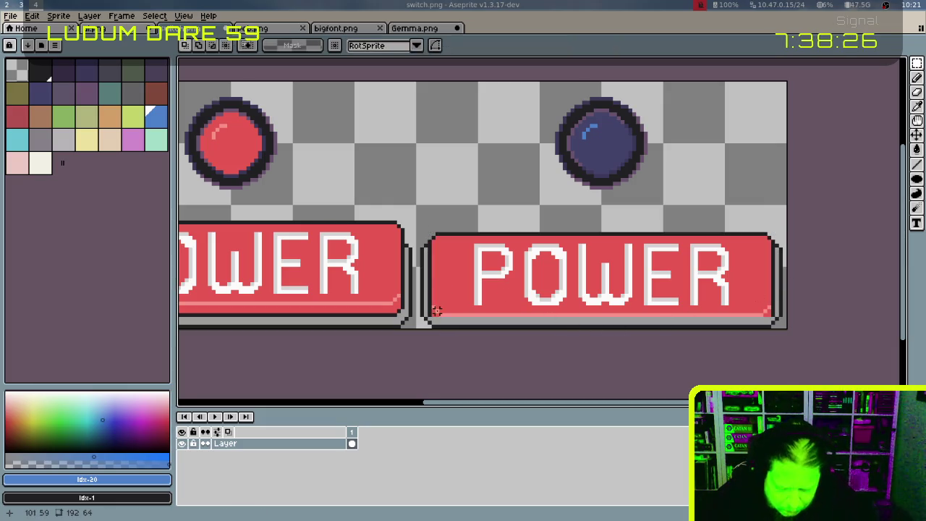
Fix the button's bottom-left corner pixels with grey, red and the dark outline colour
key("b")
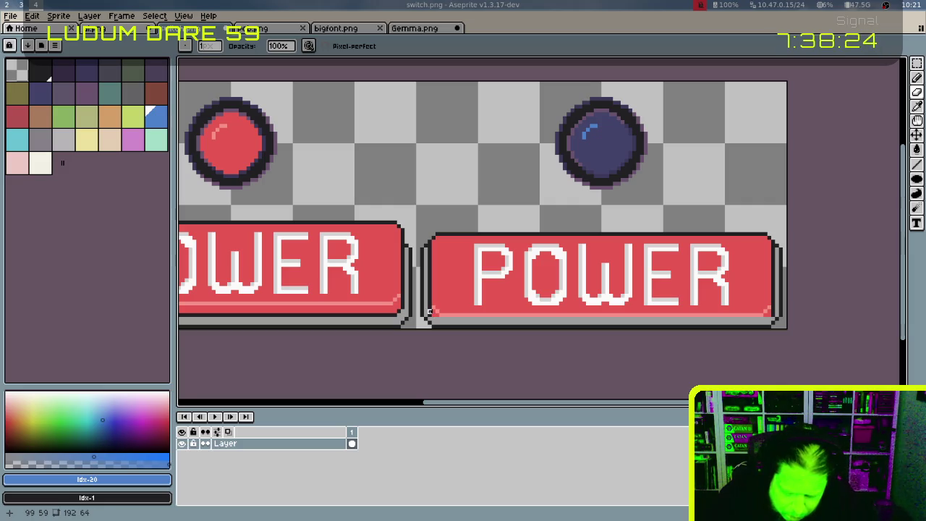
left_click(428, 312, "alt")
scroll(446, 316, "up", 1)
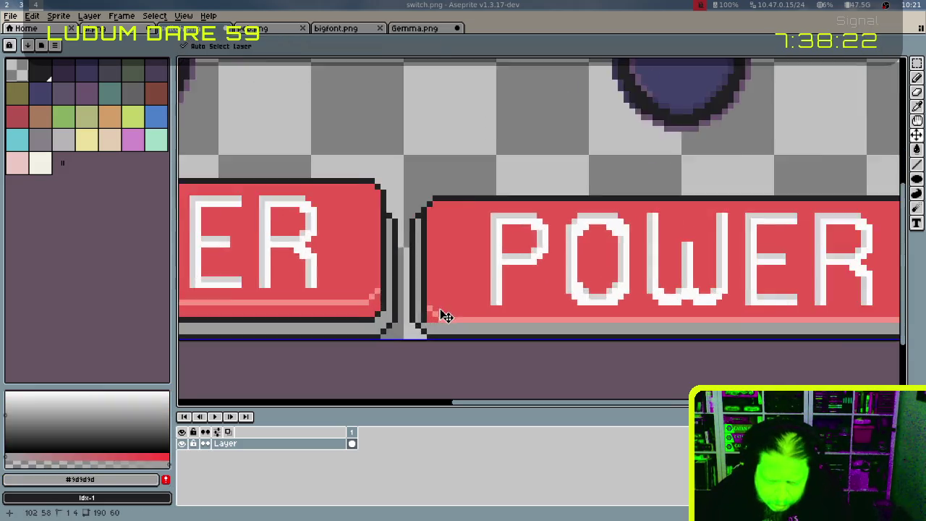
scroll(446, 317, "up", 1)
left_click(410, 315)
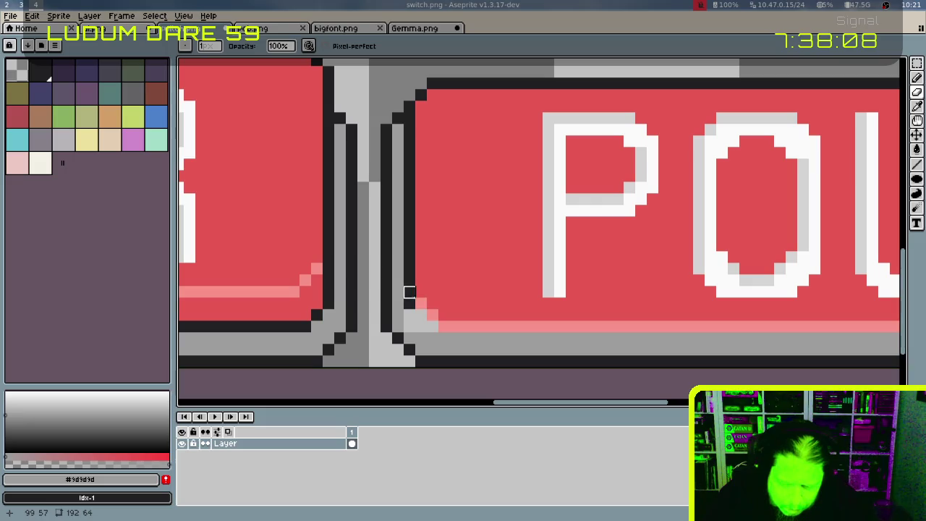
left_click(430, 285, "alt")
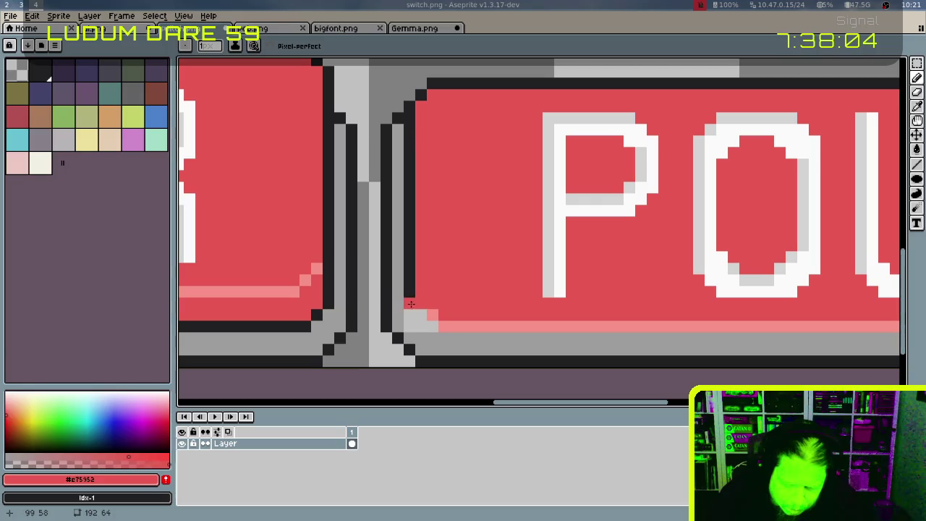
left_click(409, 303, "alt")
key("x")
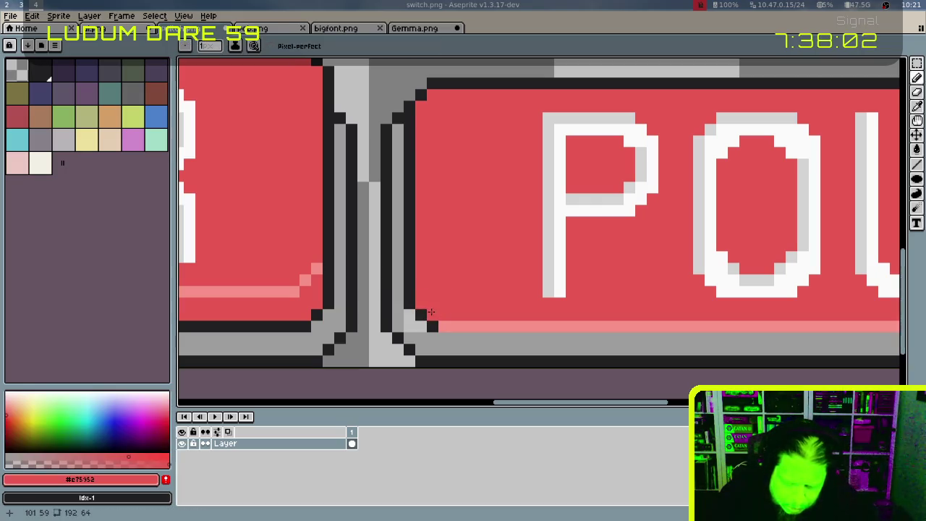
left_click(441, 327)
key("x")
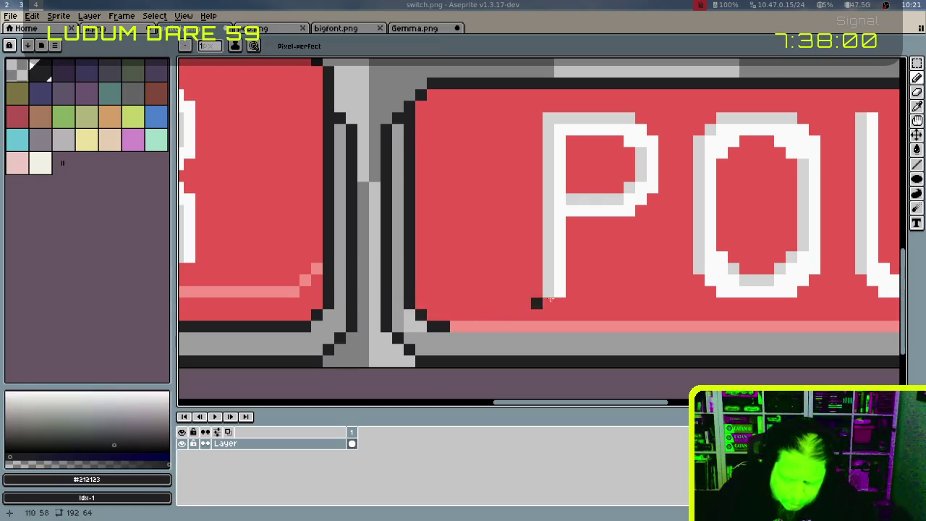
Move to the button's right end and sample its light grey and red colours
scroll(564, 239, "right", 5)
scroll(564, 238, "down", 1)
scroll(590, 242, "right", 5)
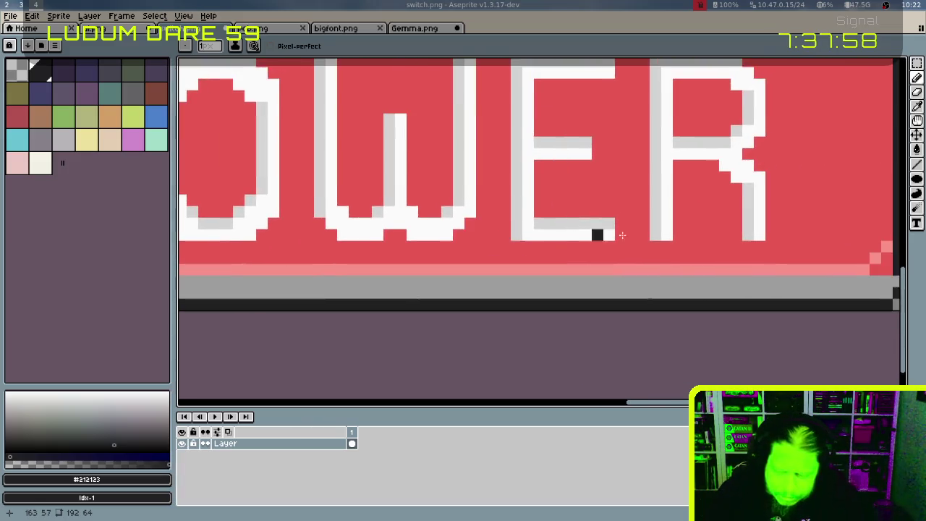
scroll(596, 249, "right", 3)
scroll(604, 257, "right", 1)
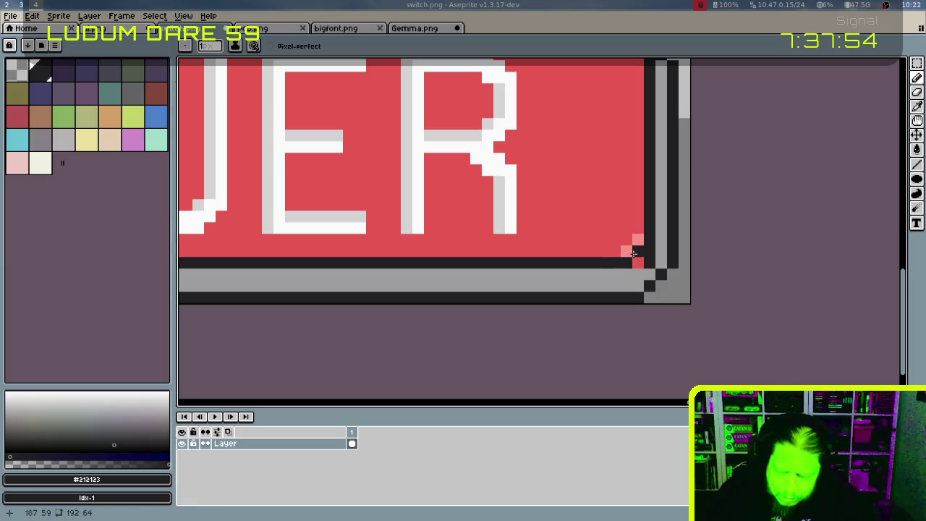
left_click(635, 256, "alt")
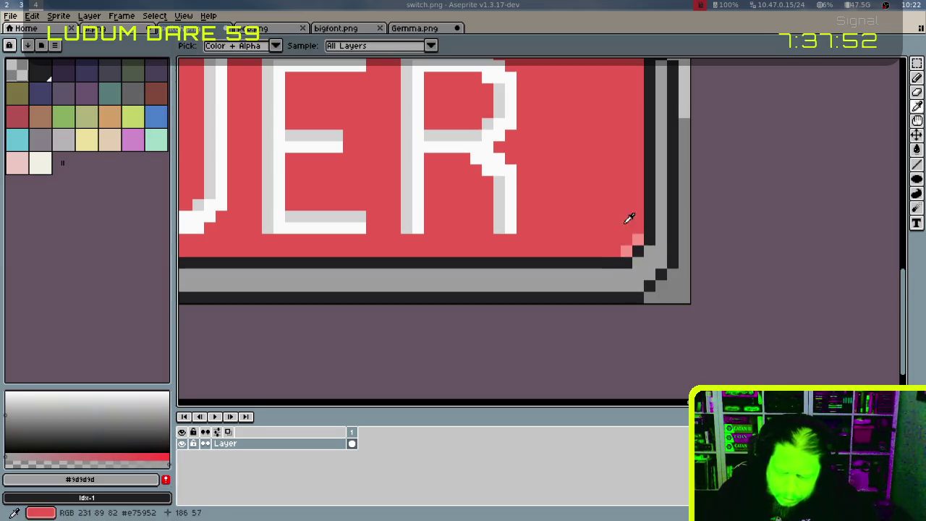
left_click(626, 249, "alt")
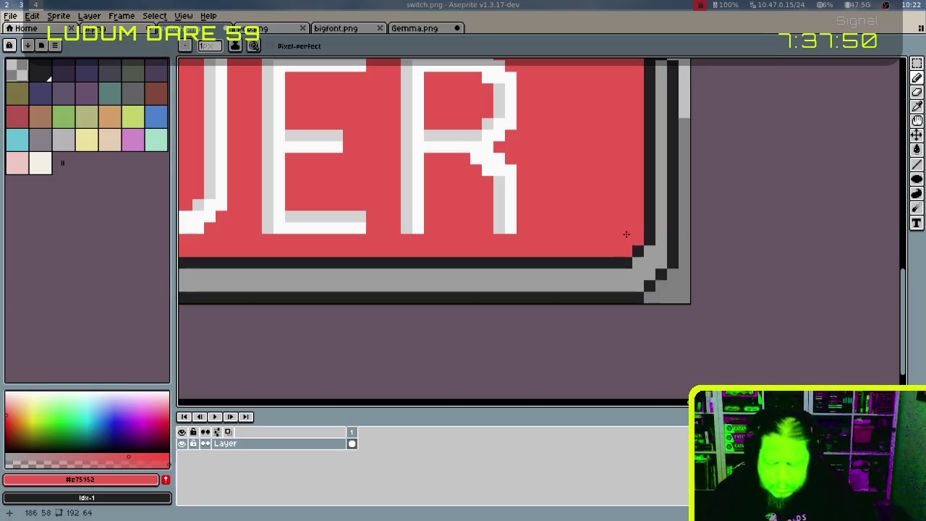
scroll(636, 290, "down", 1)
scroll(647, 326, "down", 1)
scroll(665, 290, "down", 3)
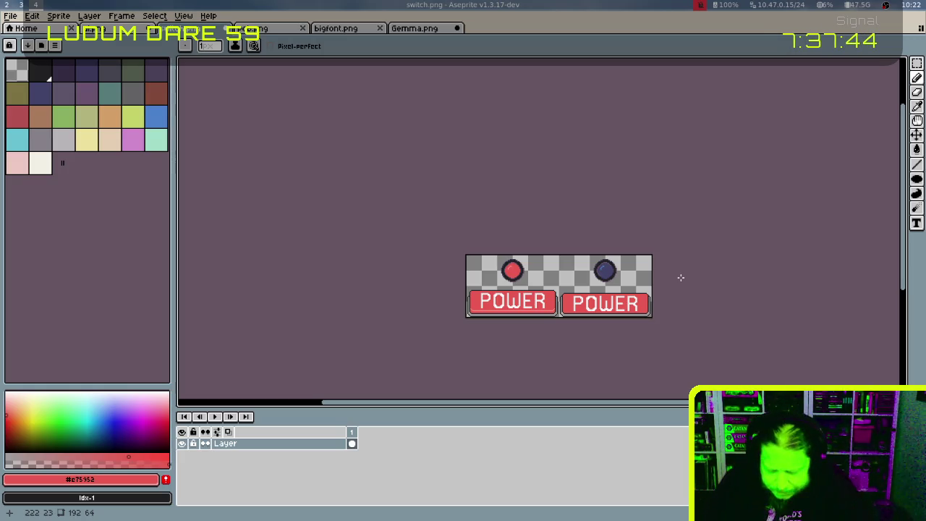
Select the blue circle and move it toward the left POWER button, red toward the right
key("m")
left_click_drag(482, 254, 543, 290)
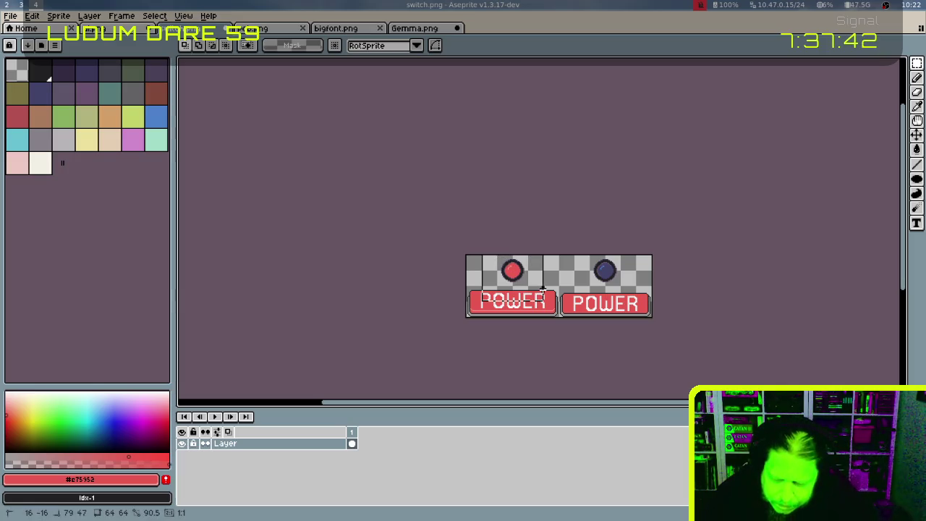
left_click_drag(480, 255, 654, 286)
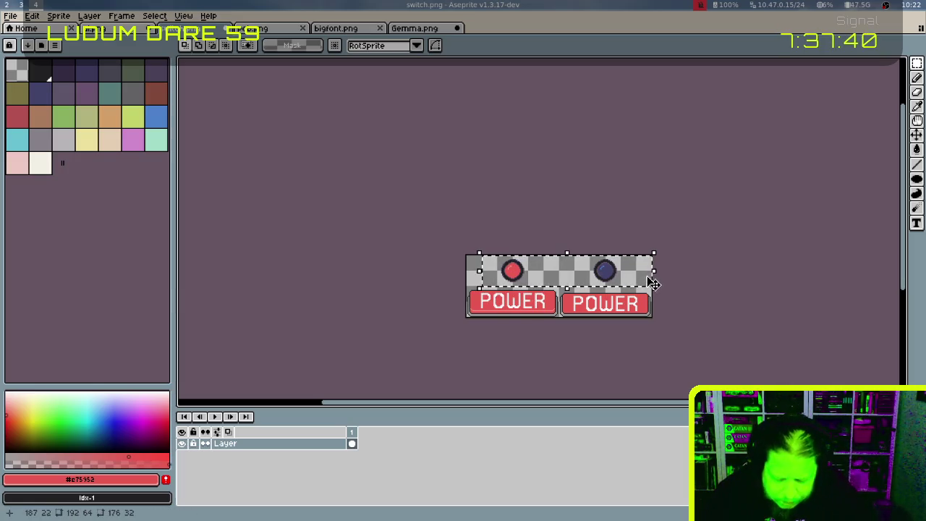
left_click_drag(591, 254, 637, 291)
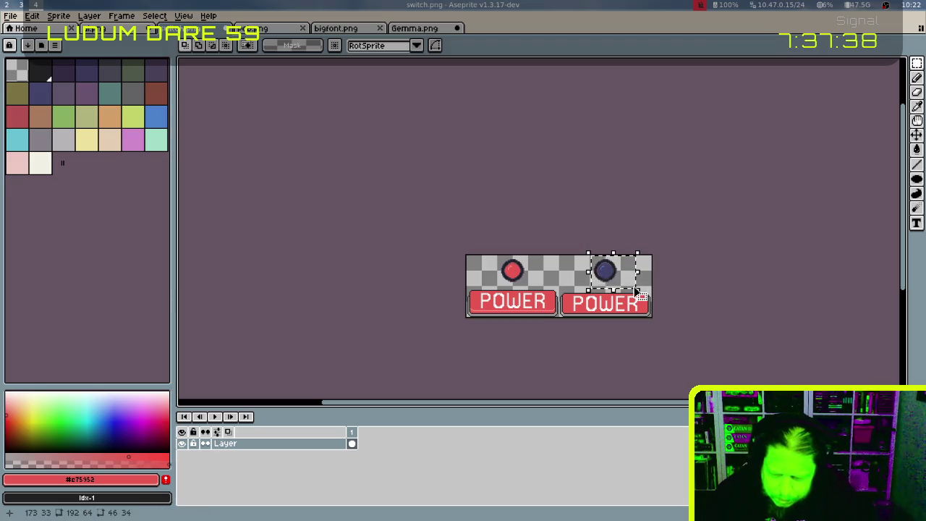
left_click_drag(574, 255, 650, 289)
mouse_move(586, 270)
left_mouse_down()
mouse_move(539, 270)
mouse_move(526, 288)
mouse_move(528, 272)
mouse_move(659, 276)
left_mouse_up()
key("ctrl+d")
key("ctrl+d")
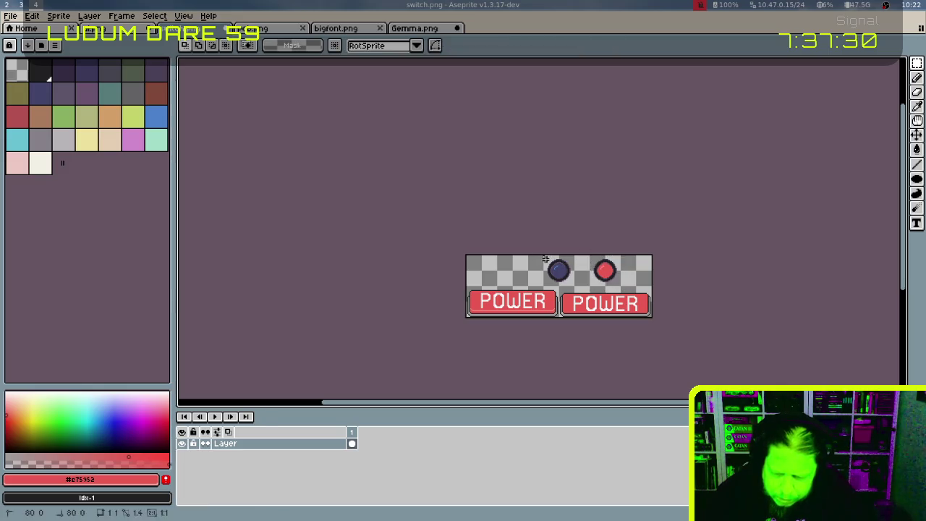
Place the blue circle above the left POWER button and save switch.png
mouse_move(541, 255)
left_mouse_down()
mouse_move(576, 287)
mouse_move(512, 271)
left_mouse_up()
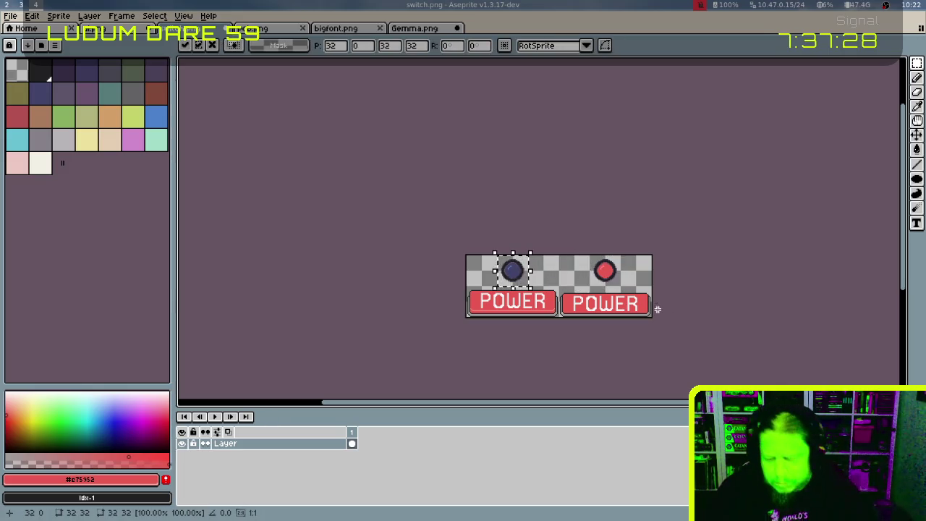
key("ctrl+d")
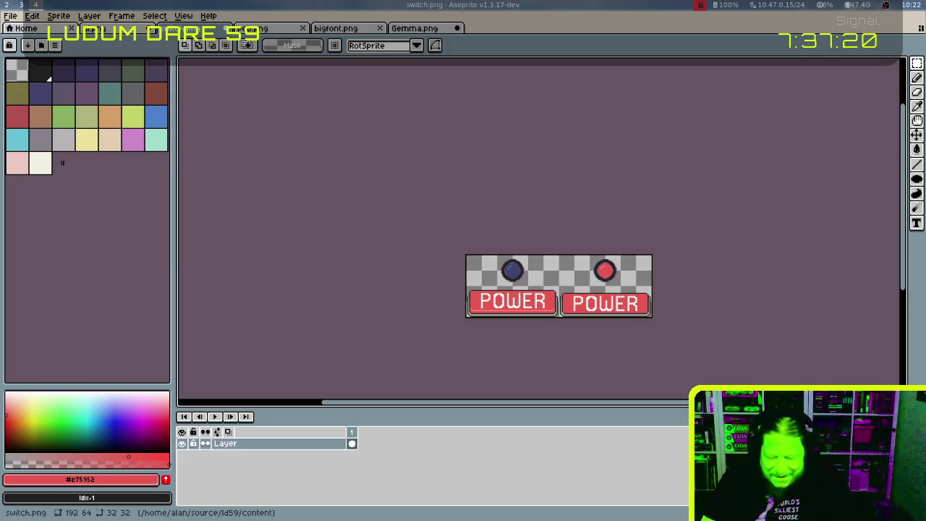
key("ctrl+s")
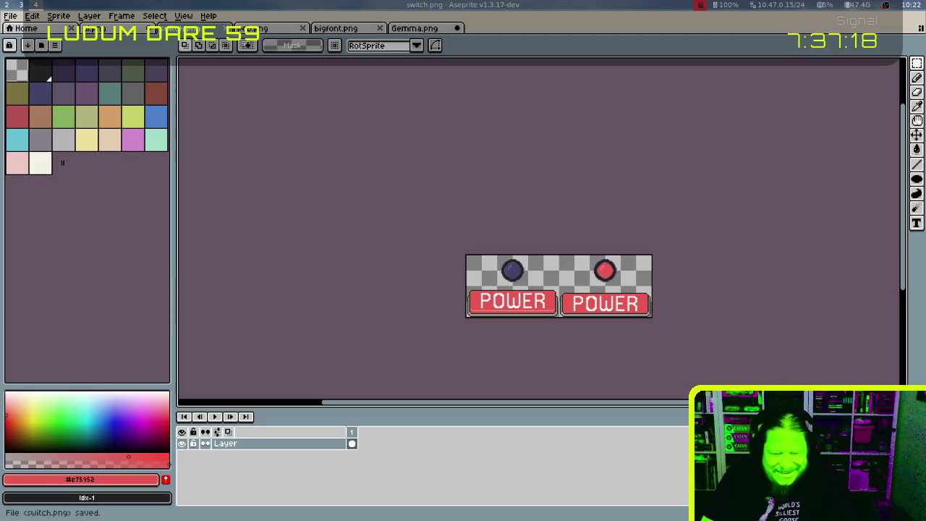
key("ctrl+Tab")
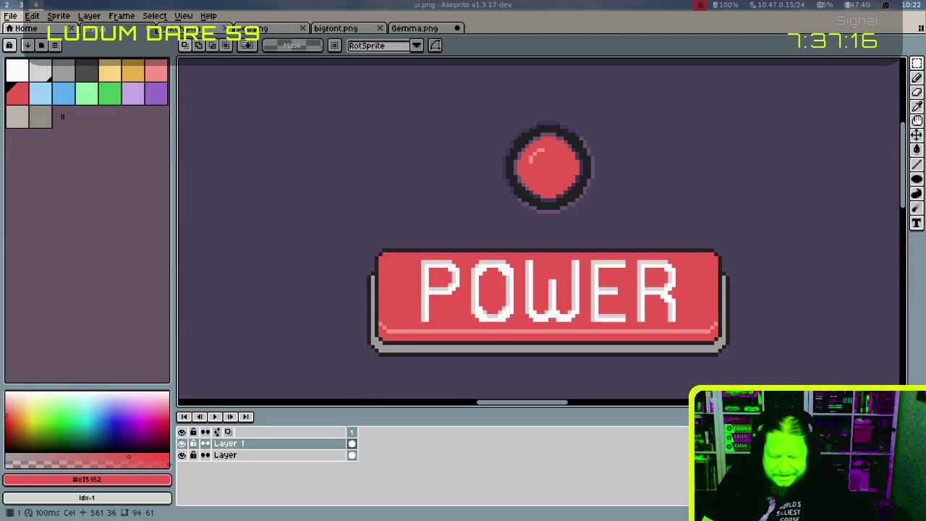
Erase the POWER button from ui.png with a rectangular selection and save the file
scroll(772, 306, "down", 2)
key("m")
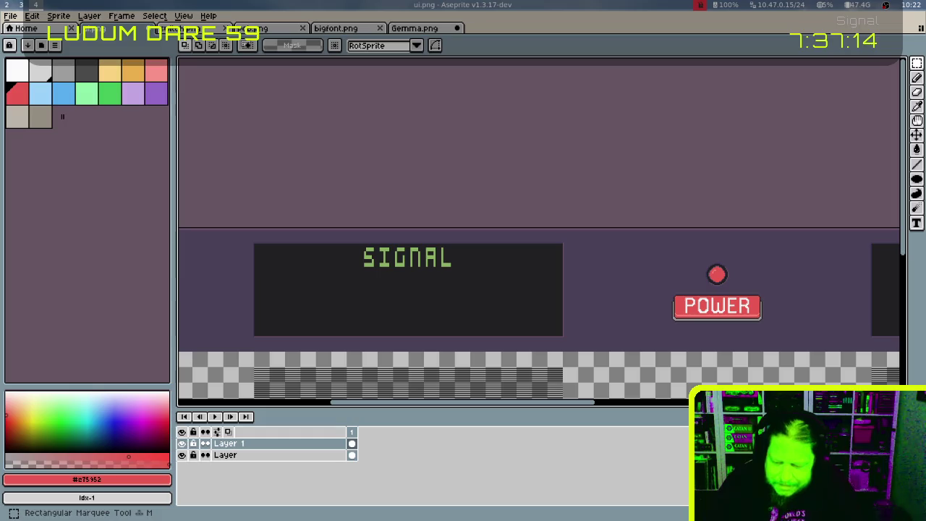
left_click_drag(655, 245, 787, 339)
key("Delete")
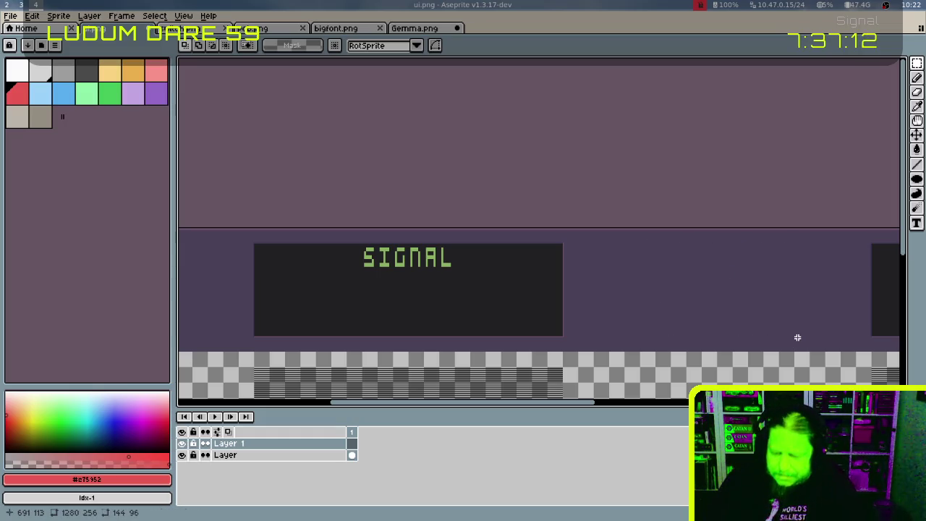
key("ctrl+s")
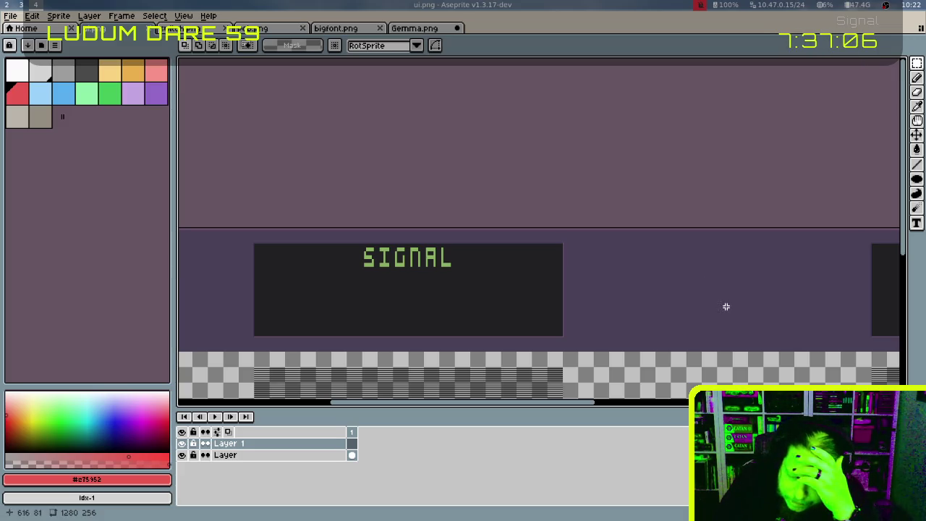
Pan around the dashboard to check the remaining SIGNAL, OXYGEN and TIME panels
left_click_drag(745, 301, 743, 300)
scroll(743, 299, "right", 3)
scroll(659, 269, "right", 1)
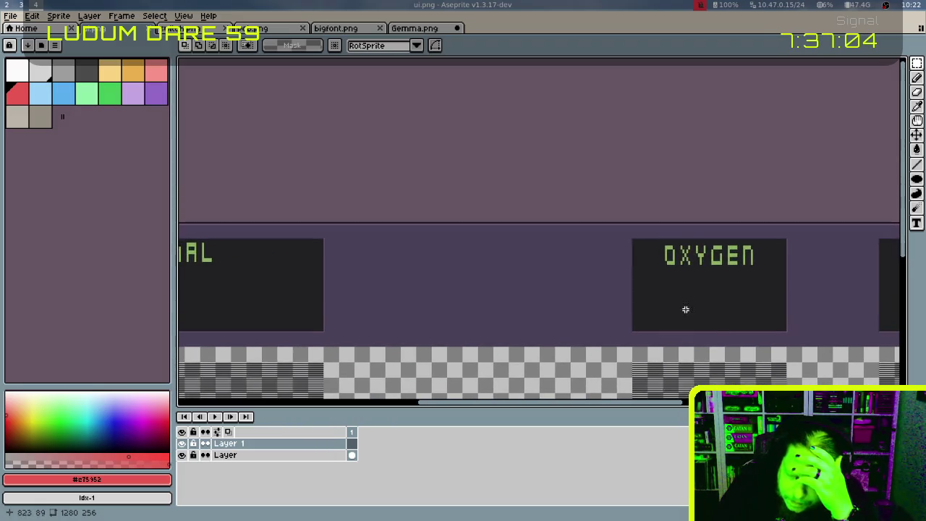
scroll(685, 311, "right", 1)
scroll(699, 296, "right", 3)
scroll(659, 302, "right", 2)
scroll(686, 317, "right", 1)
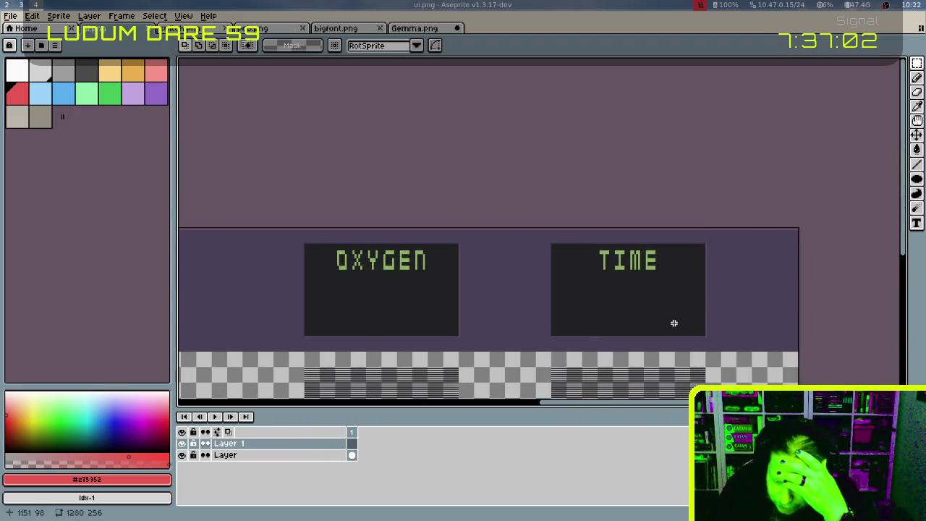
scroll(671, 323, "left", 2)
scroll(671, 322, "down", 1)
scroll(697, 312, "left", 1)
scroll(696, 311, "down", 1)
scroll(672, 310, "left", 2)
scroll(668, 306, "left", 1)
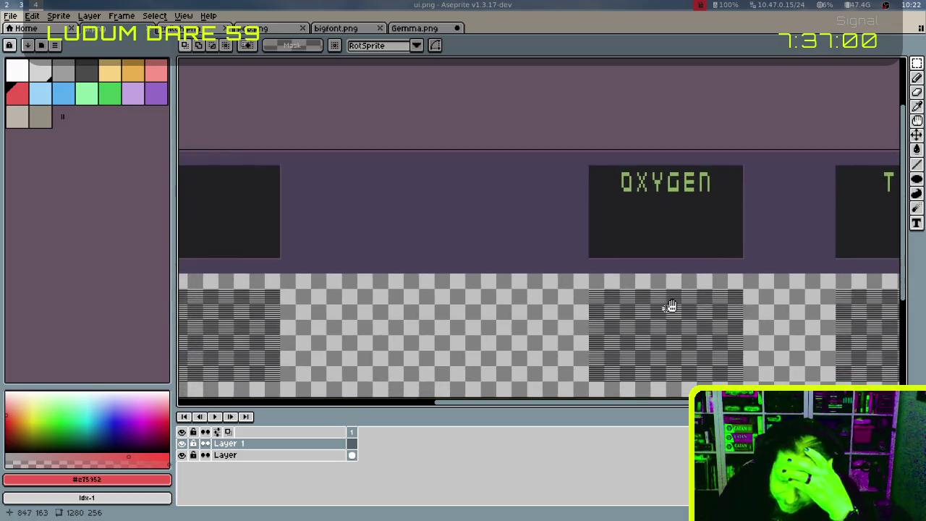
scroll(667, 290, "left", 2)
scroll(606, 226, "down", 2)
scroll(606, 226, "left", 1)
scroll(607, 225, "up", 2)
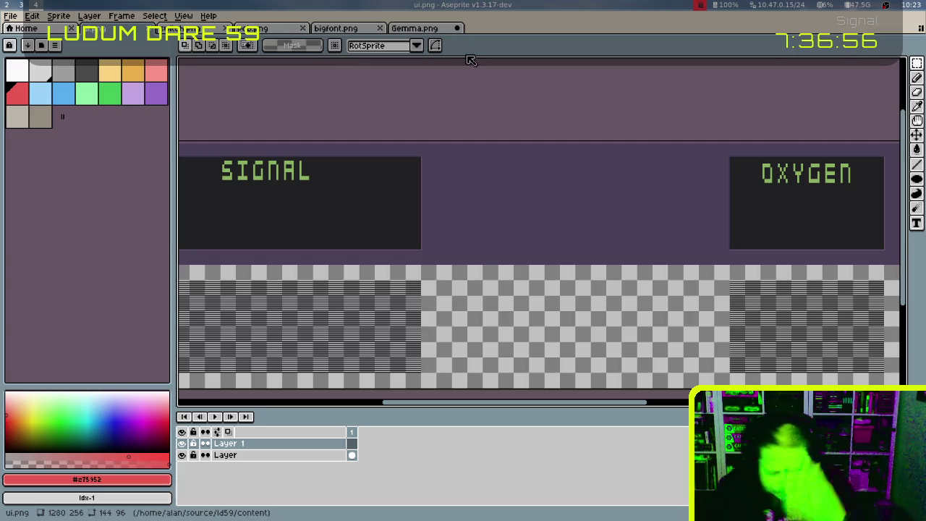
Paste the POWER button graphic back onto the dashboard, nudging it down and back up
key("ctrl+v")
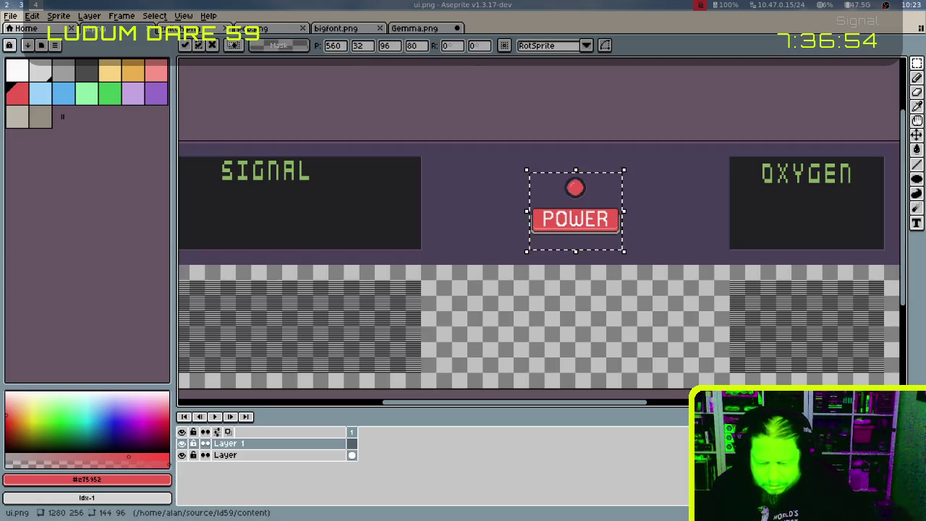
key("shift+Down")
key("shift+Up")
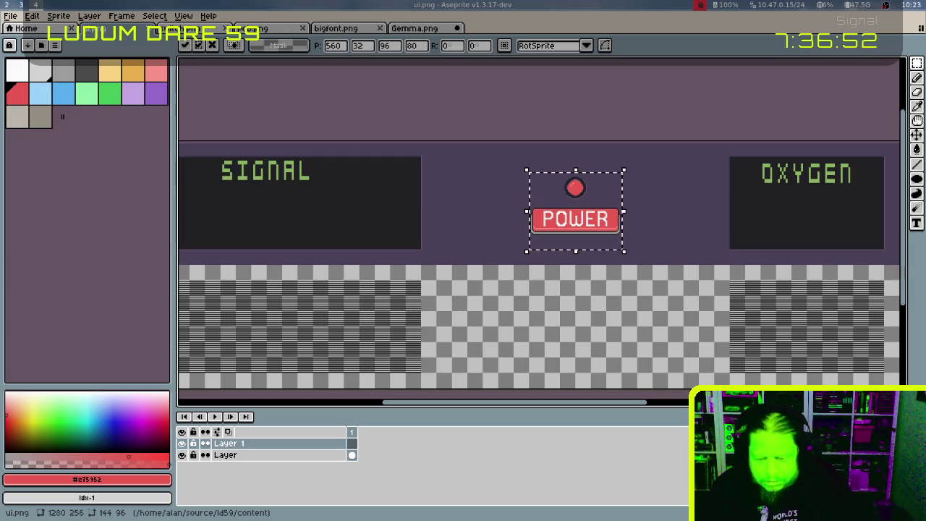
scroll(464, 143, "up", 2)
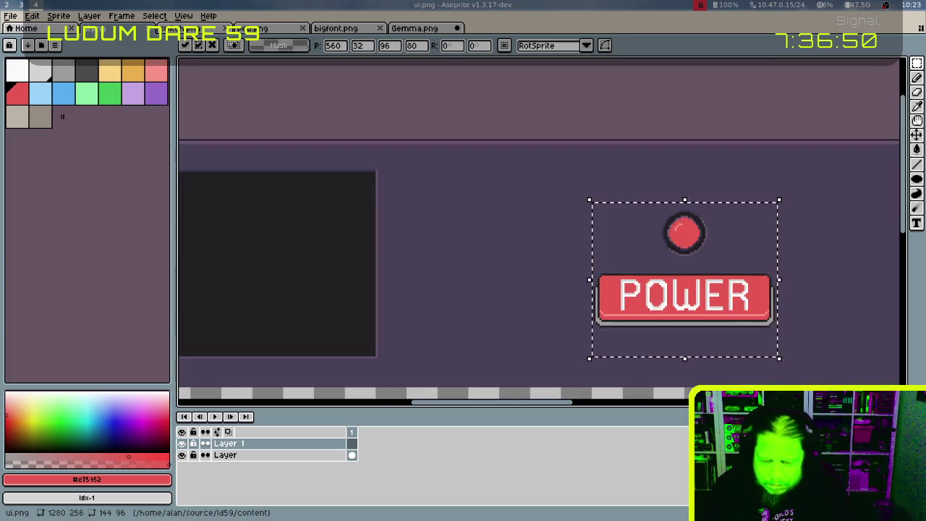
scroll(464, 143, "up", 2)
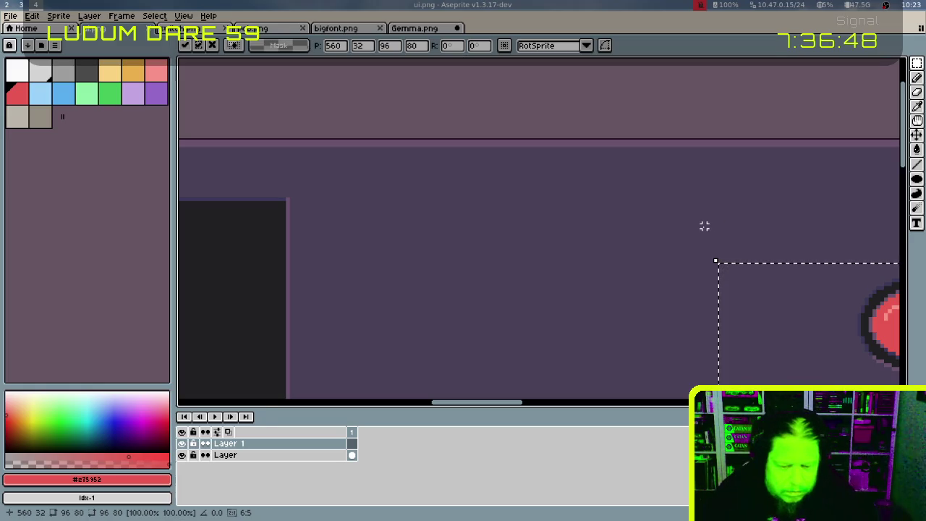
Pick the purple colour, switch to the pencil, and clear the selection around POWER
left_click(154, 93)
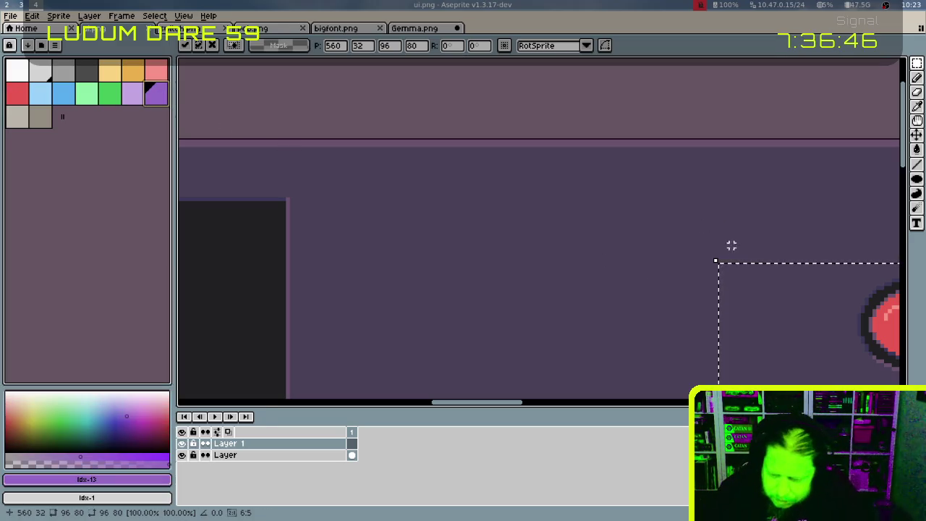
key("b")
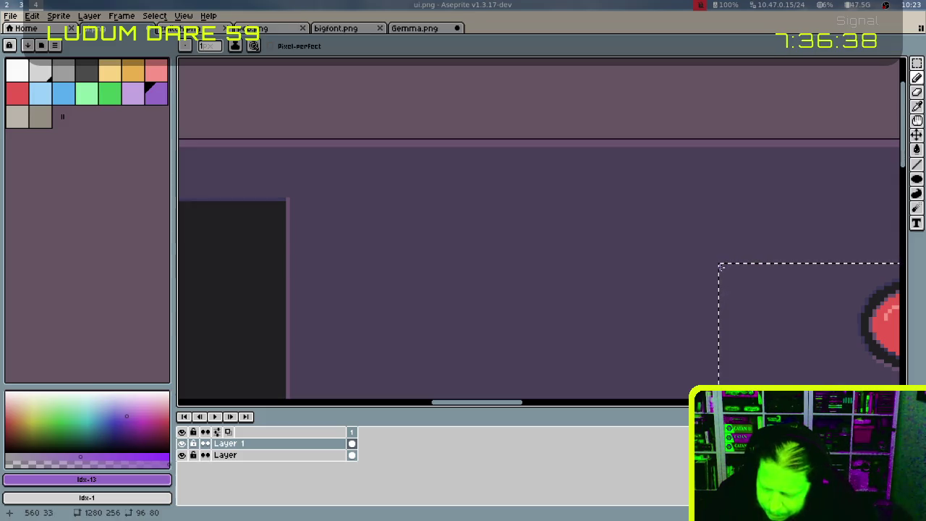
left_click(720, 266)
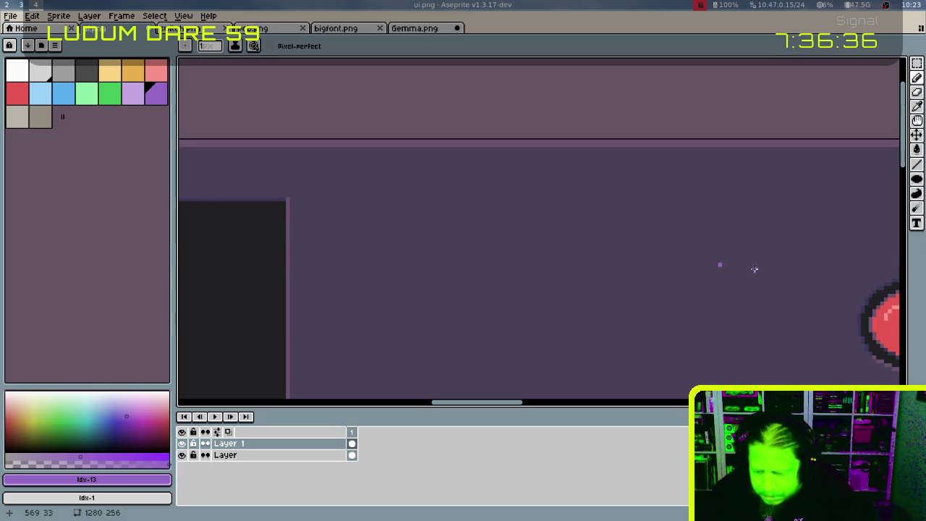
scroll(804, 213, "down", 3)
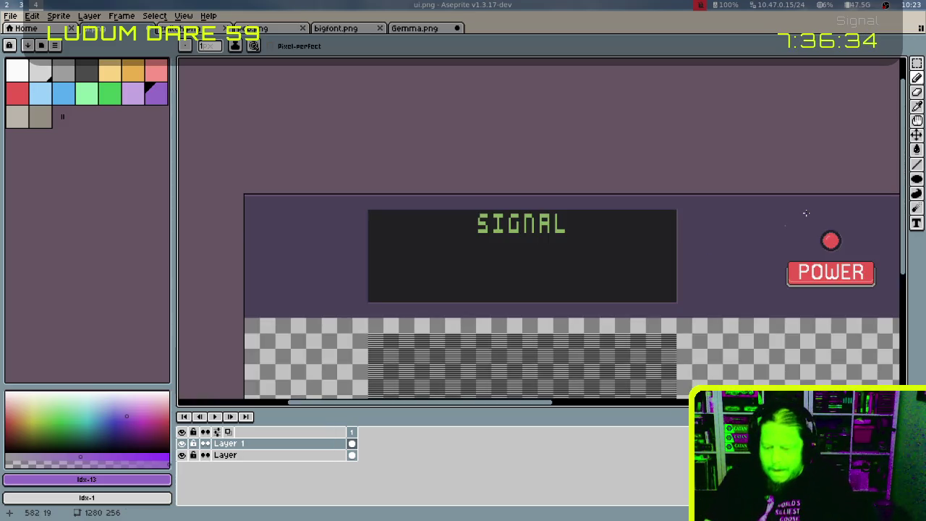
left_click_drag(805, 212, 693, 232)
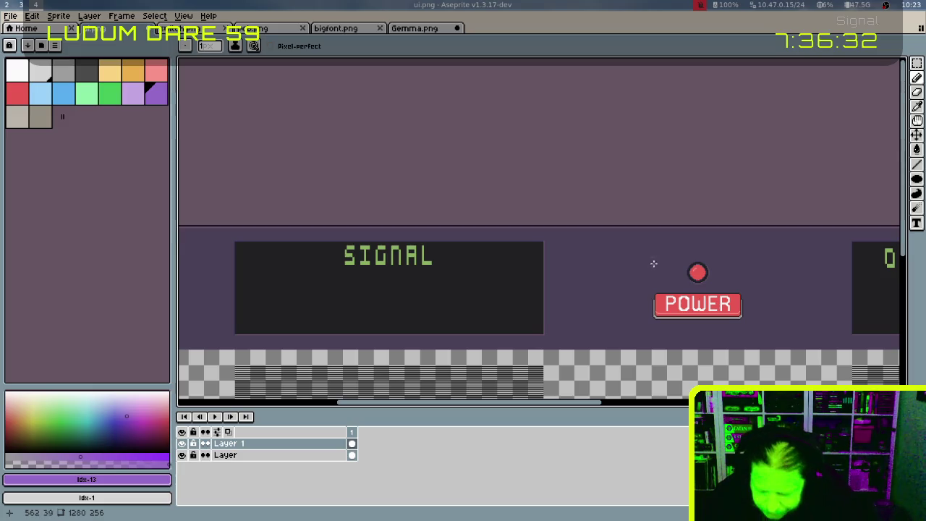
Zoom to check the POWER button, then switch to the switch.png sprite
scroll(673, 257, "up", 2)
scroll(684, 262, "up", 1)
scroll(703, 256, "down", 1)
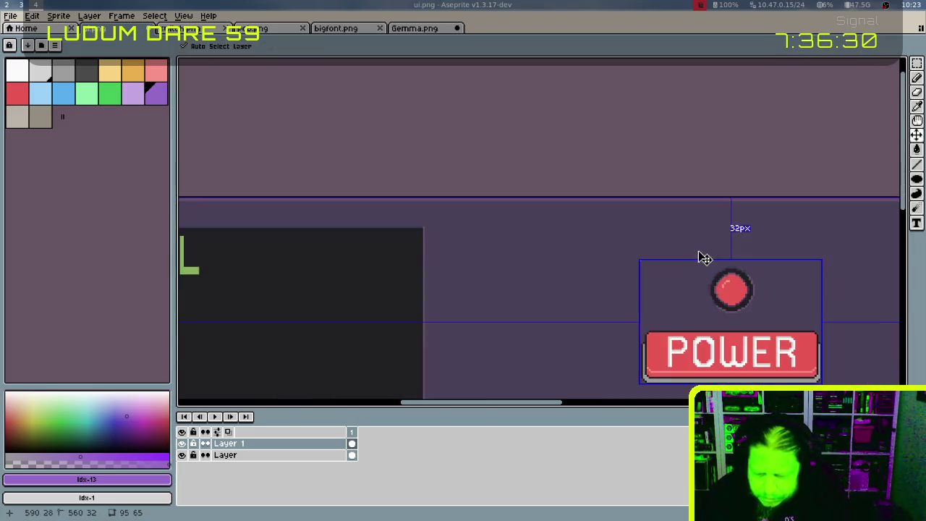
scroll(692, 251, "down", 2)
key("b")
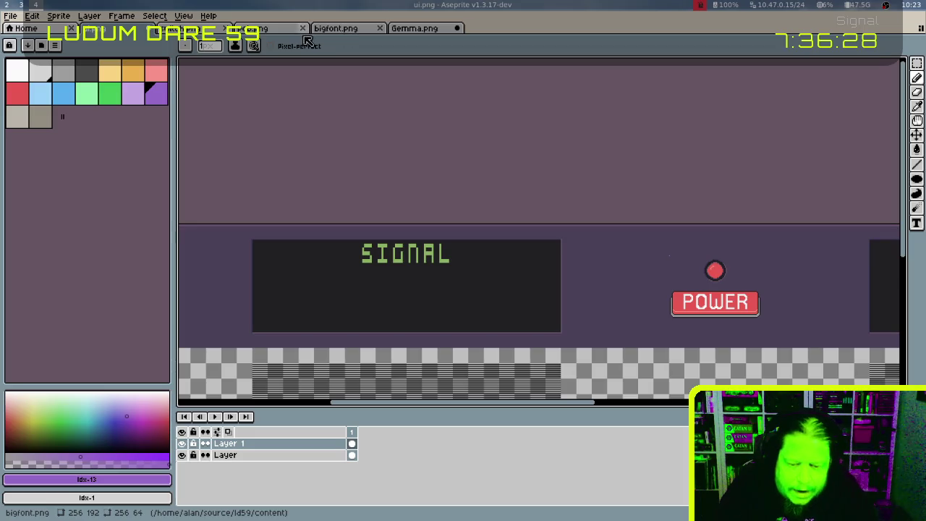
left_click(210, 30)
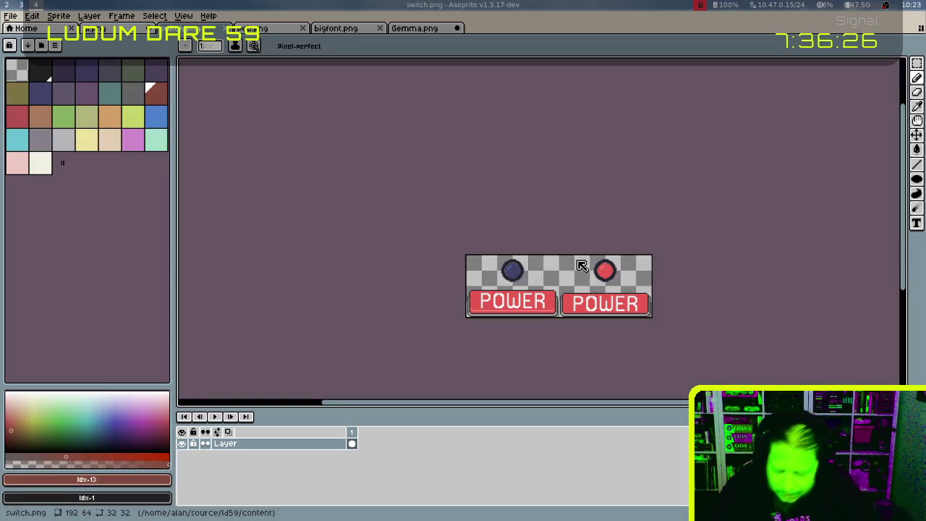
Select the 96×32 unlit-button cell at the top left of switch.png, then return to the code workspace
key("m")
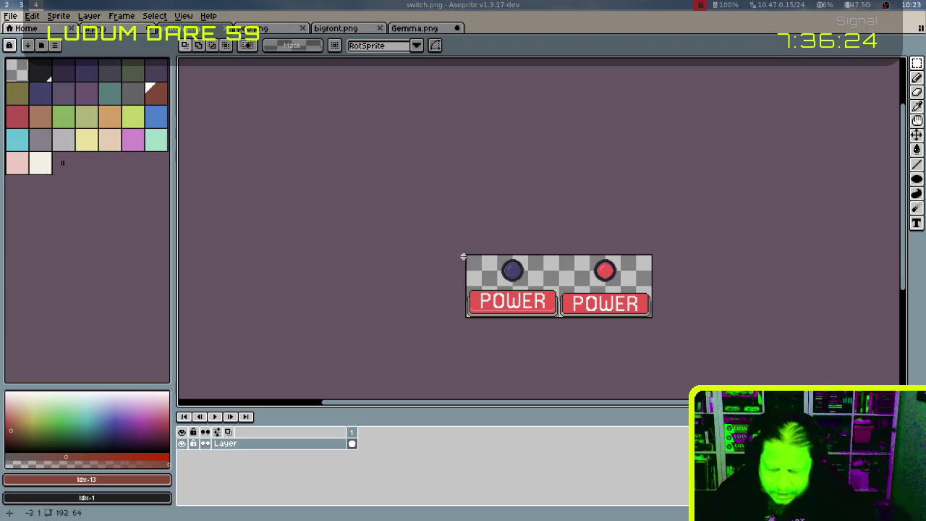
left_click_drag(465, 254, 560, 288)
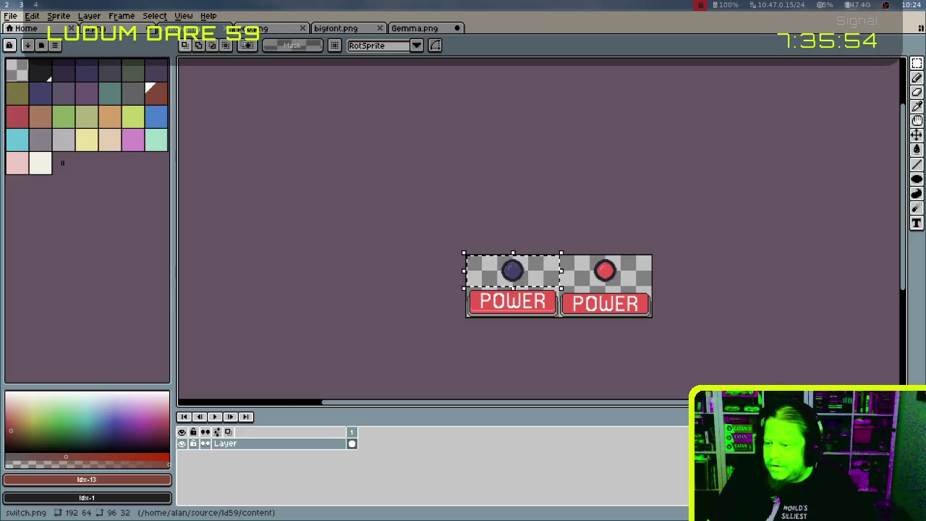
key("super+1")
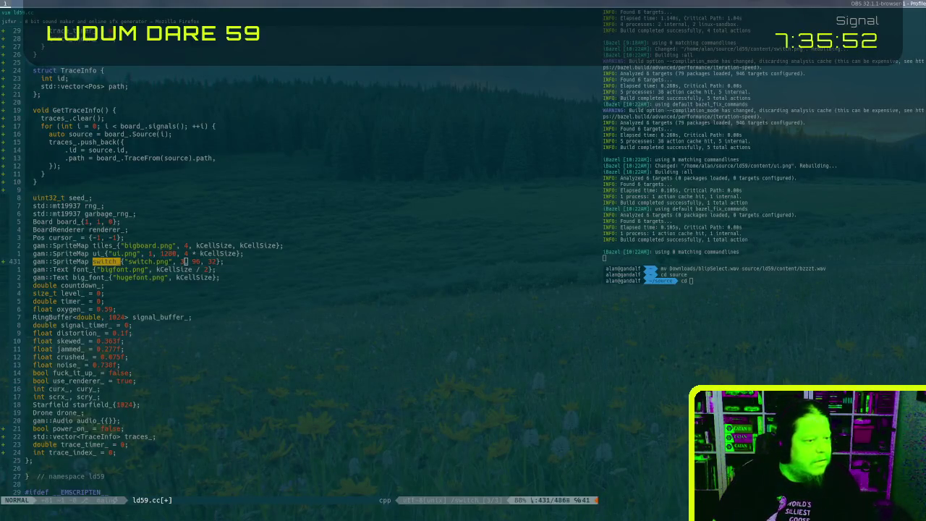
Save ld59.cc in Vim to trigger the Bazel rebuild, and jump to the first switch_ use
key("super+Left")
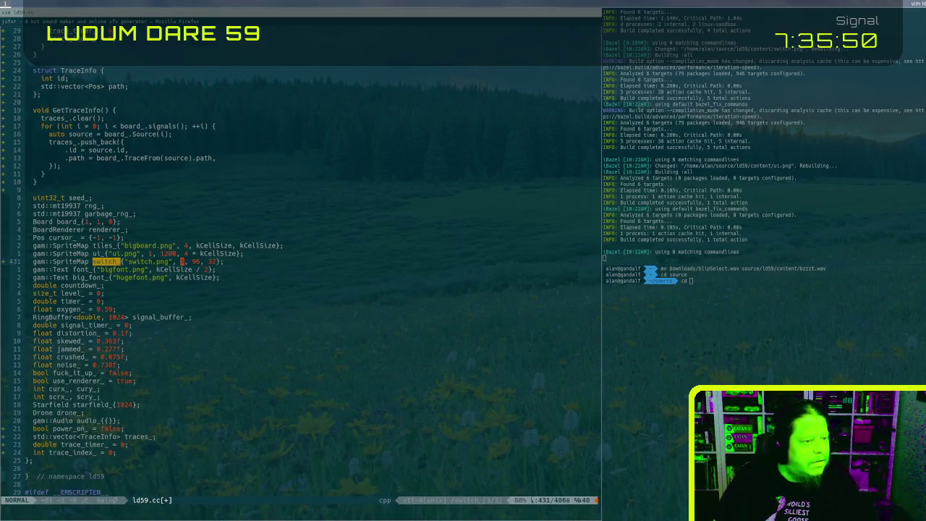
type("42")
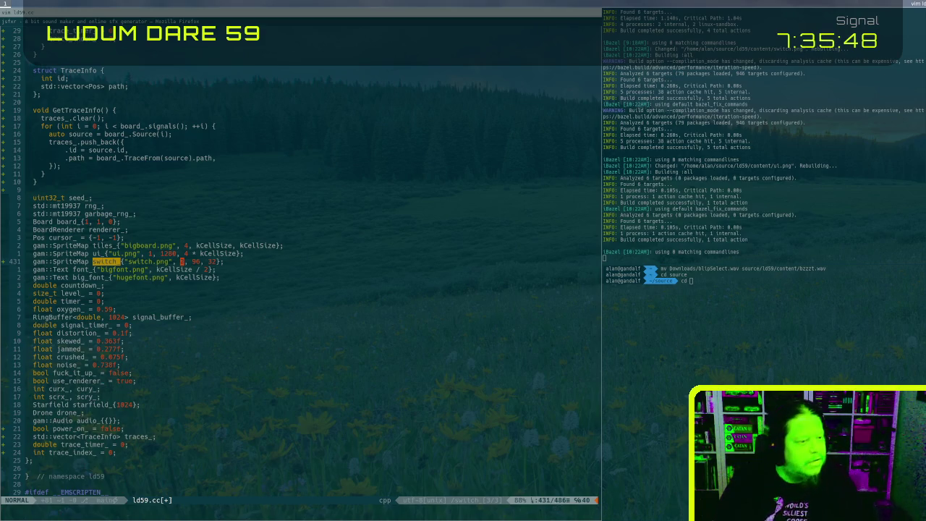
type(":w")
key("Return")
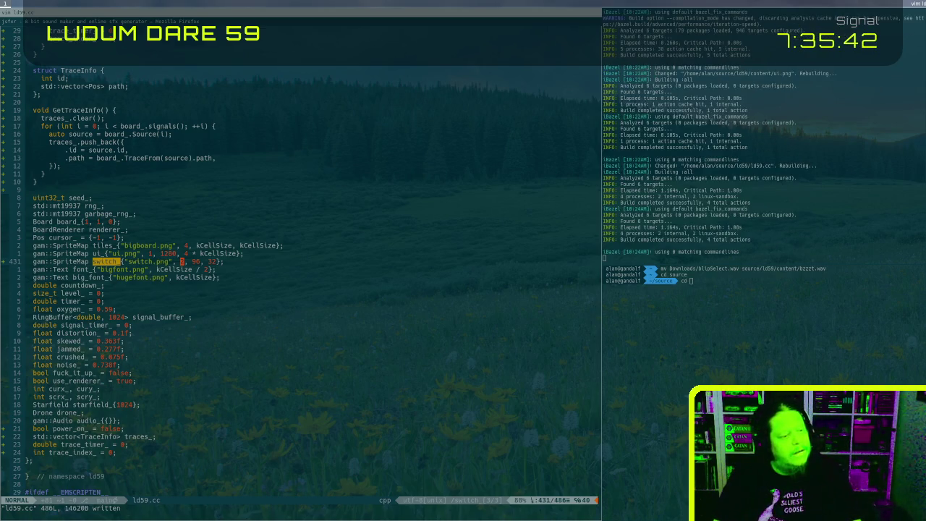
key("n")
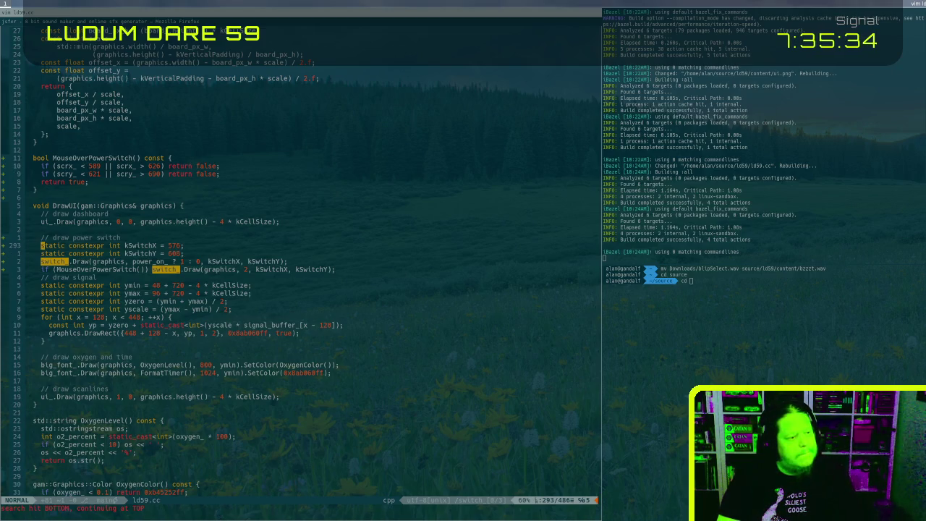
Change the comment's last word to 'button' so it reads 'draw power button'
key("j")
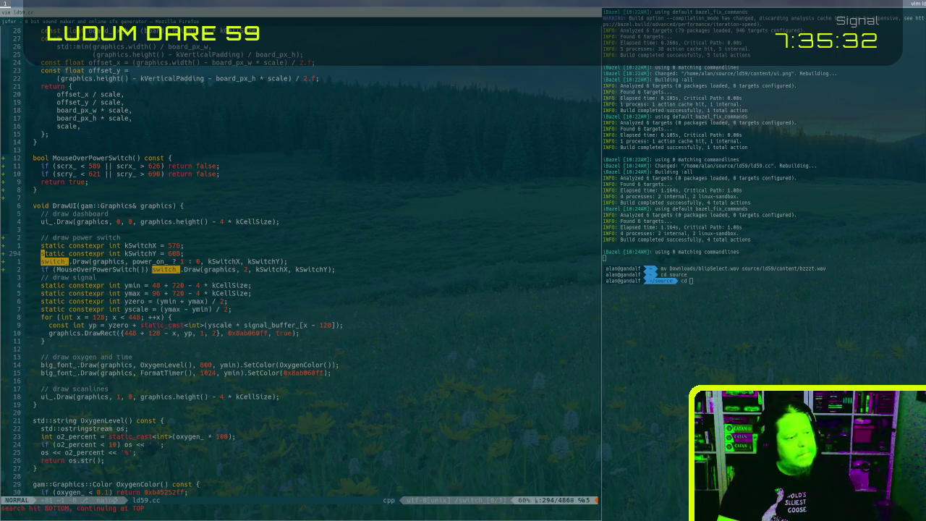
key("j")
key("k")
key("k")
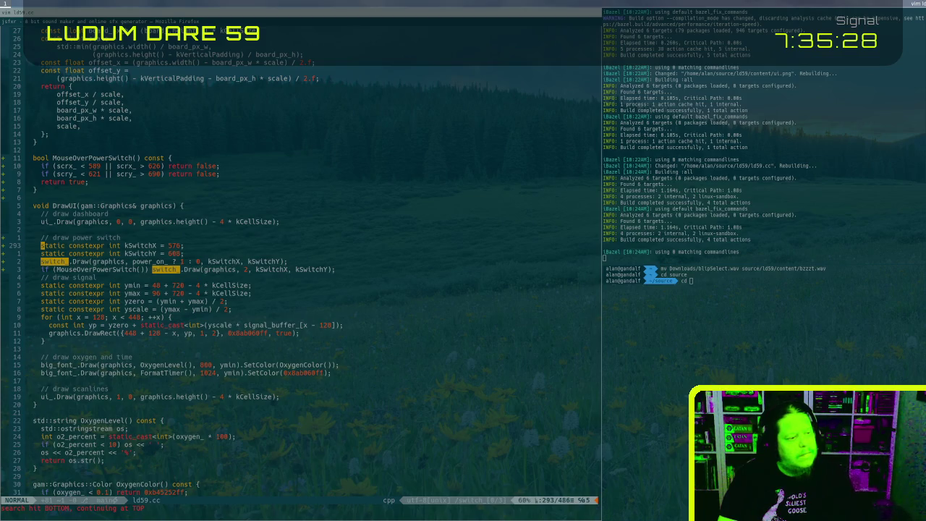
key("k")
key("dollar")
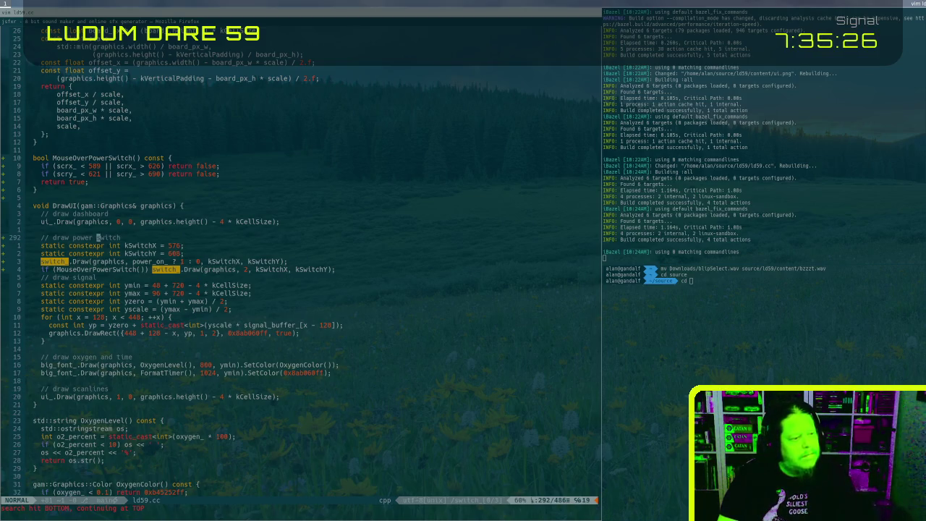
type("cwbu")
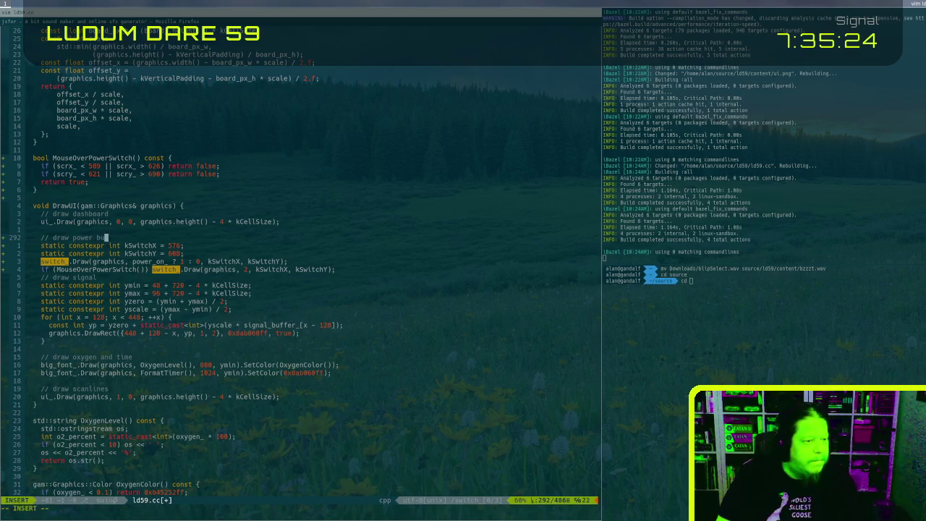
type("tton")
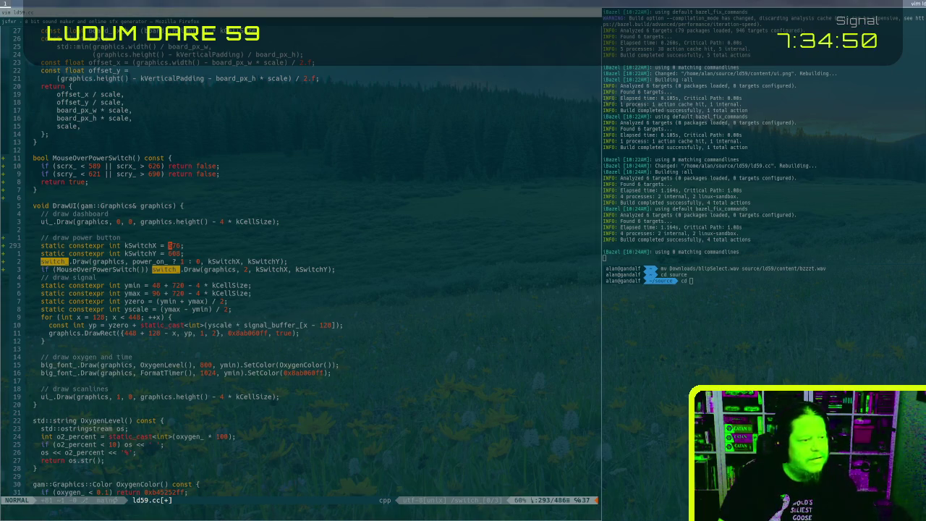
Save ld59.cc with the switch placed at kSwitchX 560 and kSwitchY 624
key("j")
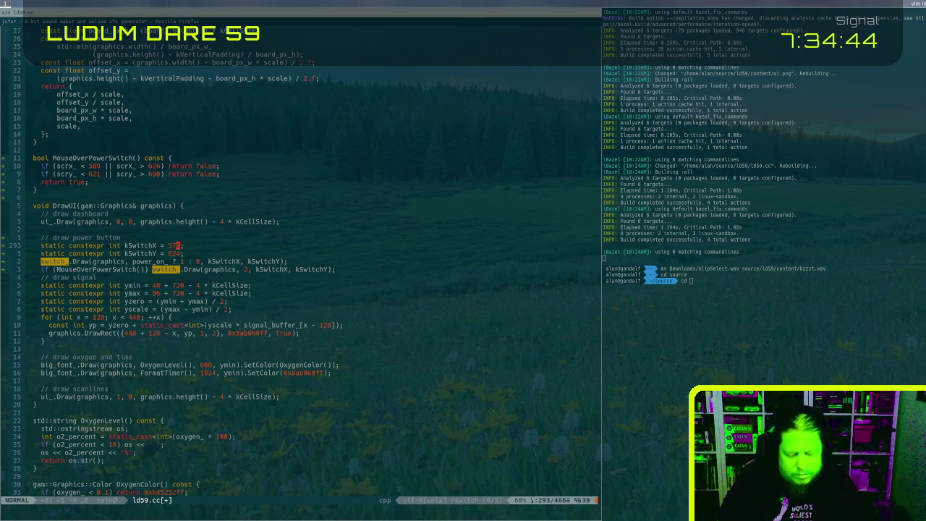
type("16")
type(":w")
key("Return")
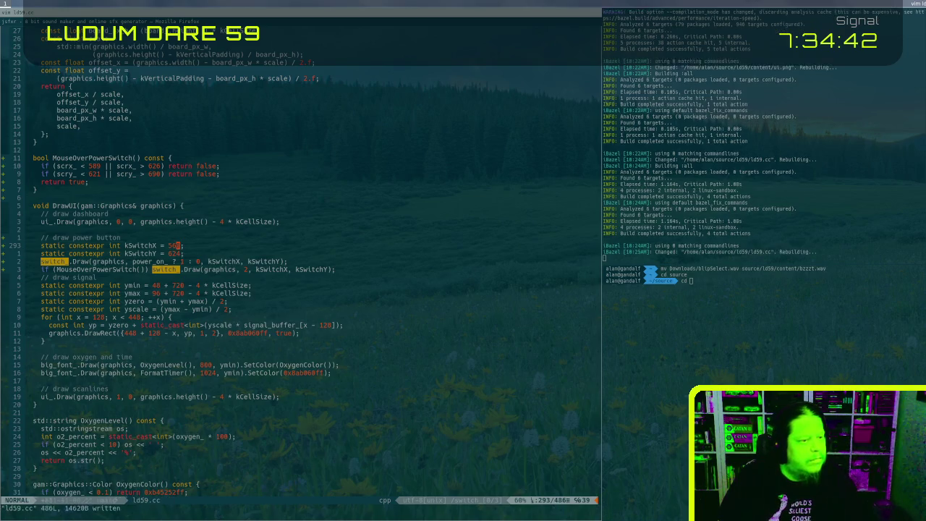
key("j")
key("j")
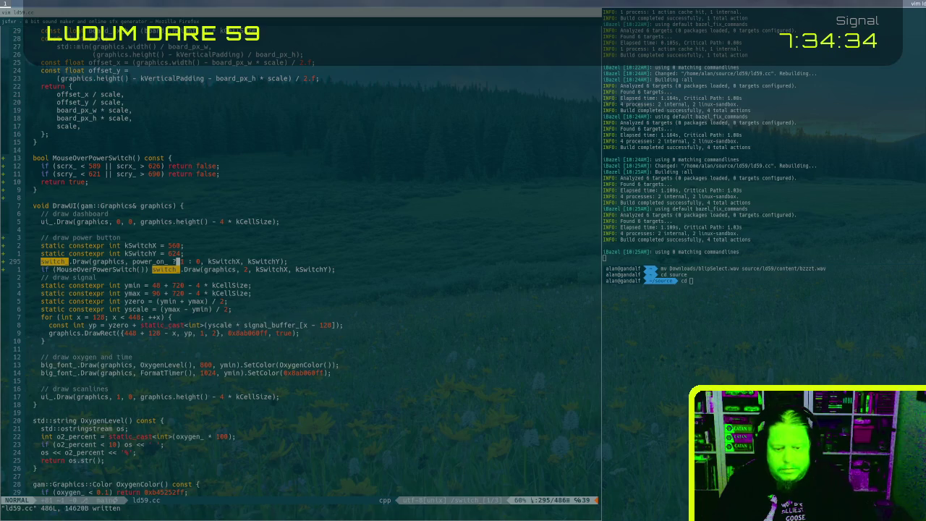
key("alt+Tab")
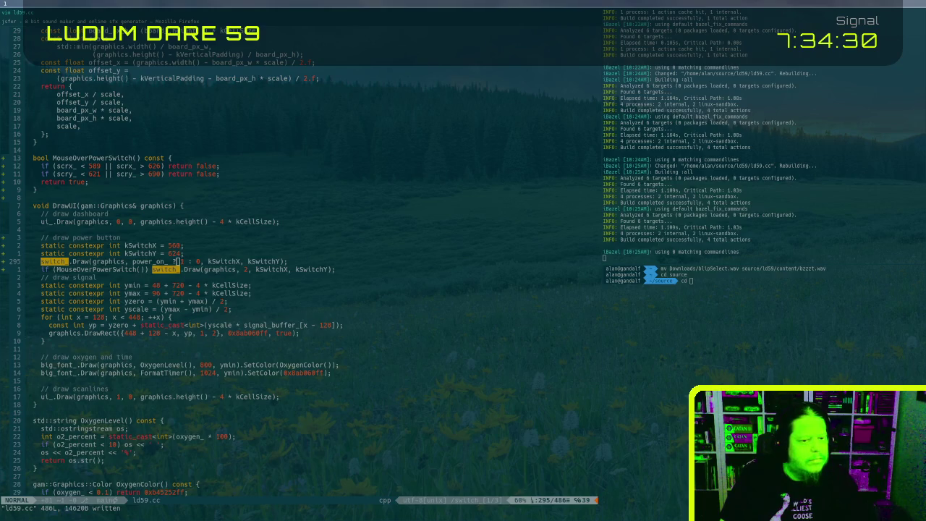
key("alt+Tab")
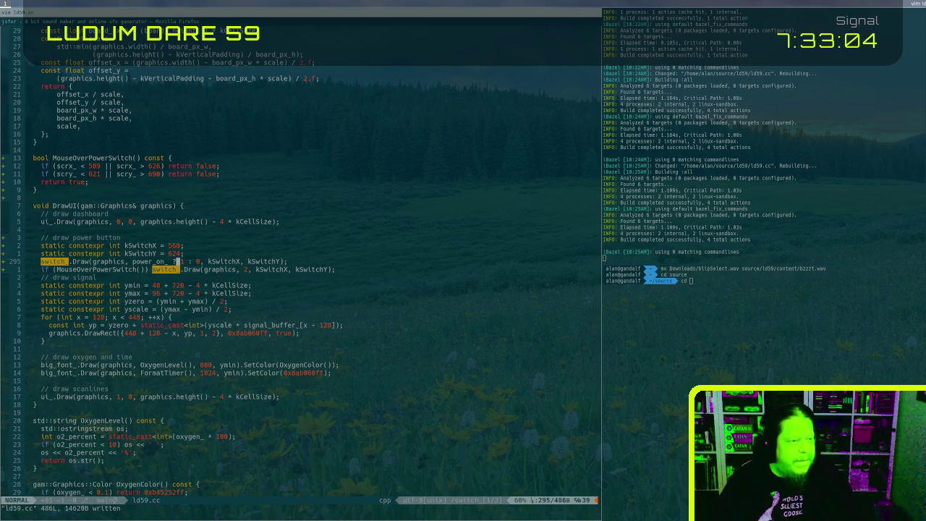
Delete the hover-highlight draw line below the switch draw call
key("j")
key("k")
key("k")
key("ctrl+l")
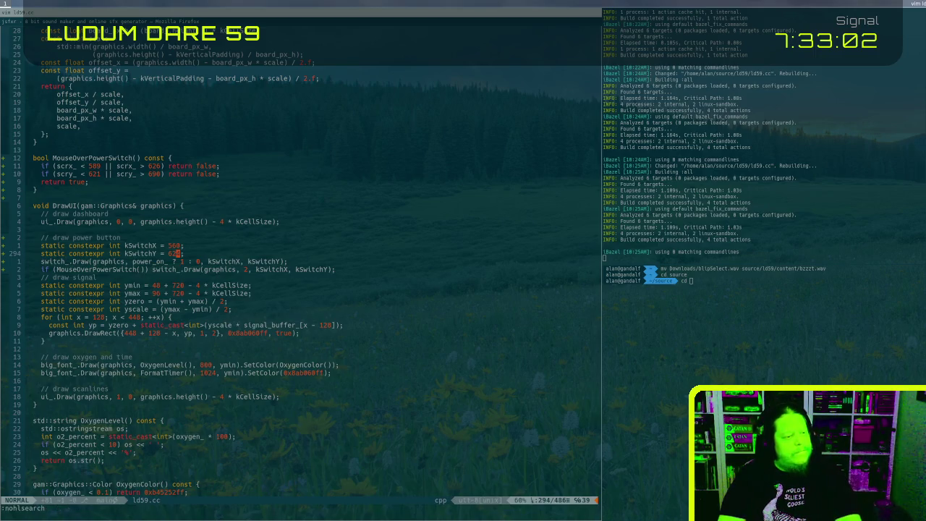
key("j")
key("j")
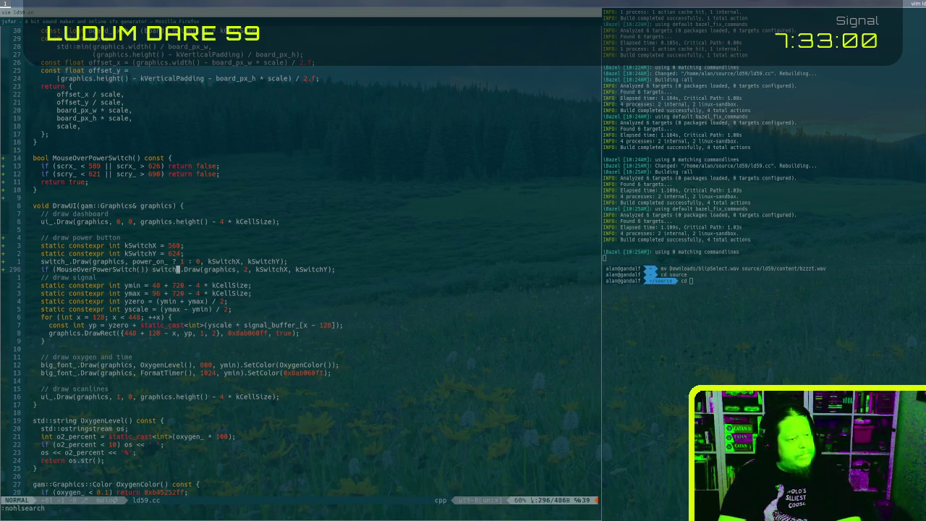
key("asciicircum")
key("shift+v")
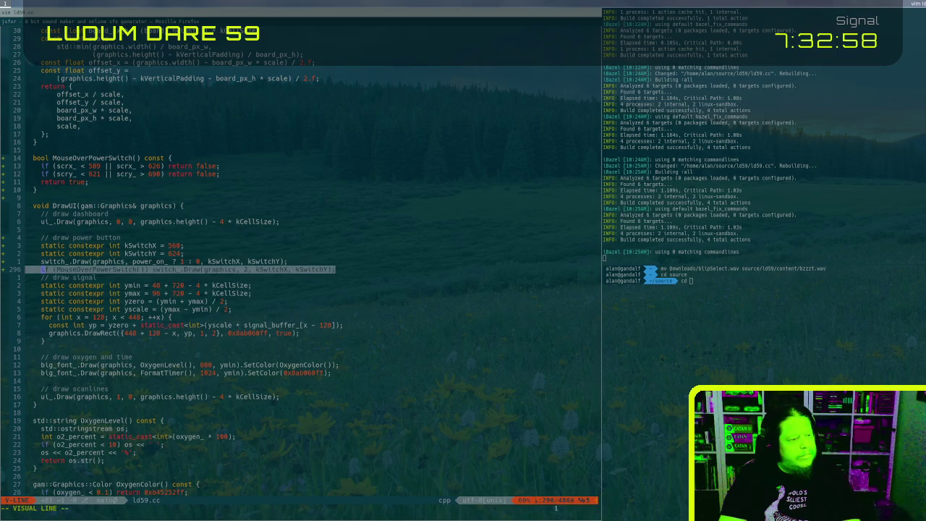
key("d")
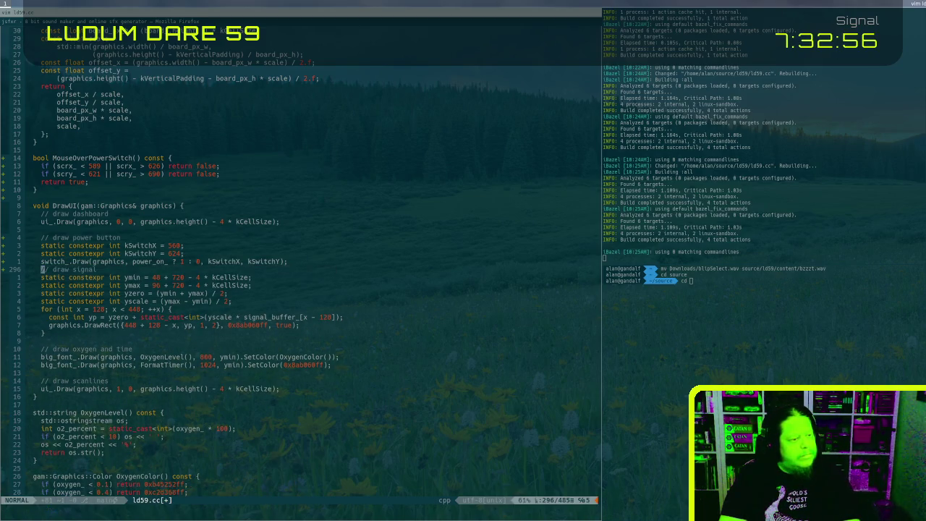
Start an 'if (power_o' condition on a new line above the signal code, then abandon it
key("O")
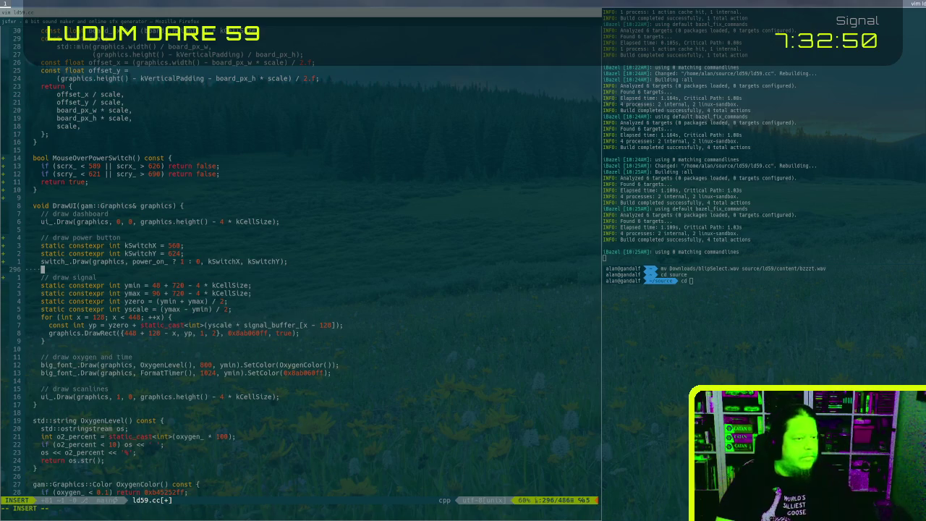
type("if (power")
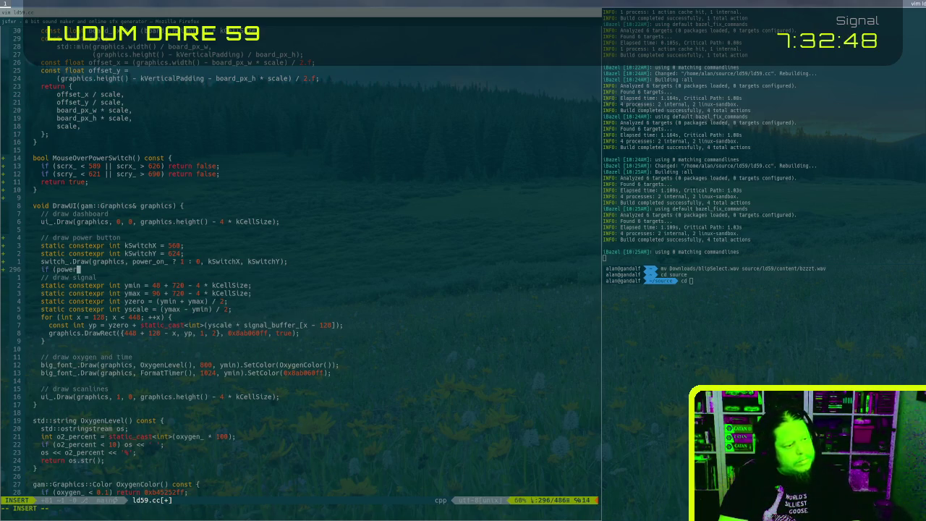
type("_o")
key("BackSpace")
key("BackSpace")
key("Escape")
Duplicate the switch_.Draw line and add a + 32 offset to kSwitchY in the copy
key("d")
key("d")
key("k")
key("y")
key("y")
key("p")
key("w")
key("w")
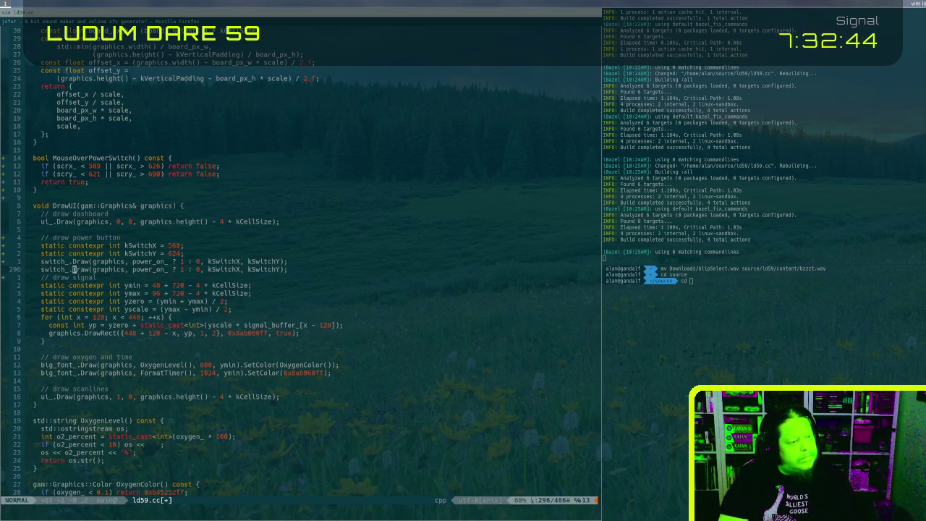
key("w")
key("w")
key("w")
key("w")
key("w")
key("w")
key("w")
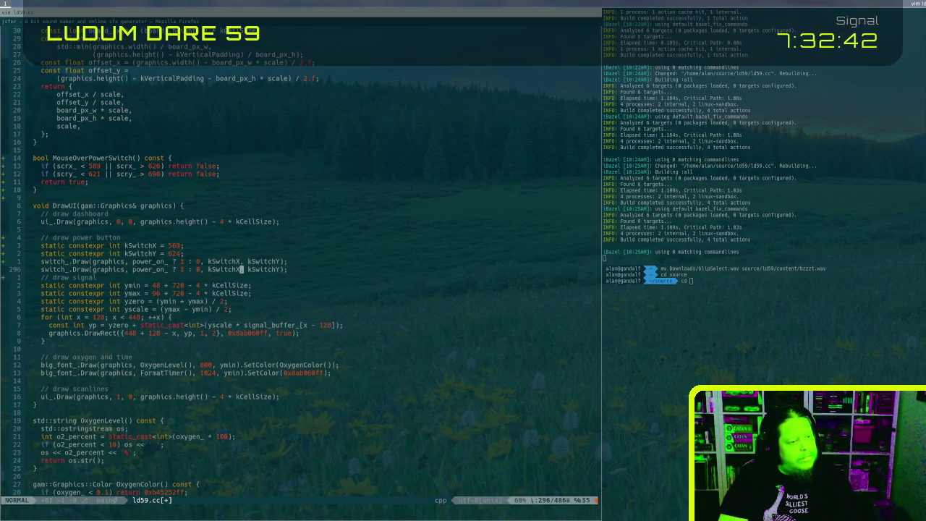
key("e")
type("ei")
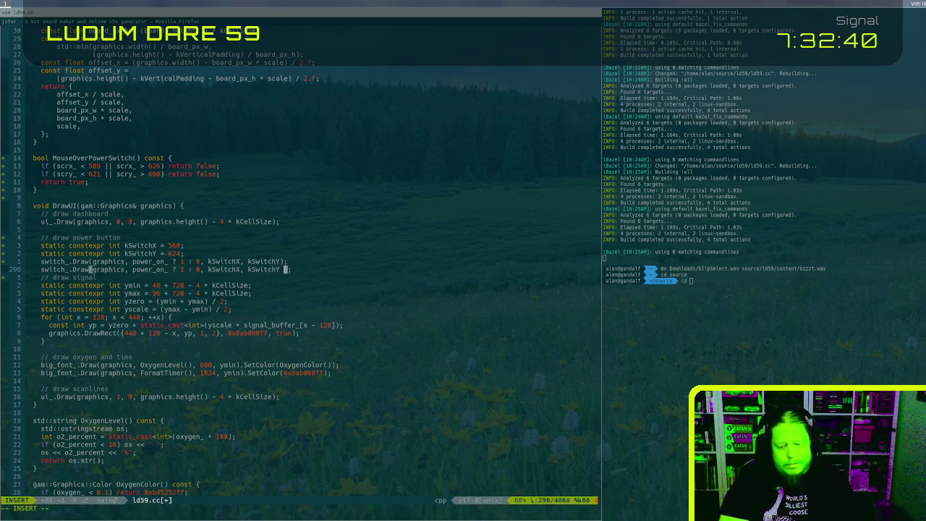
type("+")
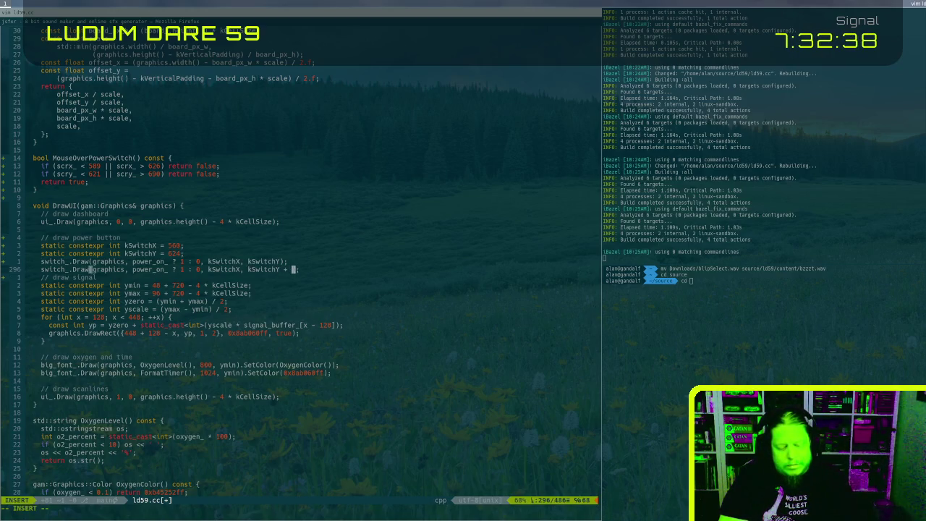
key("alt+Tab")
key("alt+Tab")
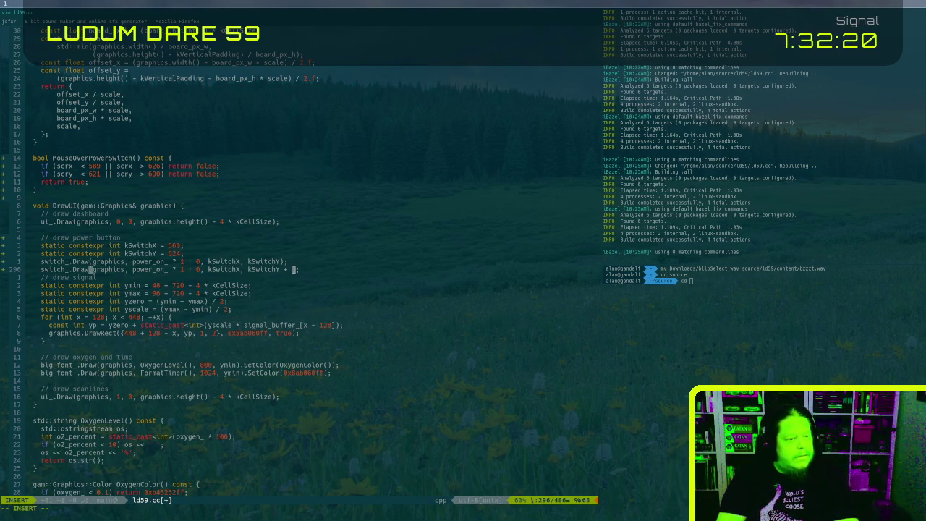
type("32")
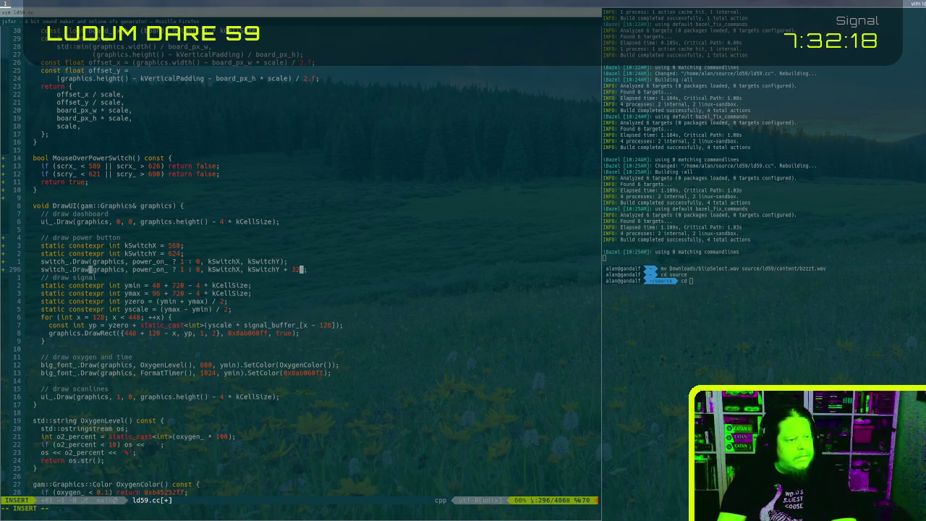
key("Escape")
Change the copied line's frame numbers from 1 : 0 to 3 : 2
key("0")
key("w")
key("w")
key("w")
key("w")
key("w")
key("w")
key("b")
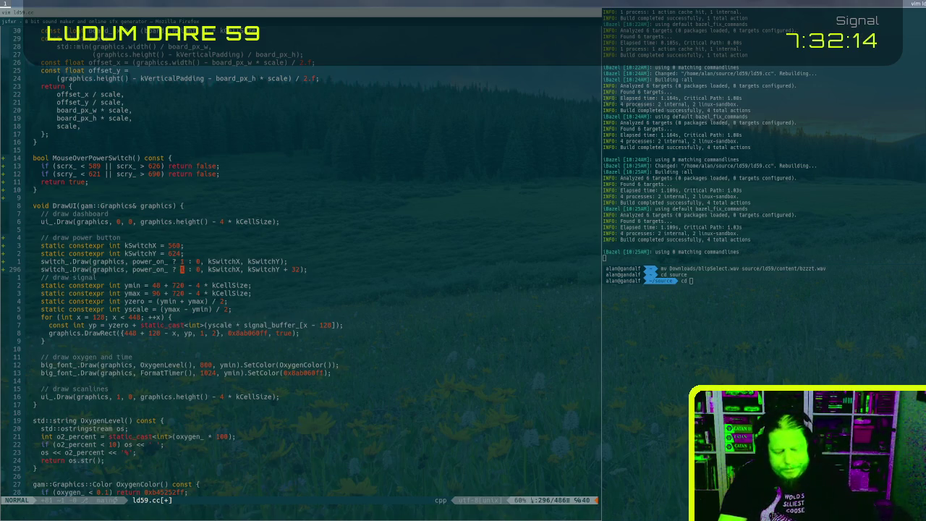
key("ctrl+r")
key("colon")
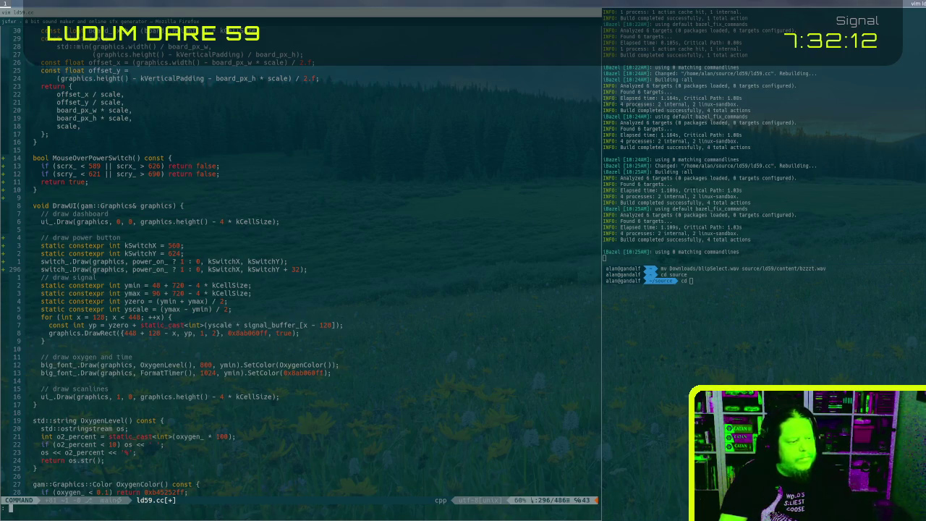
key("Escape")
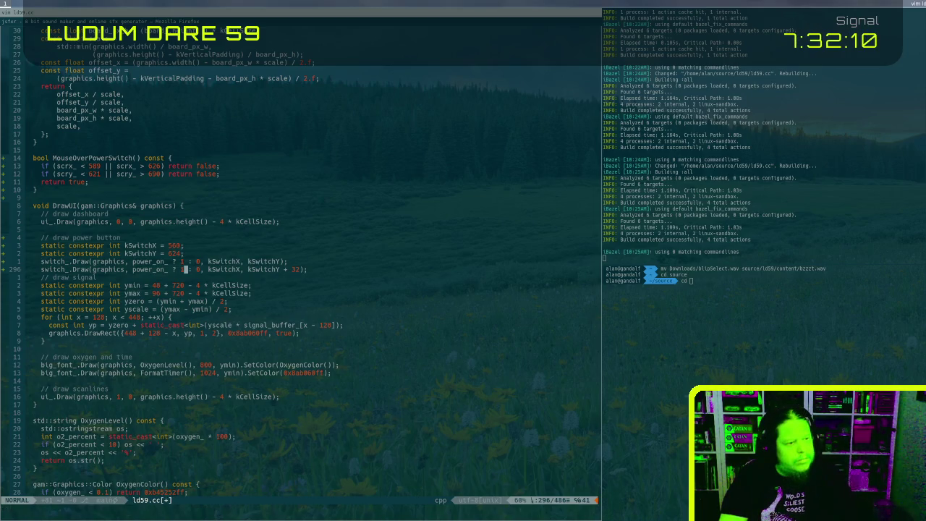
key("shift+r")
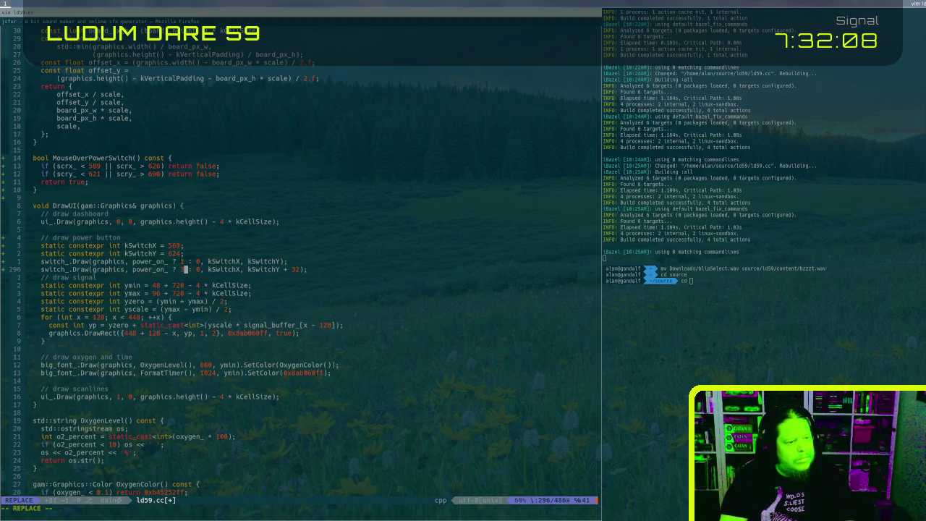
type("3 : 2")
key("Escape")
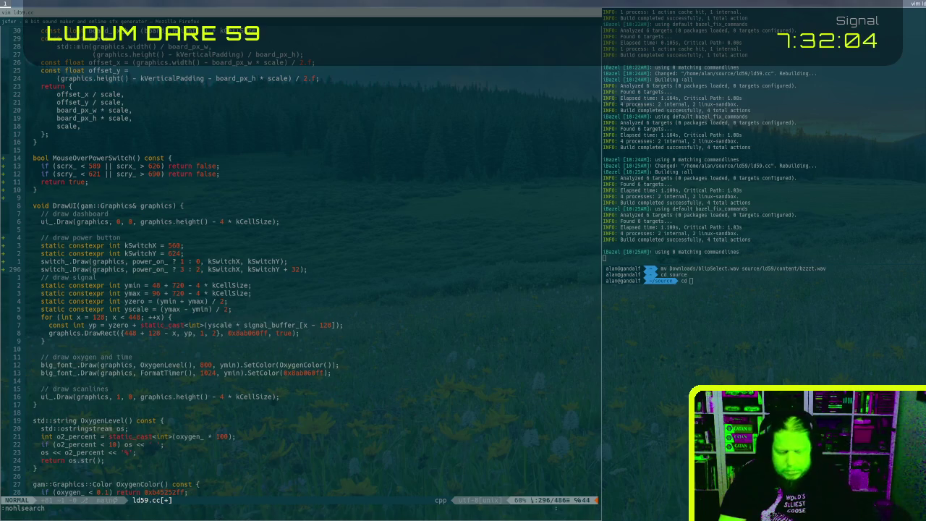
Save ld59.cc and rebuild the game with :!make
type(":w")
key("Return")
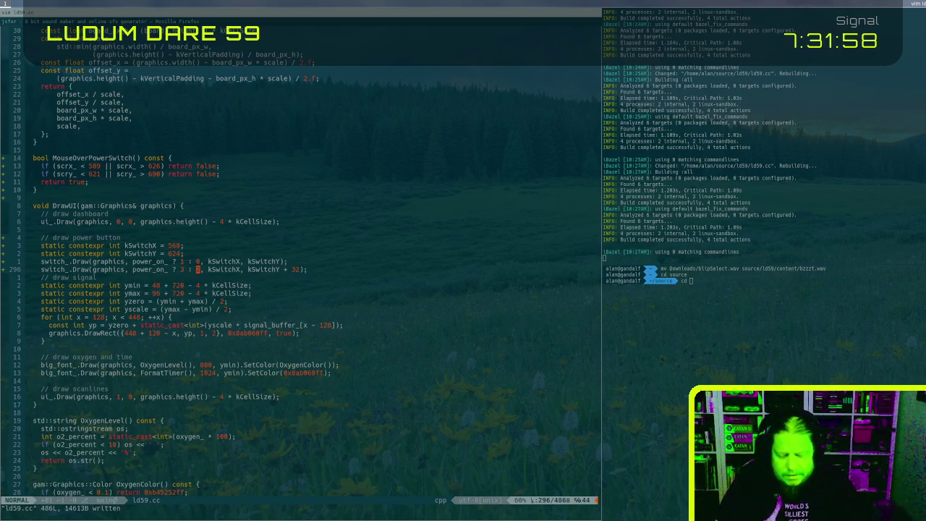
type(":!make")
key("Return")
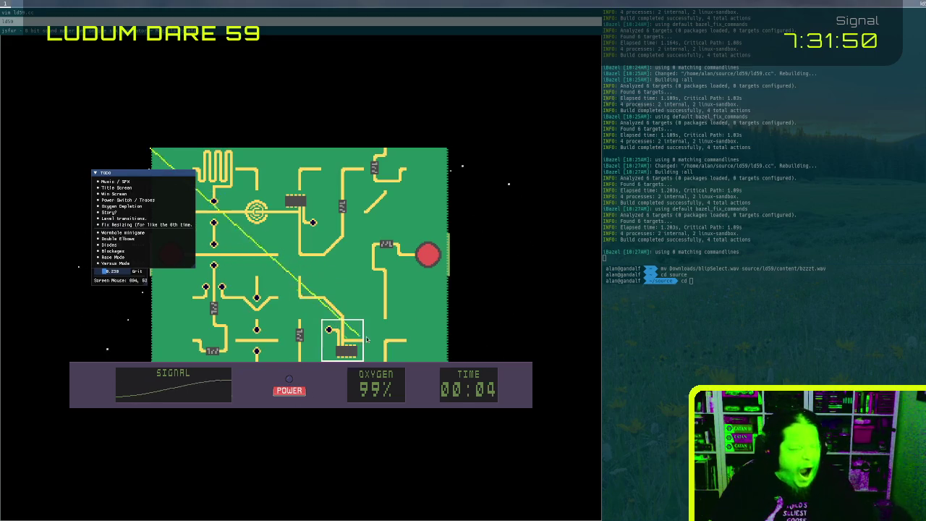
Toggle the POWER switch repeatedly to confirm the red indicator lights on and off
left_click(296, 384)
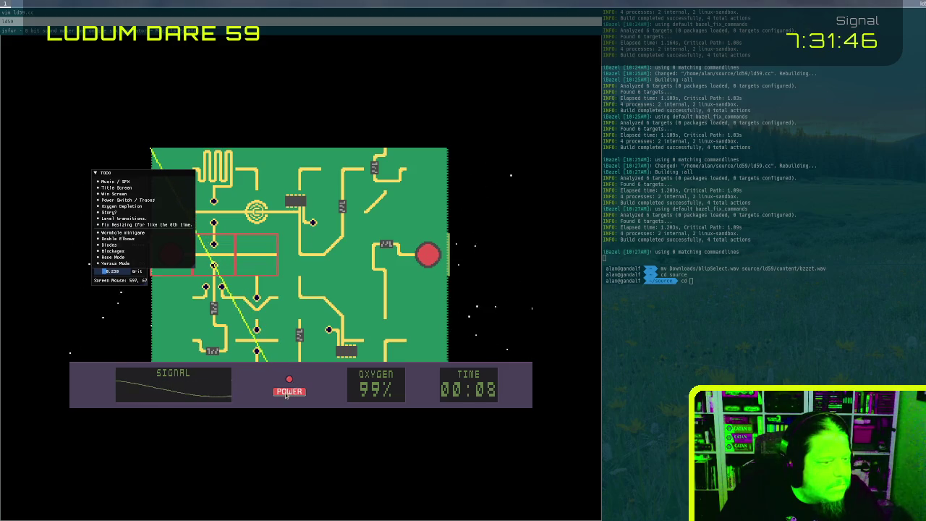
left_click(289, 391)
left_click(289, 391)
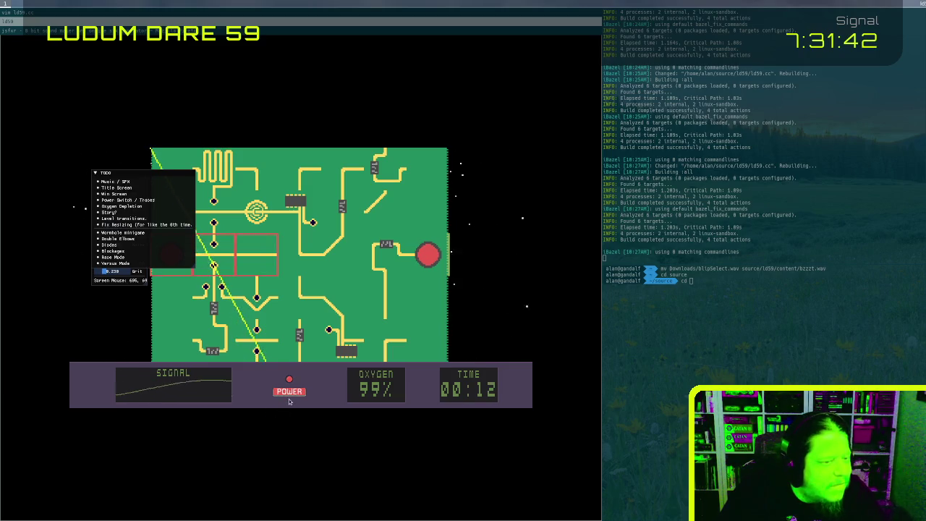
left_click(291, 391)
left_click(290, 391)
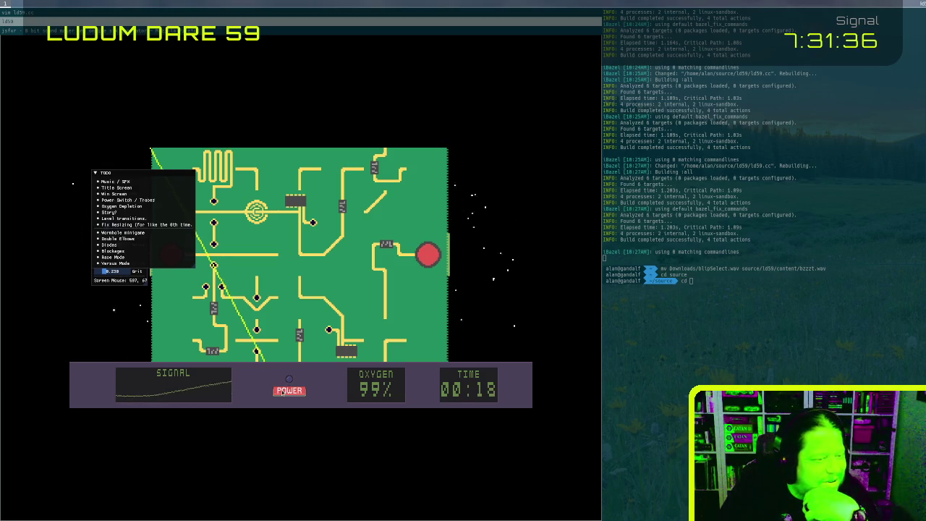
left_click(290, 391)
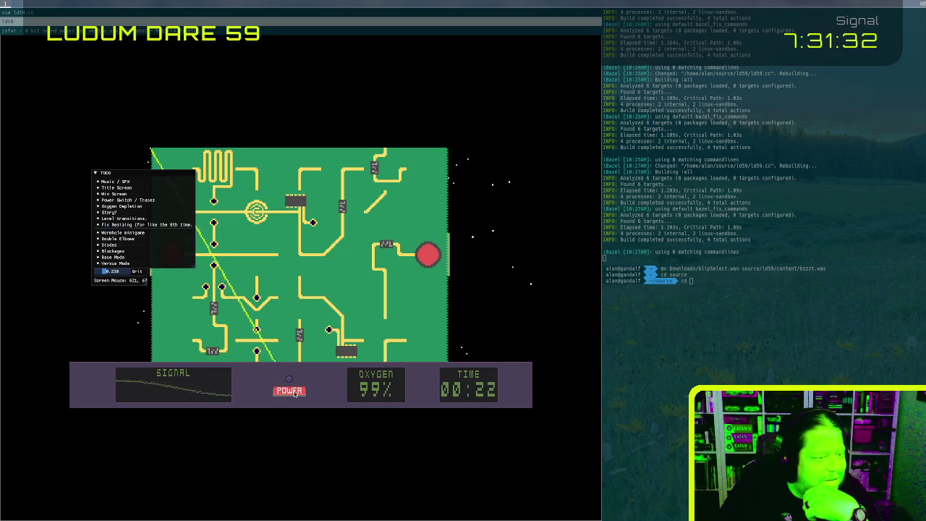
left_click(289, 391)
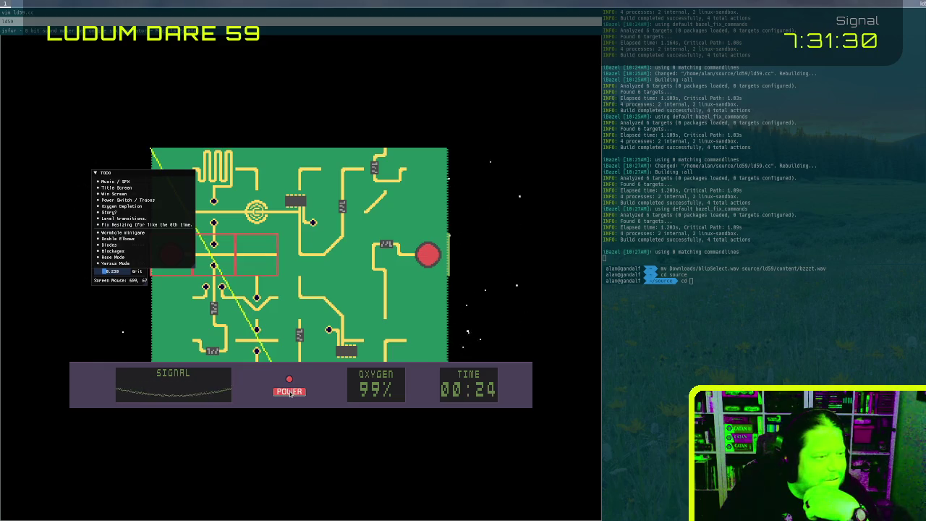
Move the TODO panel to the upper right, widen the Debugging panel, and quit the game
mouse_move(144, 178)
left_mouse_down()
mouse_move(482, 174)
mouse_move(474, 173)
left_mouse_up()
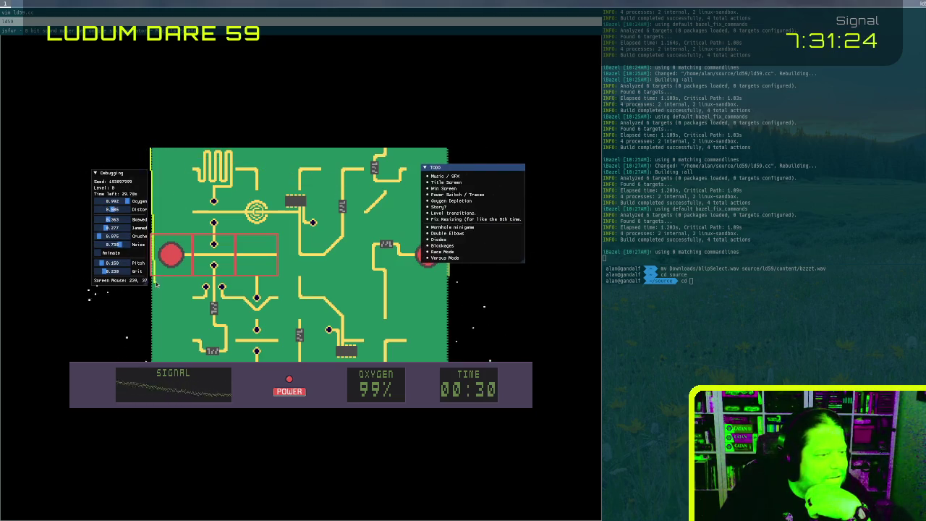
left_click_drag(145, 281, 234, 286)
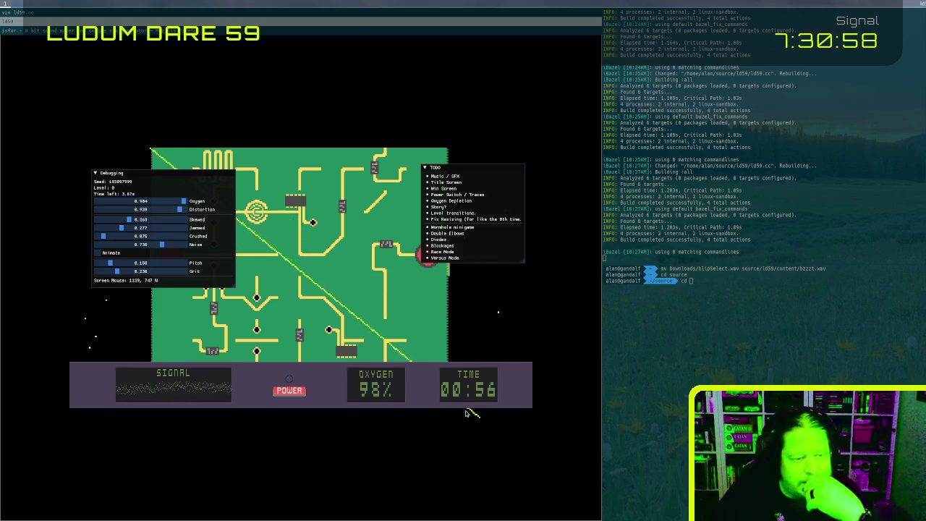
key("Escape")
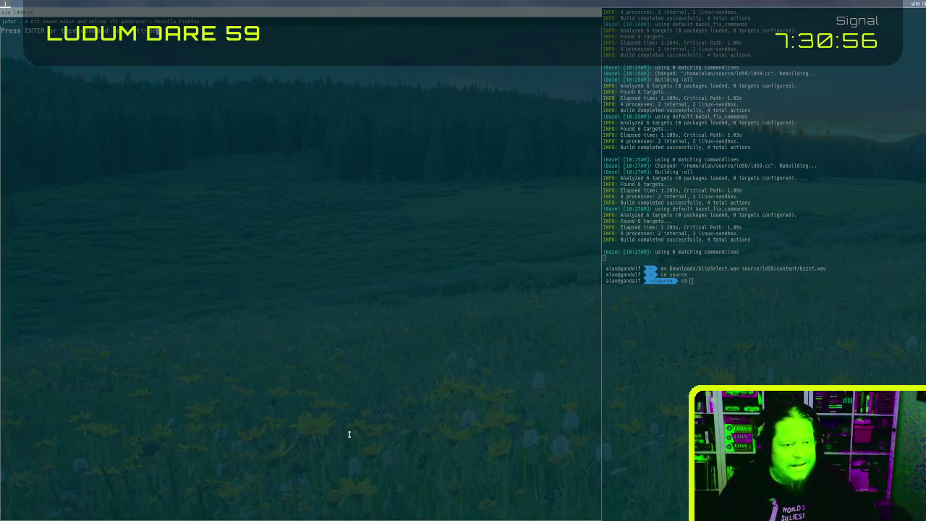
Open engine.h in a split via CtrlP and find the mouse-button-down handling
key("g")
key("g")
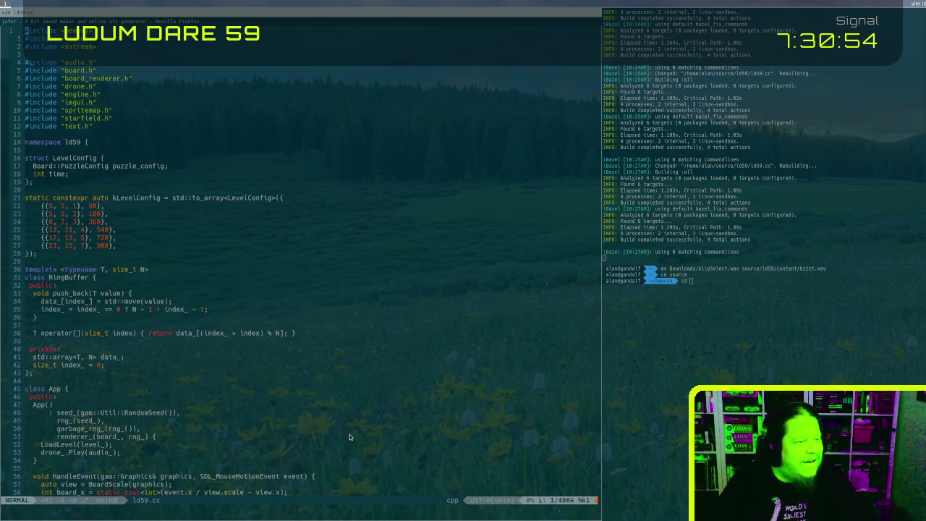
key("braceright")
key("braceright")
key("braceright")
key("ctrl+p")
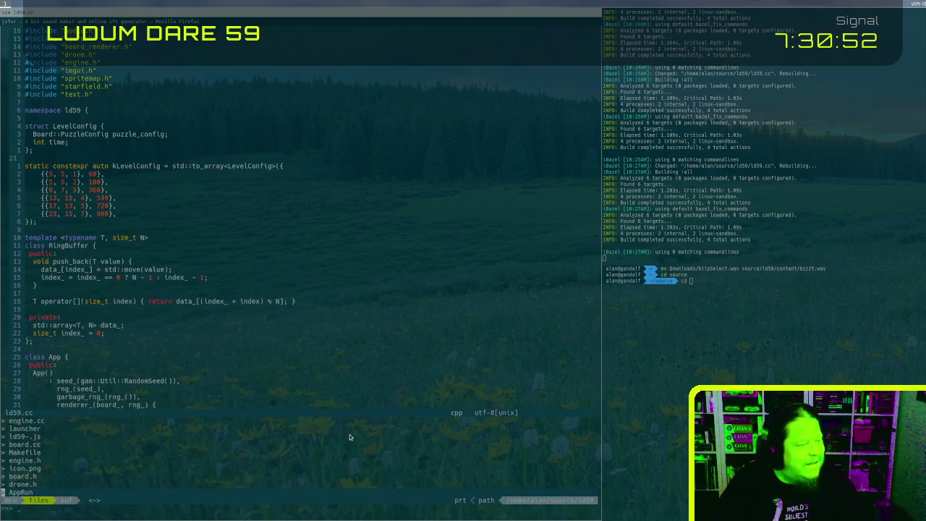
type("engine")
key("ctrl+x")
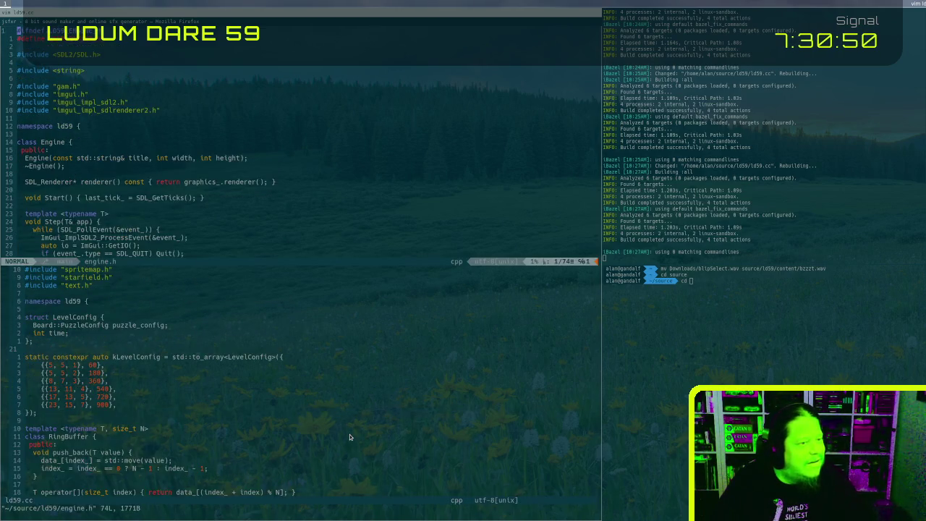
type("/mou")
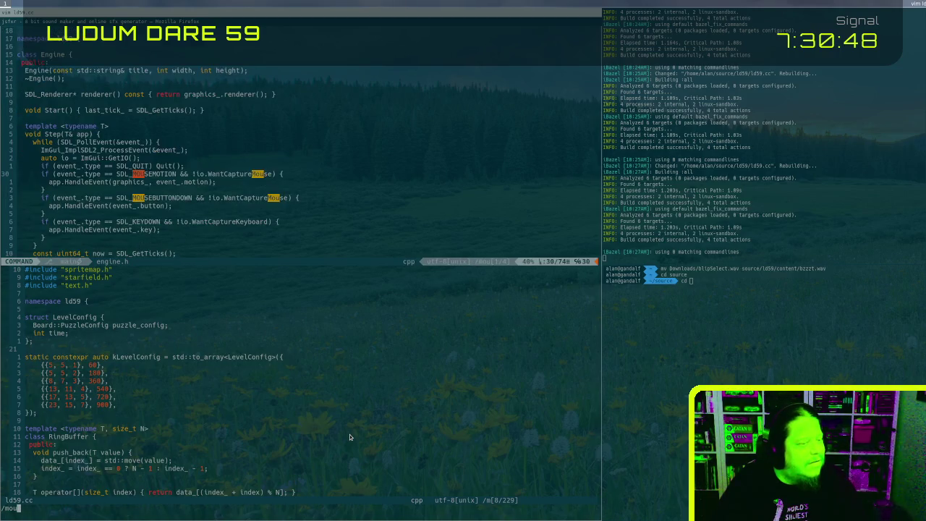
type("seb")
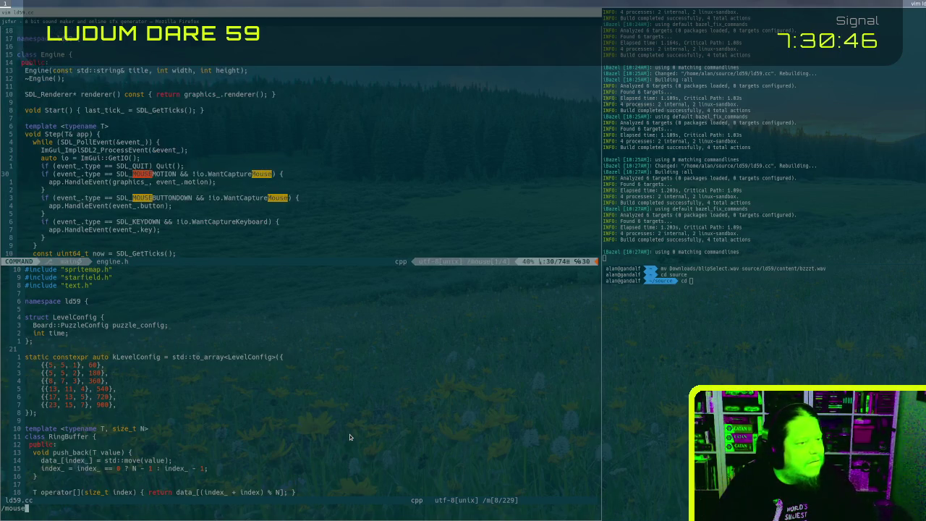
type("ut")
key("Return")
Duplicate the three-line mouse-button-down handler and change DOWN to UP in the copy
key("shift+v")
key("j")
key("j")
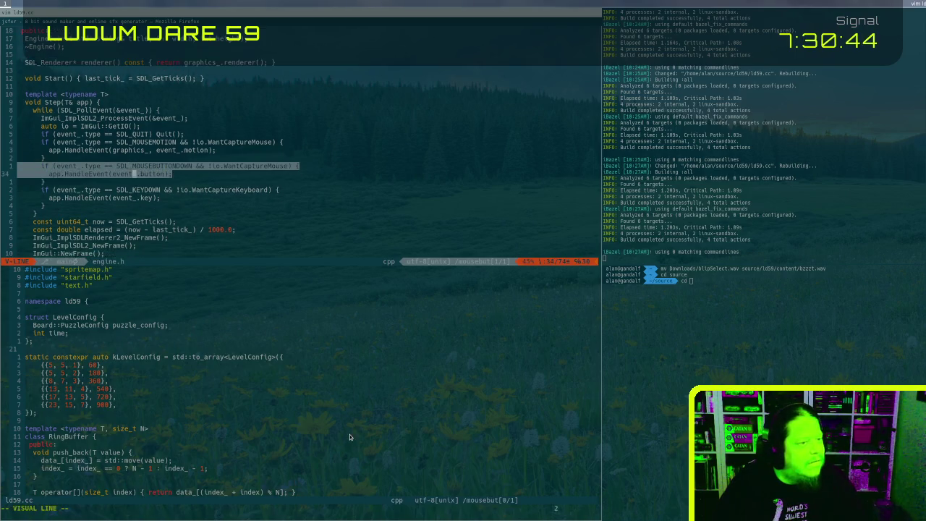
key("y")
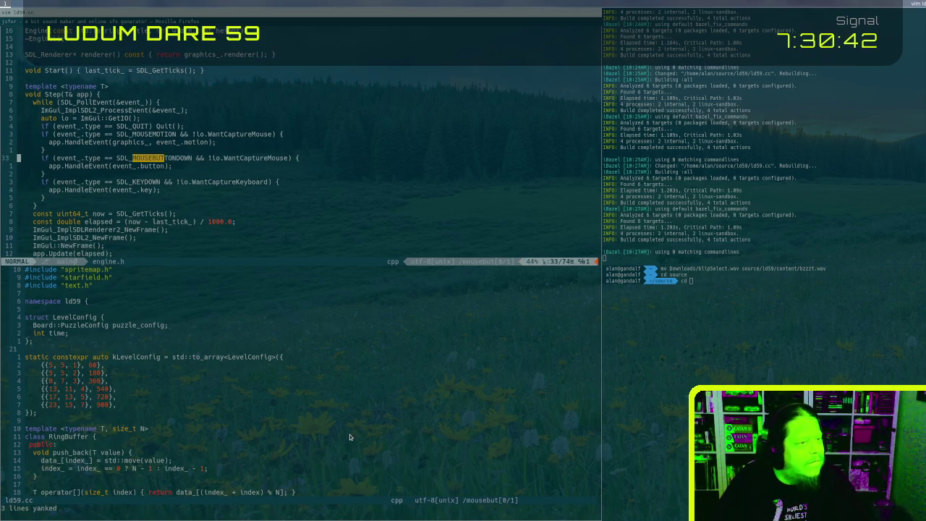
key("shift+p")
key("j")
key("w")
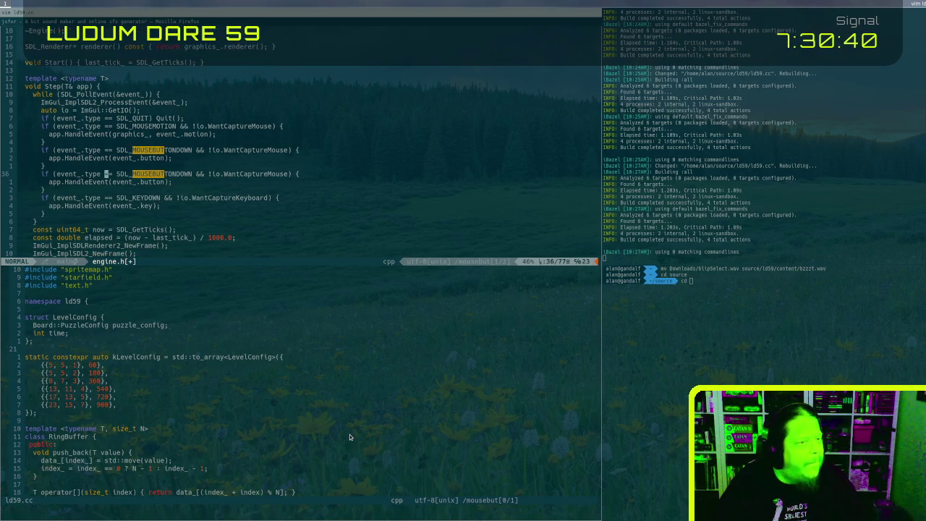
key("w")
key("w")
key("w")
key("h")
key("h")
key("h")
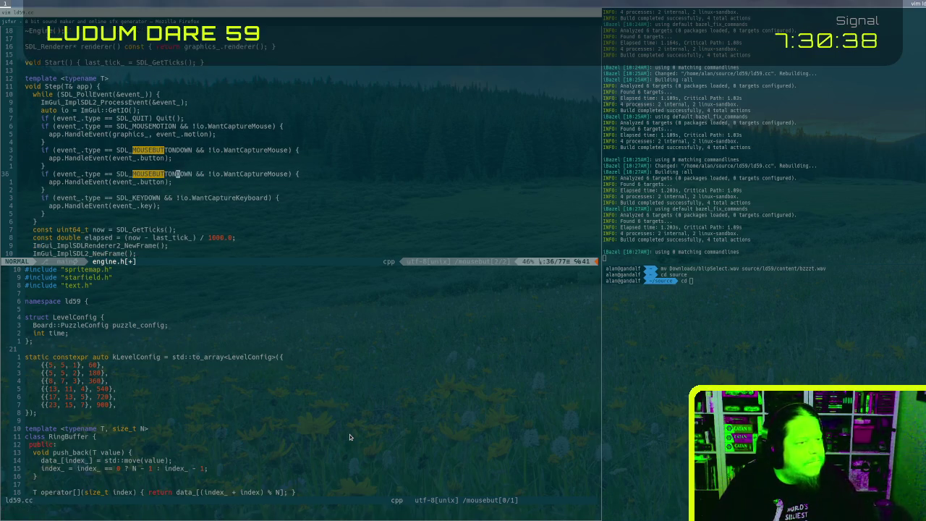
type("cwUP")
key("Escape")
Try saving all open files with :wa
type(":wa")
key("Return")
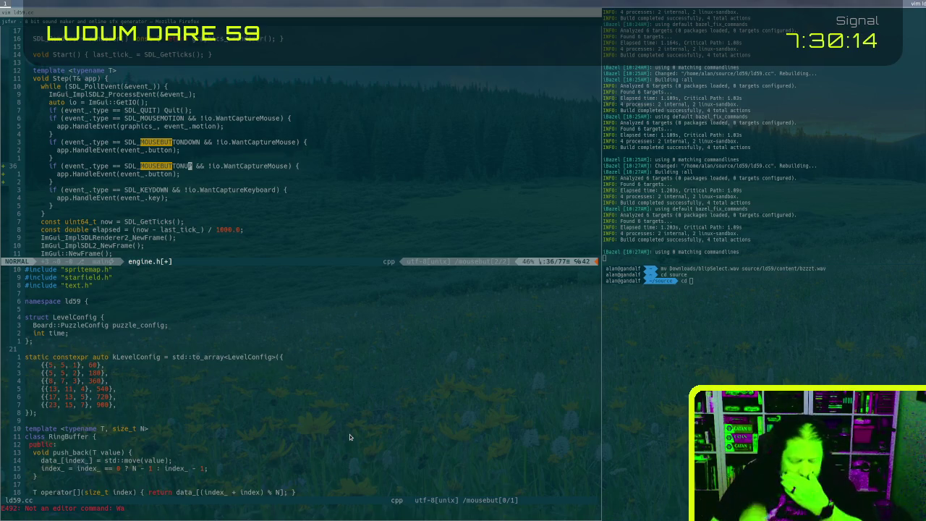
key("k")
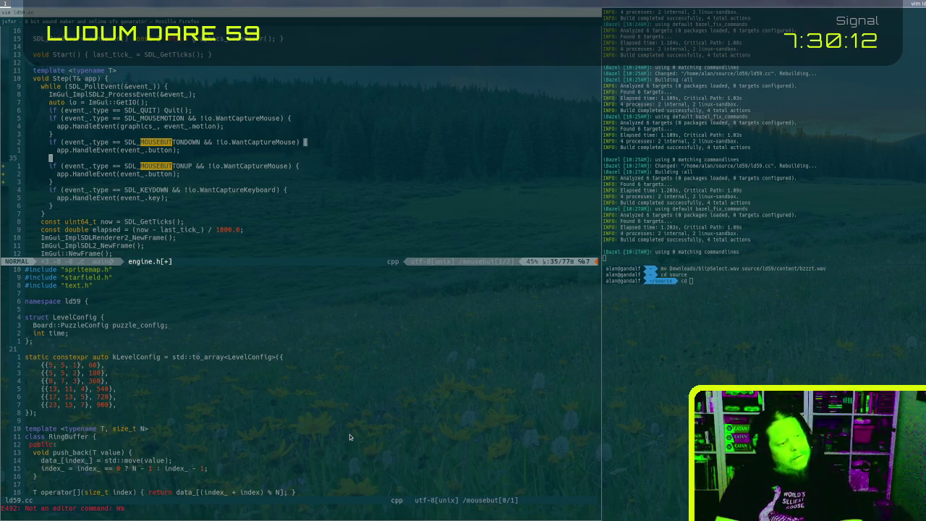